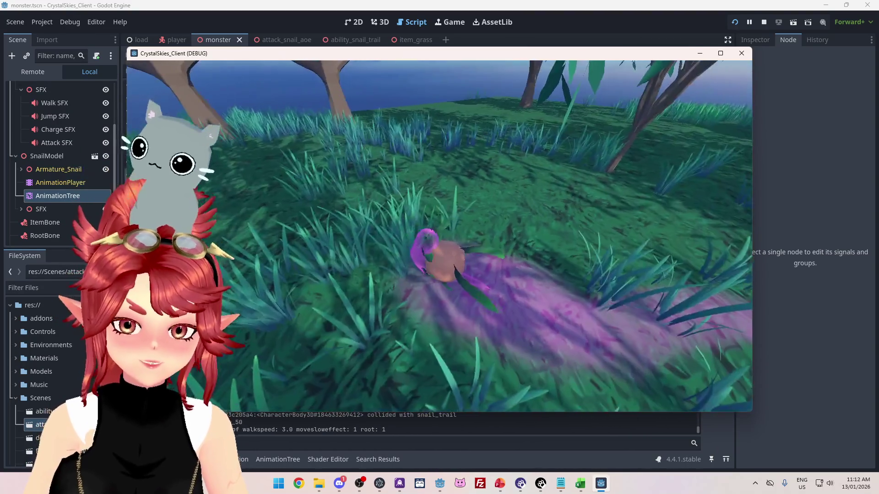
Step: Close the running game window and return to the snail trail script
{"action": "key", "text": "alt+F4"}
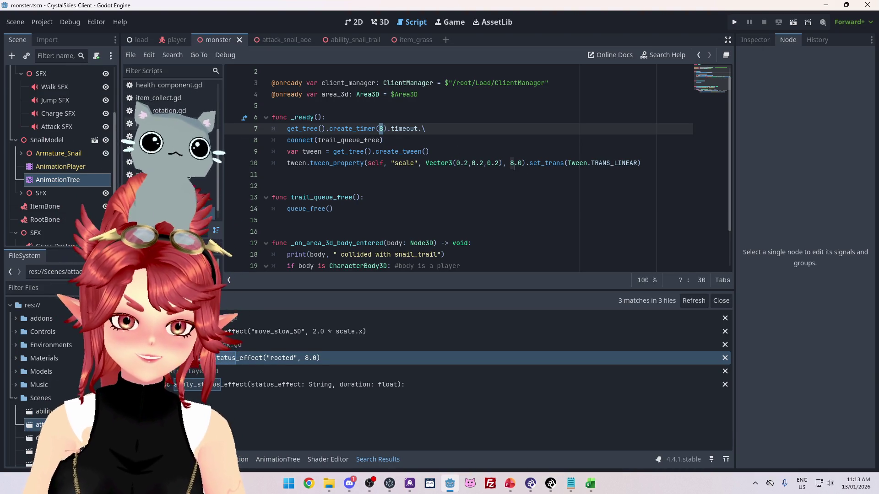
{"action": "type", "text": "3"}
Step: Change the trail timer and scale tween from 8 to 3 seconds, save, and run the game
{"action": "left_click", "coordinate": [513, 164]}
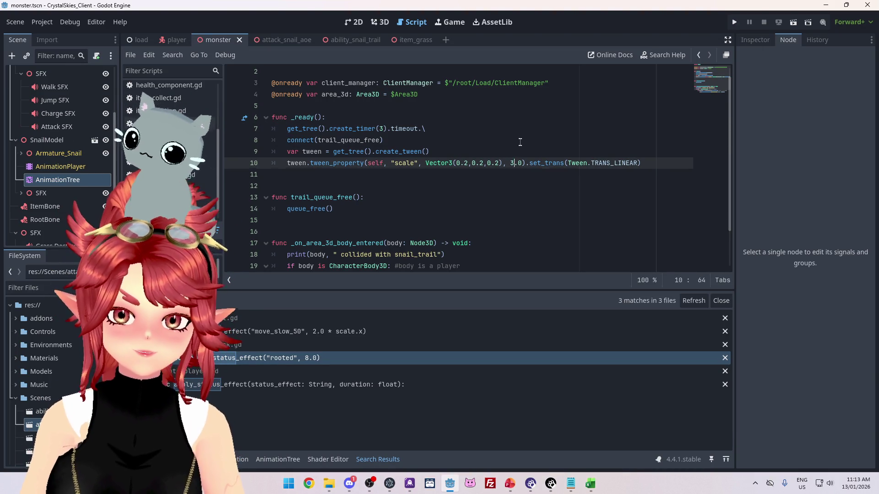
{"action": "left_click", "coordinate": [485, 130]}
{"action": "key", "text": "ctrl+s"}
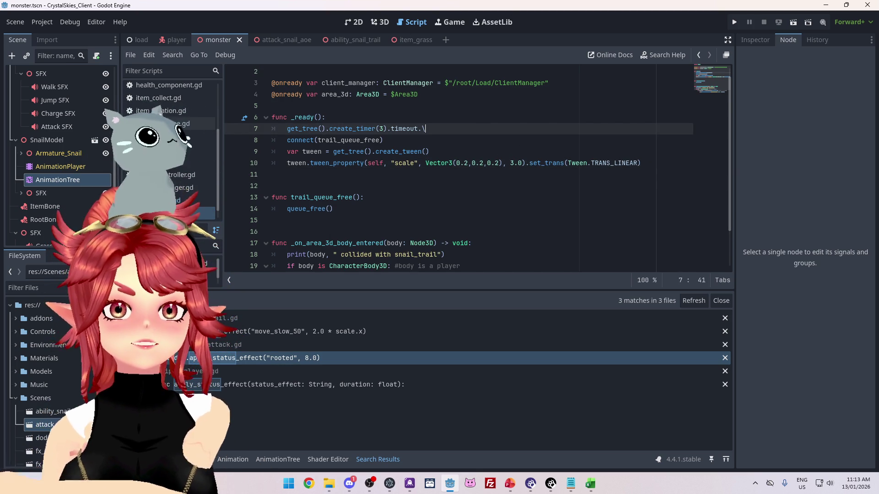
{"action": "left_click", "coordinate": [731, 24]}
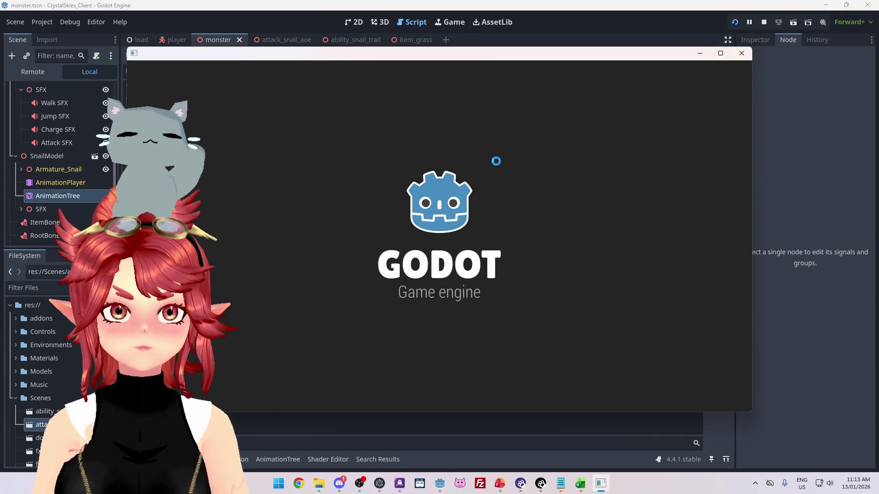
Step: Create a lobby, crawl the snail around to watch its 3-second trail, then stop the game
{"action": "left_click", "coordinate": [493, 263]}
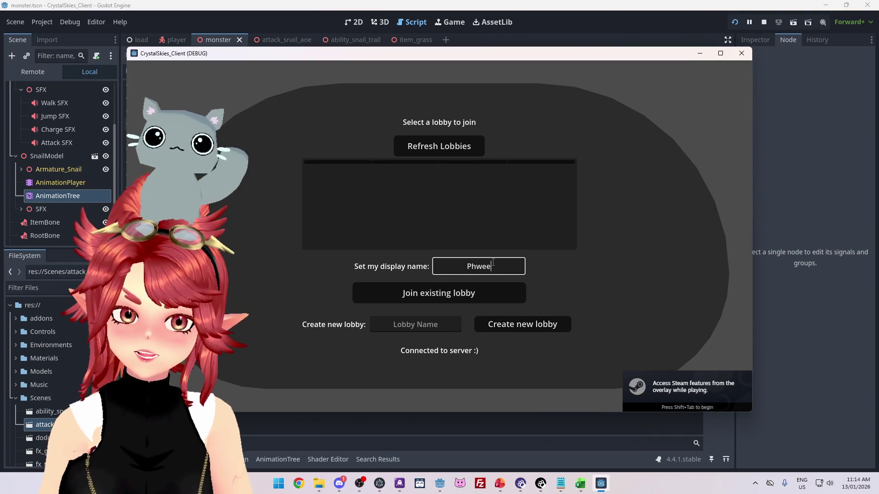
{"action": "type", "text": "sdfsdfsdf"}
{"action": "left_click", "coordinate": [533, 328]}
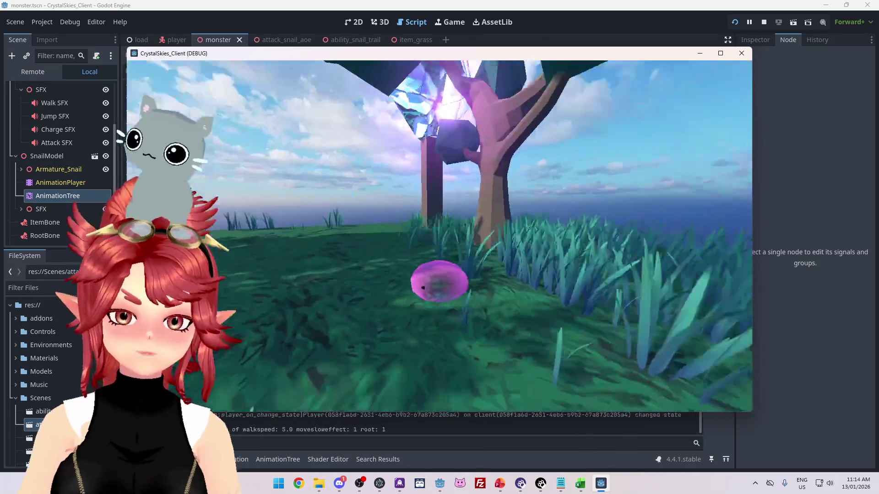
{"action": "key", "text": "w"}
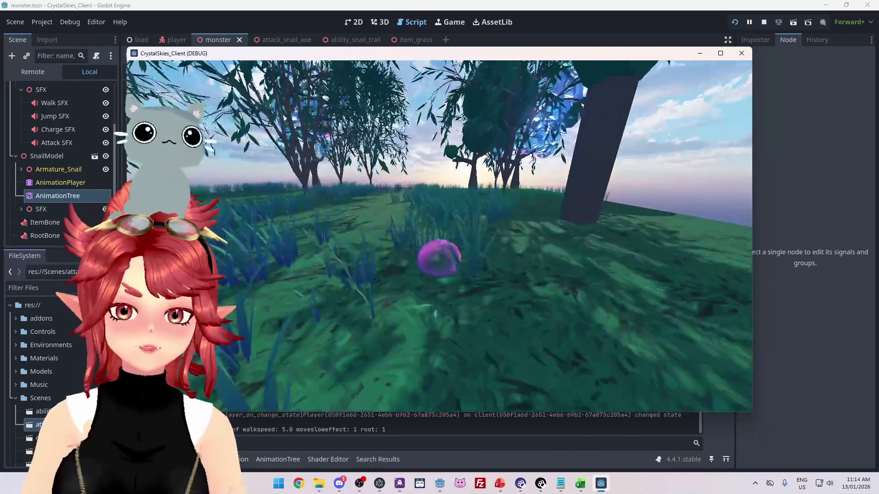
{"action": "key", "text": "w"}
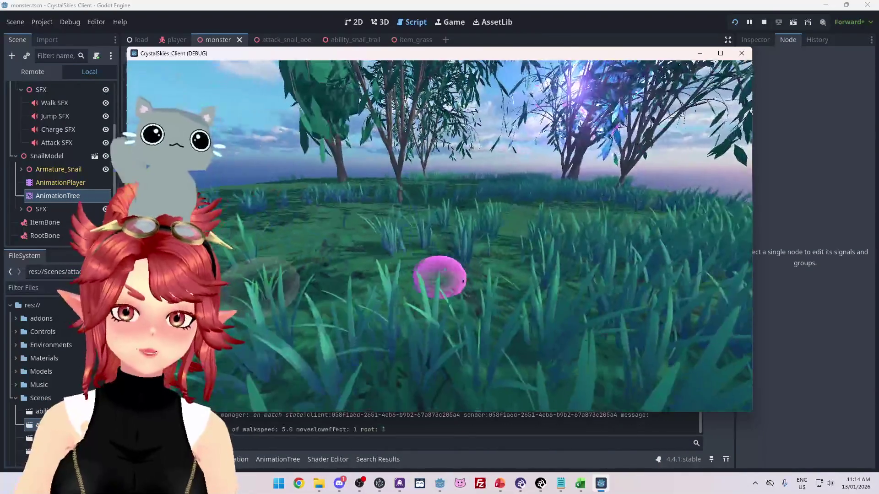
{"action": "key", "text": "w"}
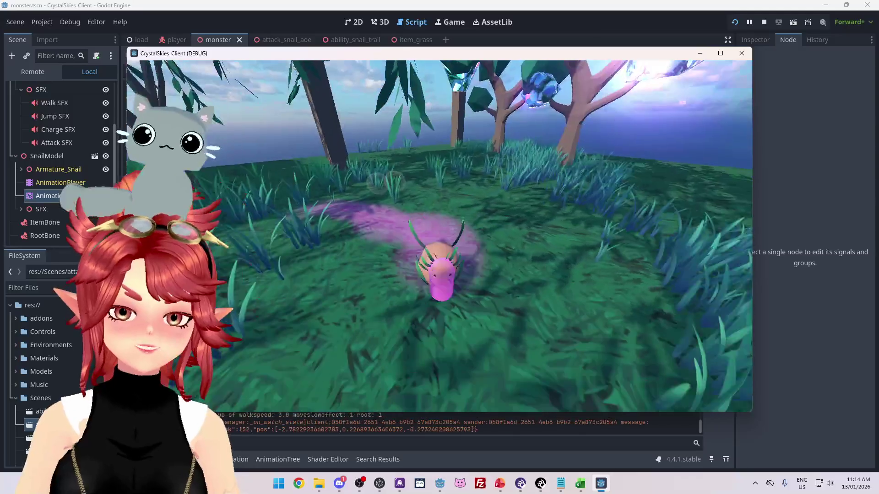
{"action": "key", "text": "w"}
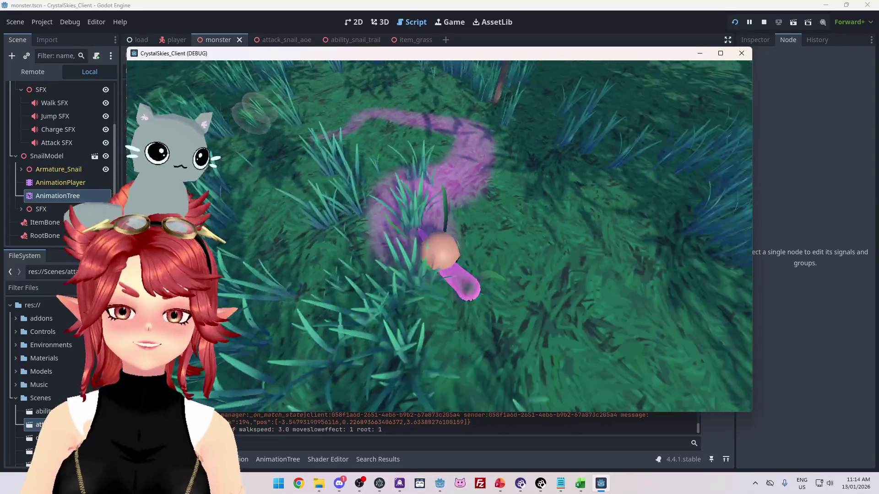
{"action": "key", "text": "w"}
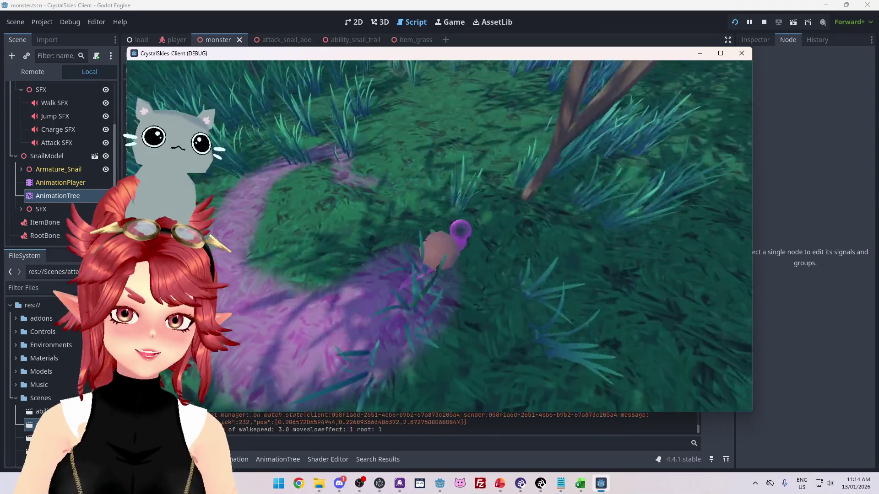
{"action": "key", "text": "w"}
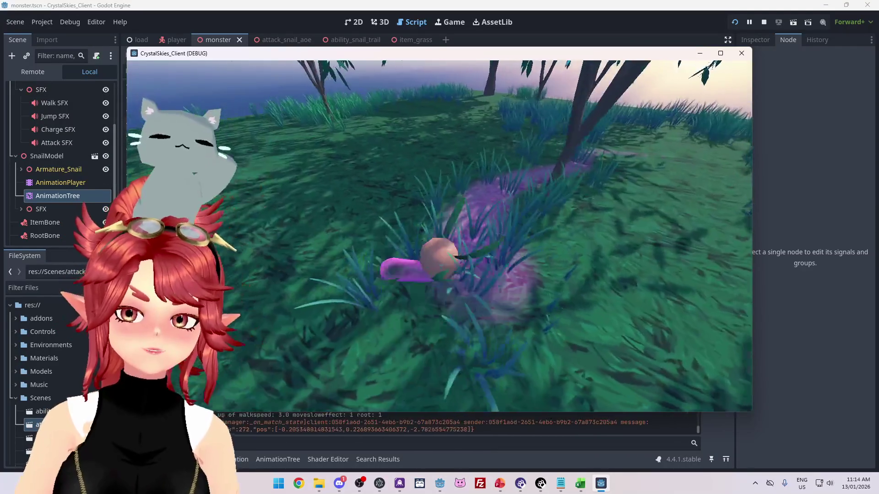
{"action": "key", "text": "Escape"}
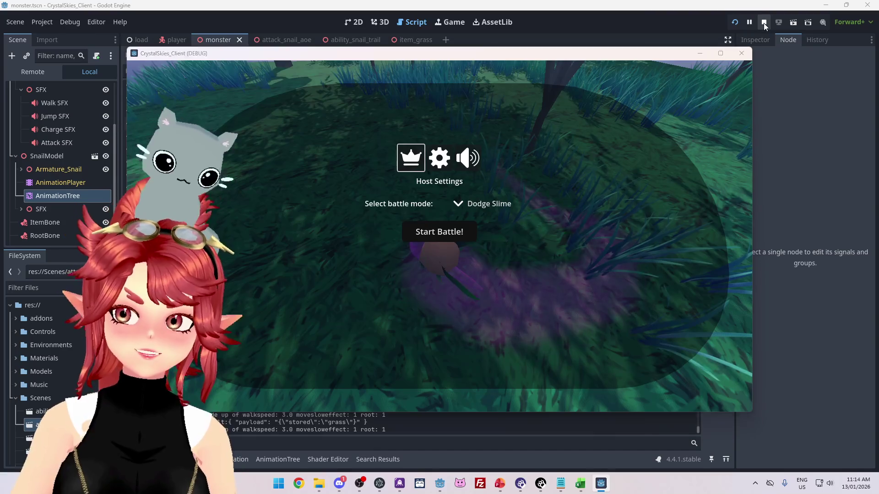
{"action": "left_click", "coordinate": [763, 22]}
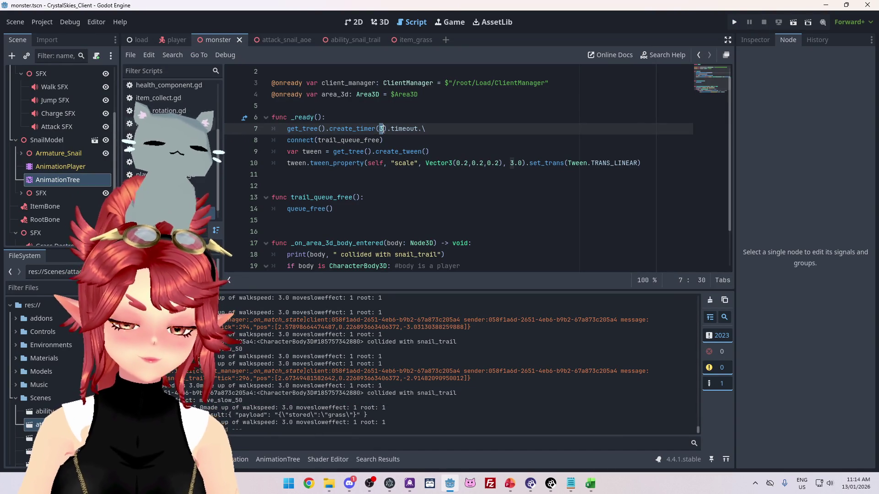
Step: Set the trail timer and tween duration to 2 seconds and relaunch the game
{"action": "left_click", "coordinate": [512, 163]}
{"action": "type", "text": "2"}
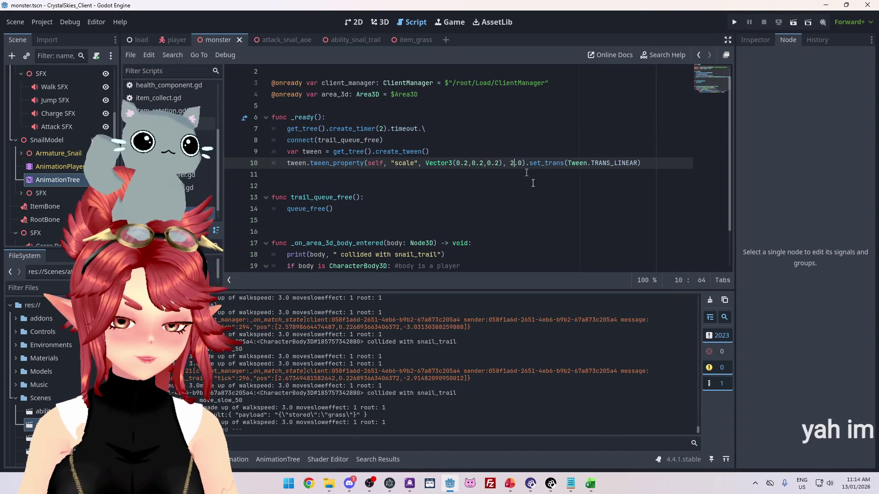
{"action": "left_click", "coordinate": [525, 189]}
{"action": "left_click", "coordinate": [734, 22]}
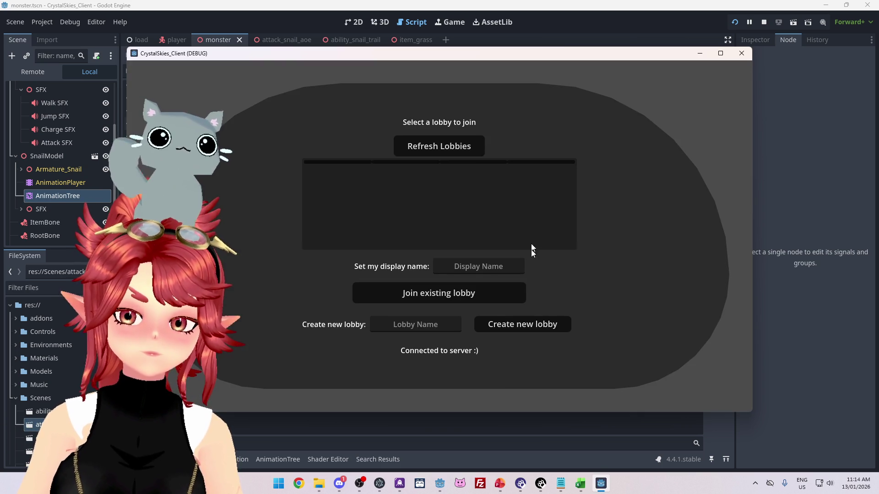
Step: Enter a display name and the lobby name 'asdasdas', then create the lobby
{"action": "type", "text": "Phqw"}
{"action": "key", "text": "BackSpace"}
{"action": "type", "text": "wee"}
{"action": "key", "text": "Tab"}
{"action": "key", "text": "Tab"}
{"action": "type", "text": "asdasdas"}
{"action": "left_click", "coordinate": [527, 325]}
Step: Crawl and turn the snail through the grass to watch its purple trail, then stop the game
{"action": "key", "text": "w"}
{"action": "key", "text": "w"}
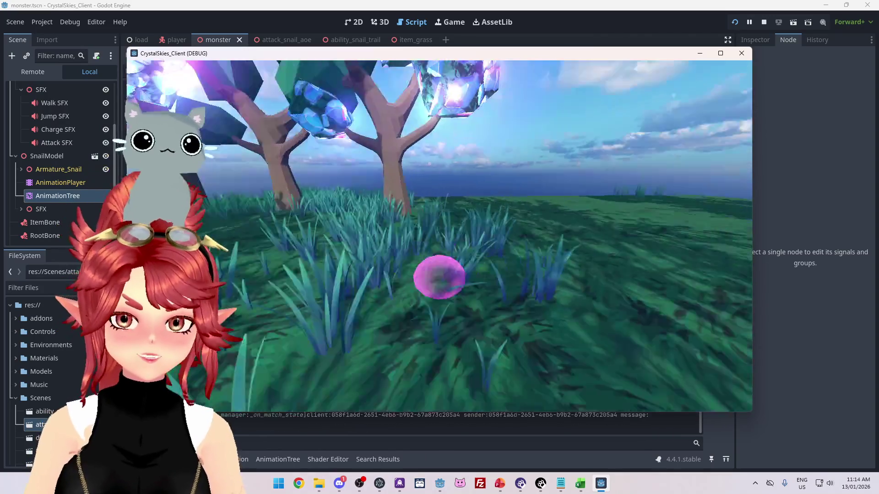
{"action": "key", "text": "w"}
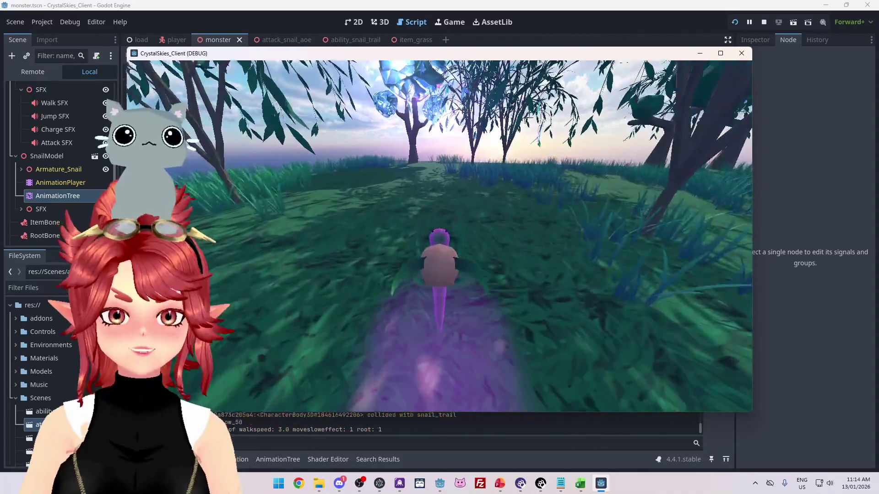
{"action": "key", "text": "a"}
{"action": "key", "text": "w"}
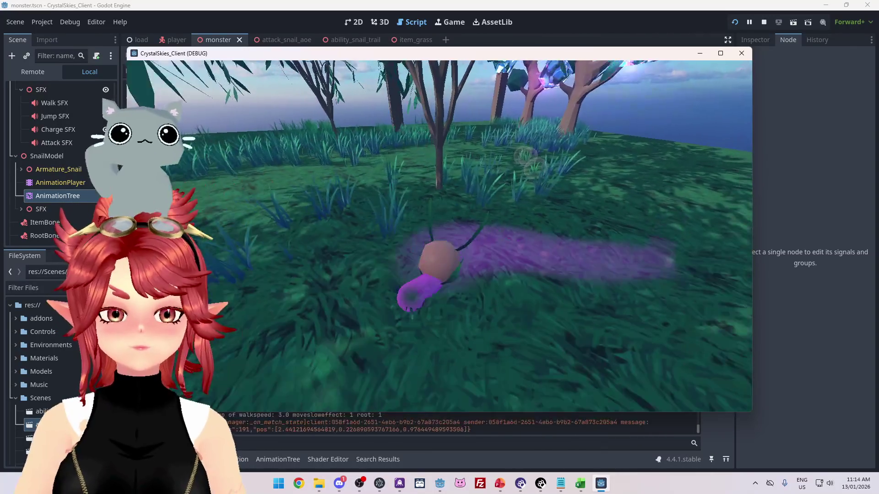
{"action": "key", "text": "w"}
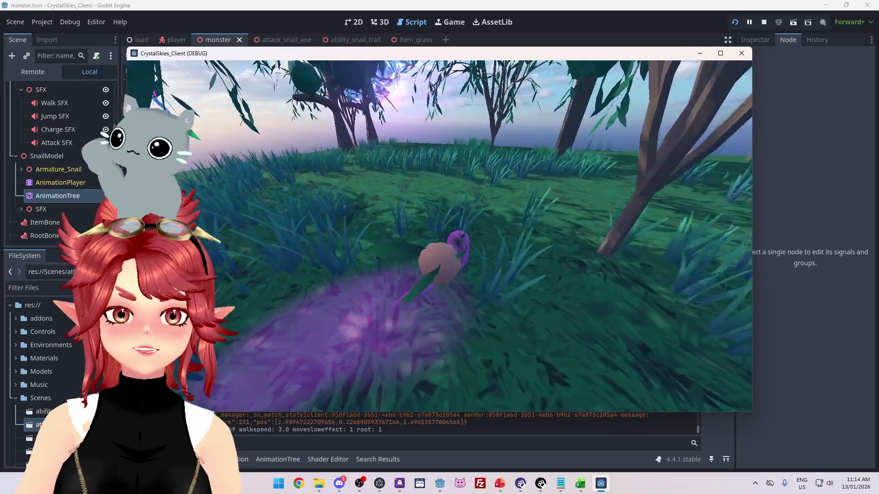
{"action": "key", "text": "a"}
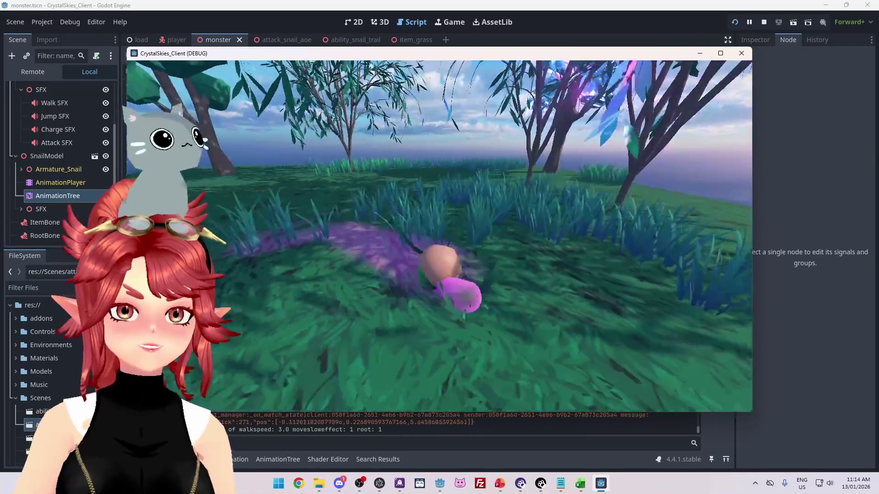
{"action": "key", "text": "w"}
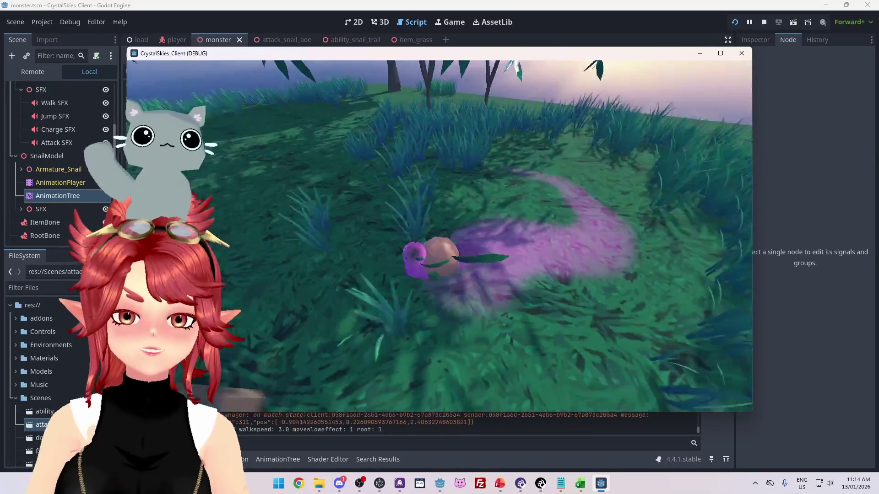
{"action": "key", "text": "w"}
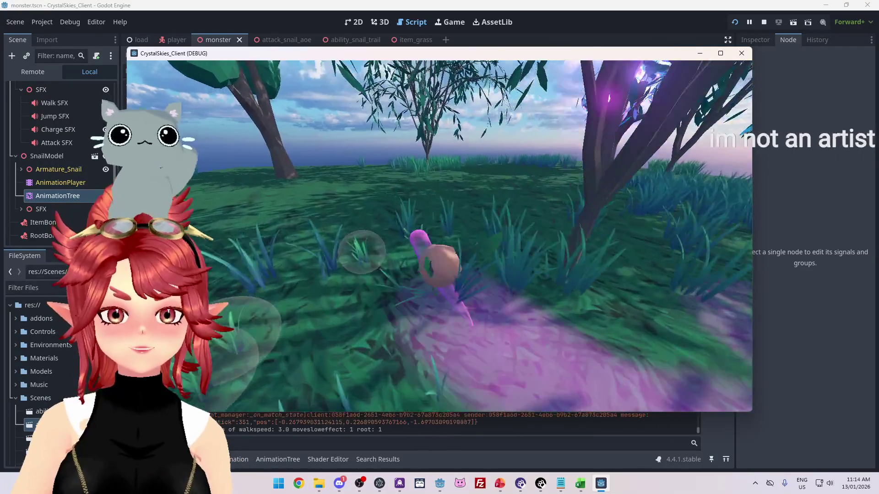
{"action": "key", "text": "w"}
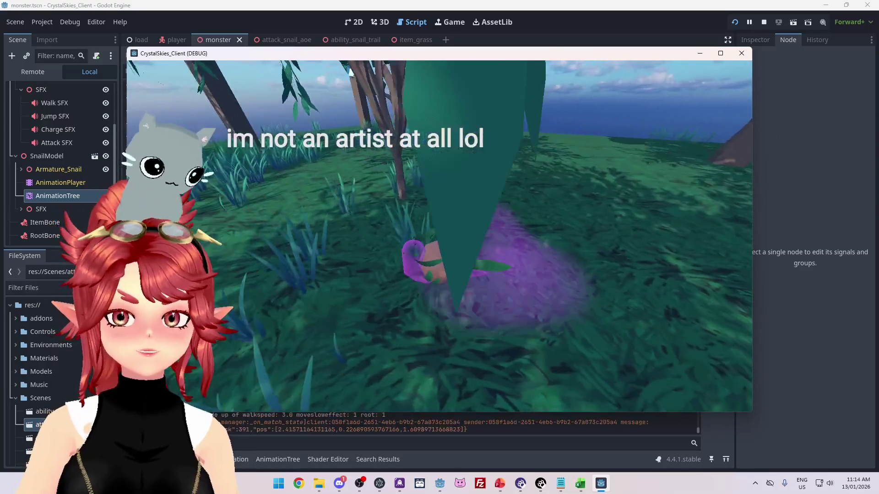
{"action": "key", "text": "Escape"}
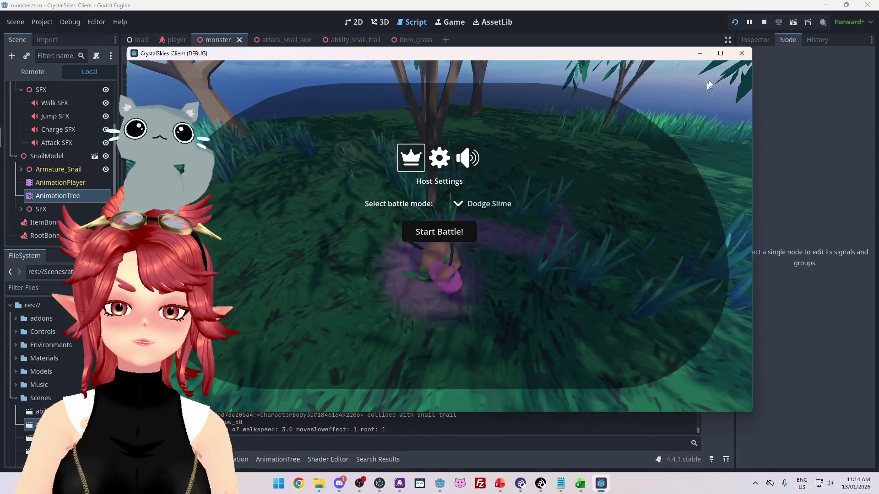
{"action": "left_click", "coordinate": [763, 22]}
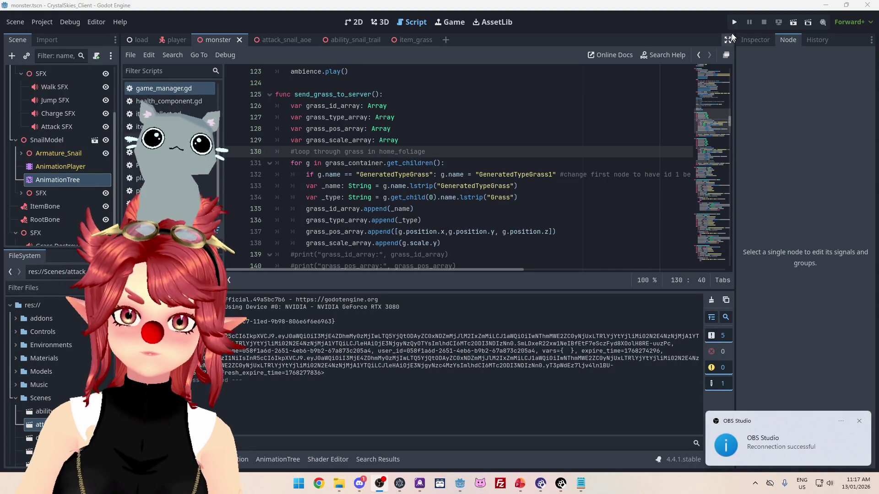
Step: Launch the CrystalSkies_Client project again
{"action": "left_click", "coordinate": [734, 27]}
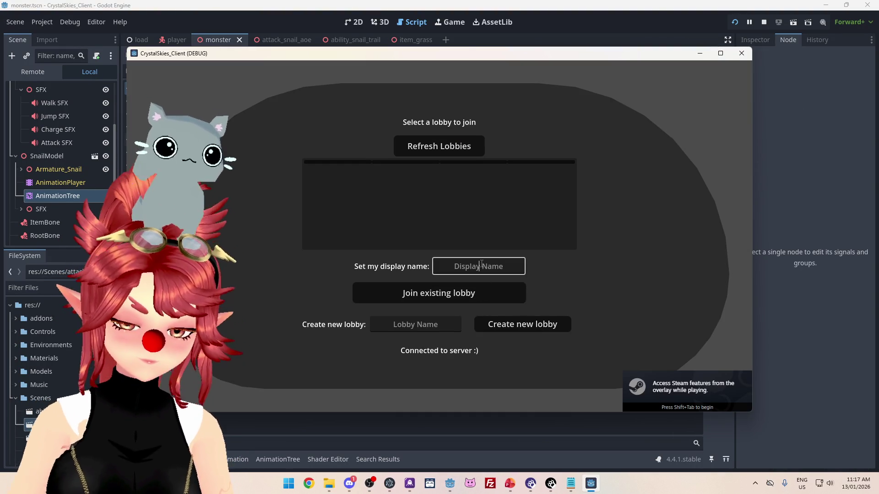
Step: Create a lobby, move the slime across the snail trail and around the snail monster, then close the game
{"action": "left_click", "coordinate": [520, 325]}
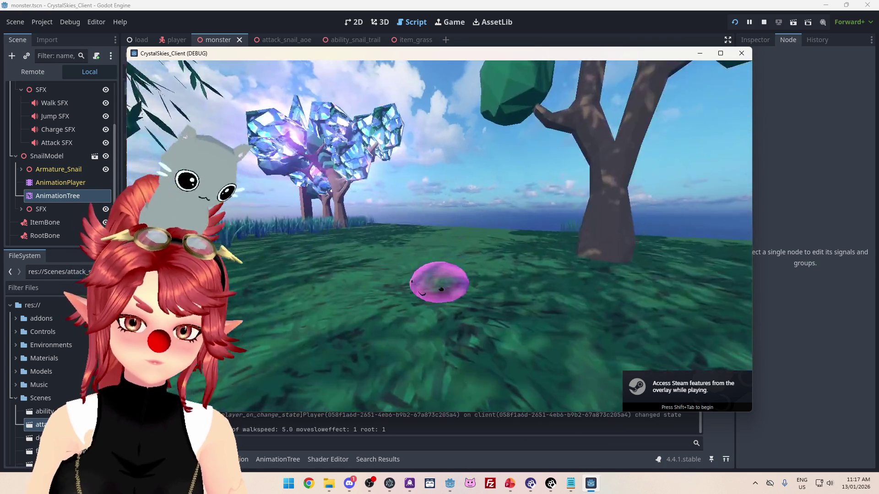
{"action": "key", "text": "w"}
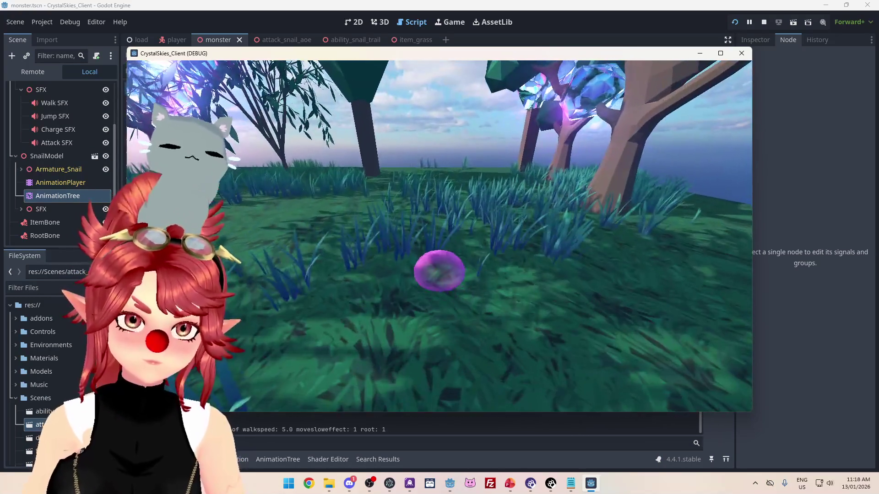
{"action": "key", "text": "w"}
{"action": "key", "text": "w"}
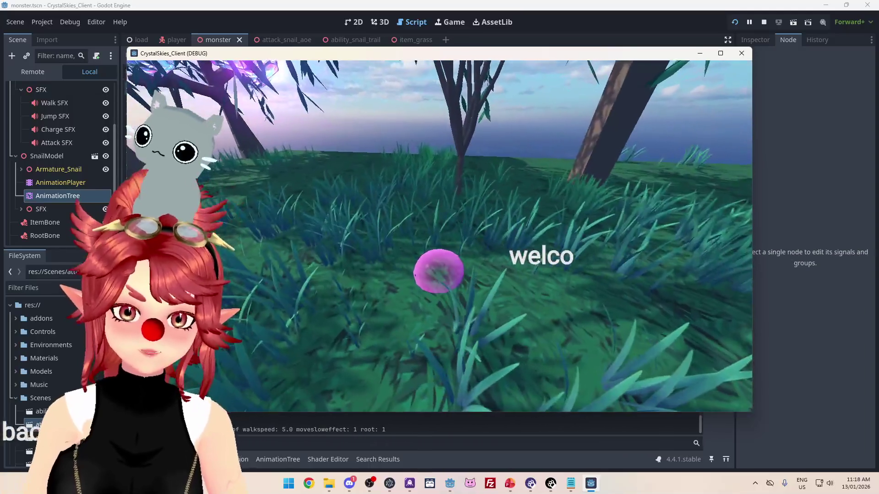
{"action": "key", "text": "w"}
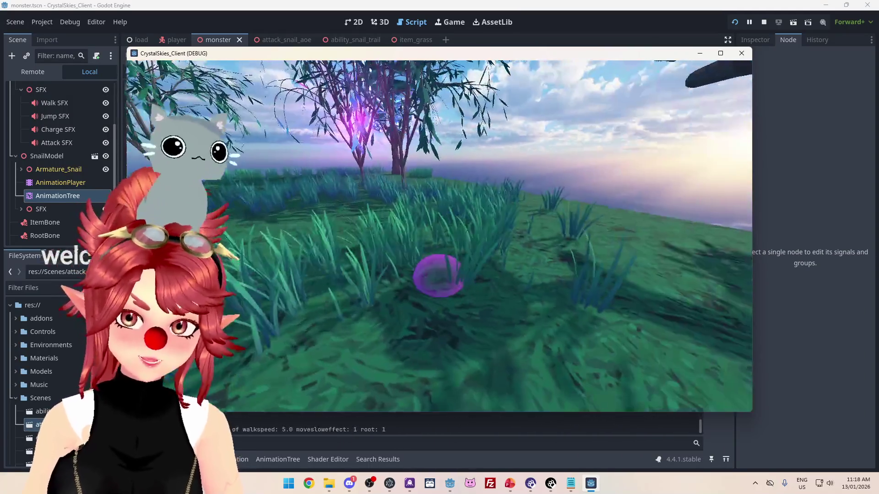
{"action": "key", "text": "w"}
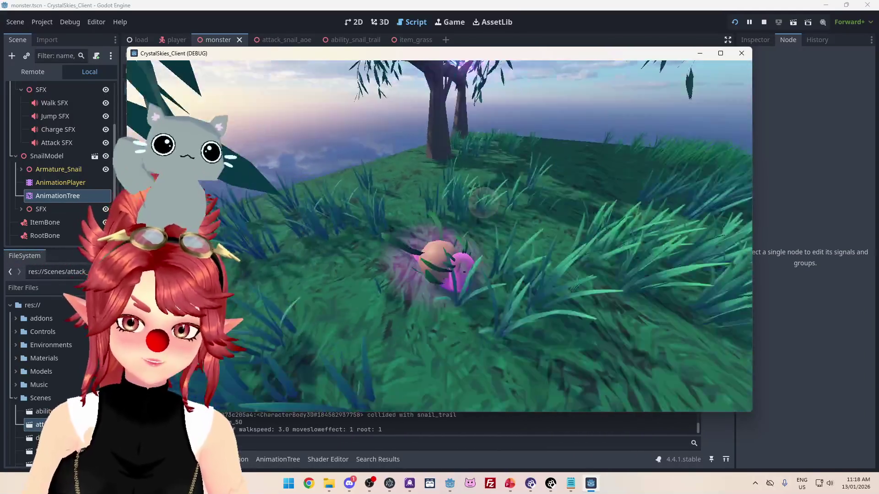
{"action": "key", "text": "w"}
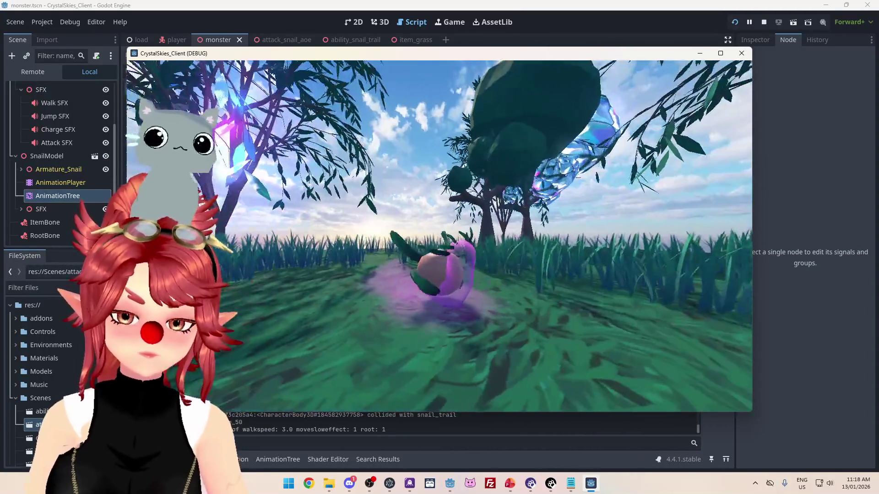
{"action": "key", "text": "w"}
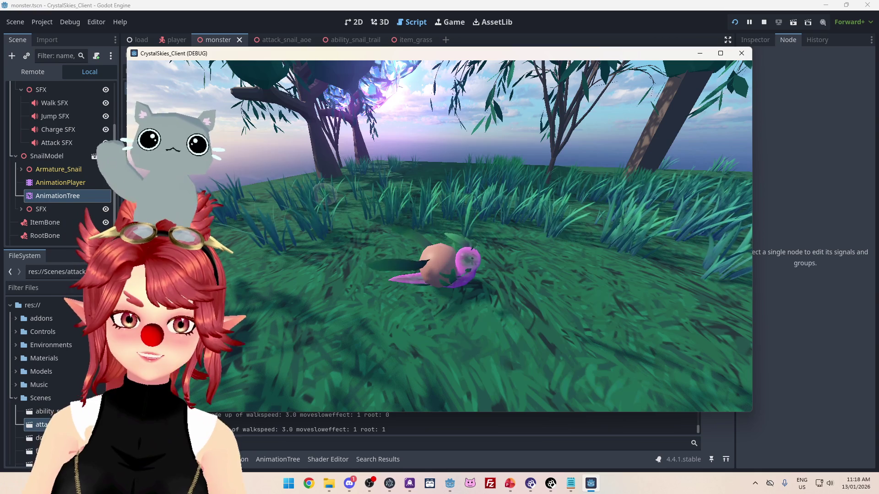
{"action": "key", "text": "Escape"}
{"action": "key", "text": "F8"}
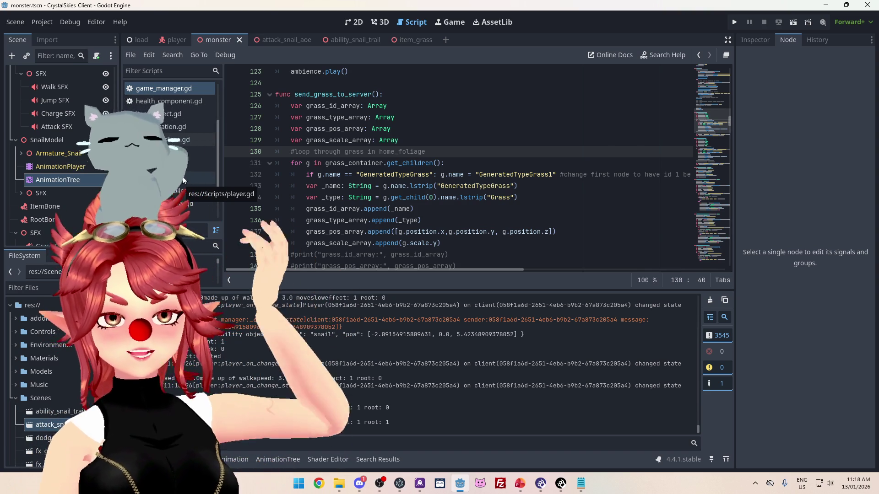
Step: Open player.gd and scroll through its state-change code
{"action": "left_click", "coordinate": [182, 177]}
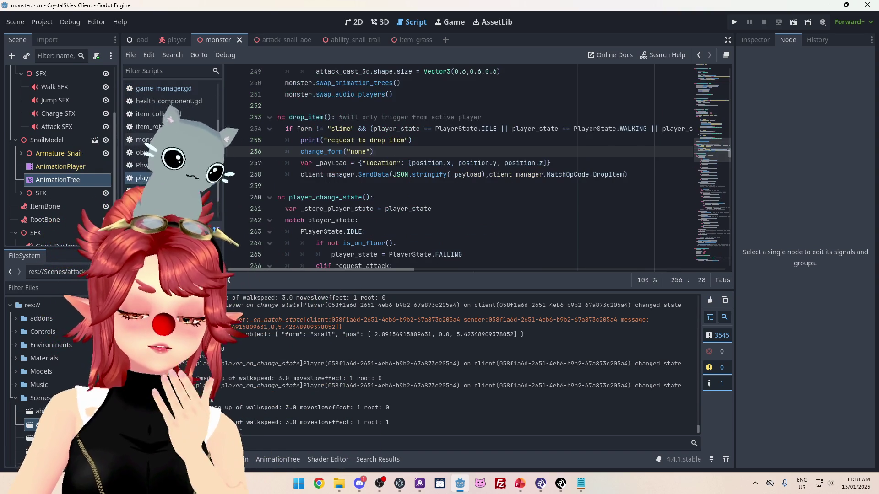
{"action": "scroll", "coordinate": [441, 197], "scroll_direction": "up", "scroll_amount": 9}
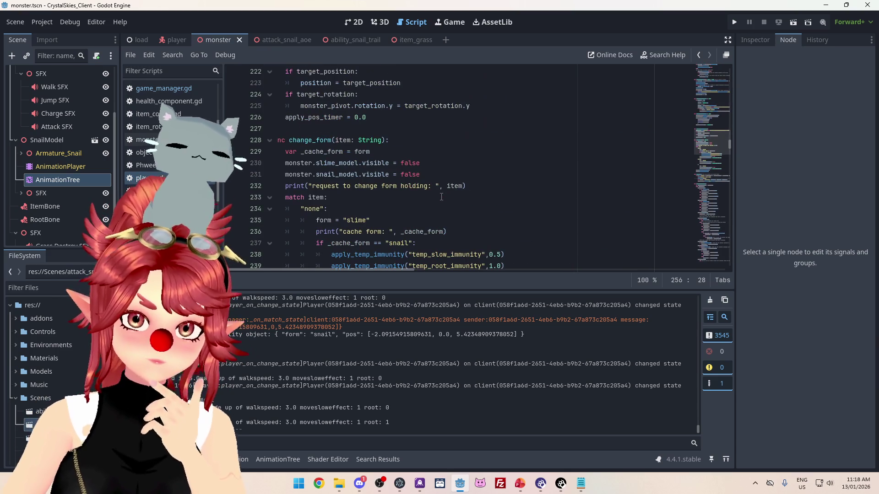
{"action": "scroll", "coordinate": [442, 196], "scroll_direction": "up", "scroll_amount": 3}
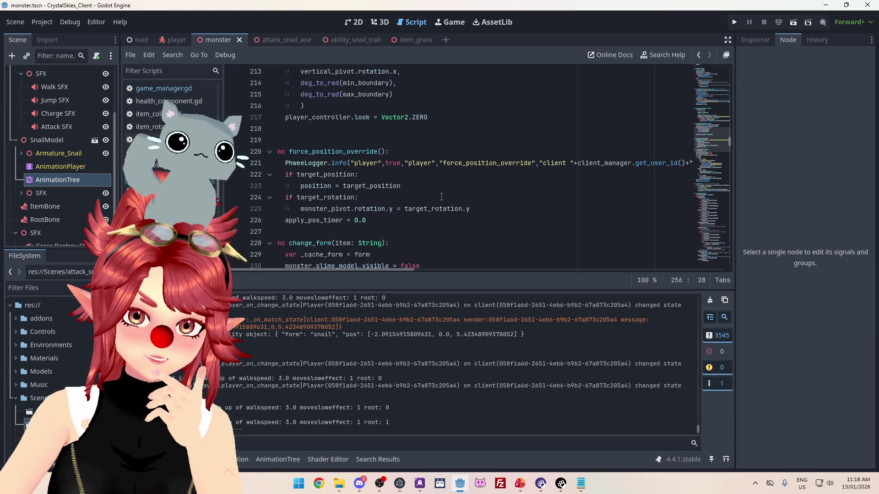
{"action": "scroll", "coordinate": [409, 229], "scroll_direction": "up", "scroll_amount": 4}
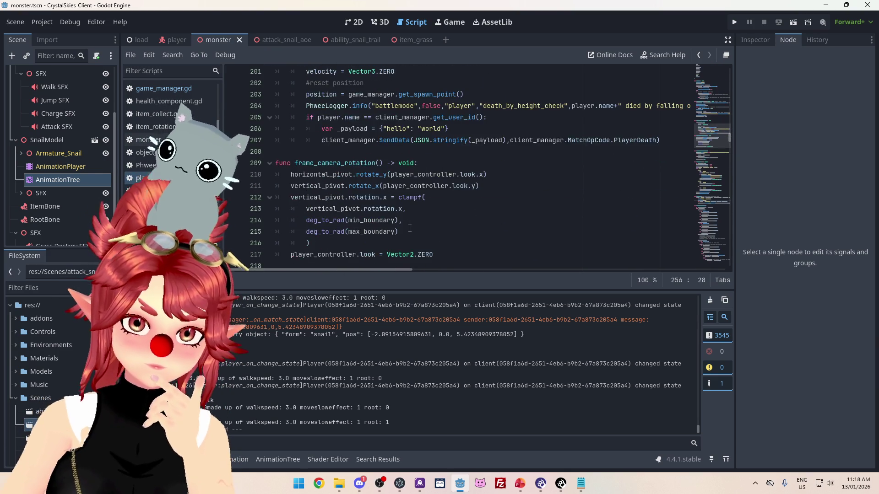
{"action": "scroll", "coordinate": [410, 229], "scroll_direction": "up", "scroll_amount": 13}
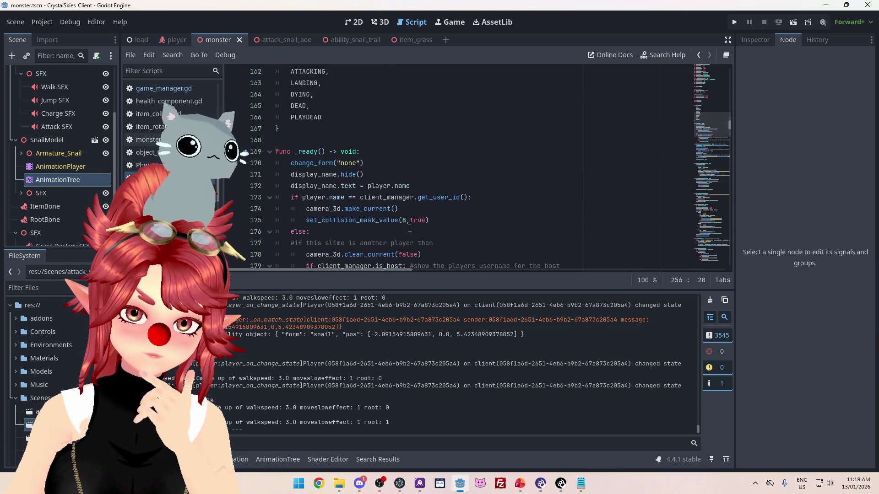
{"action": "scroll", "coordinate": [666, 146], "scroll_direction": "down", "scroll_amount": 17}
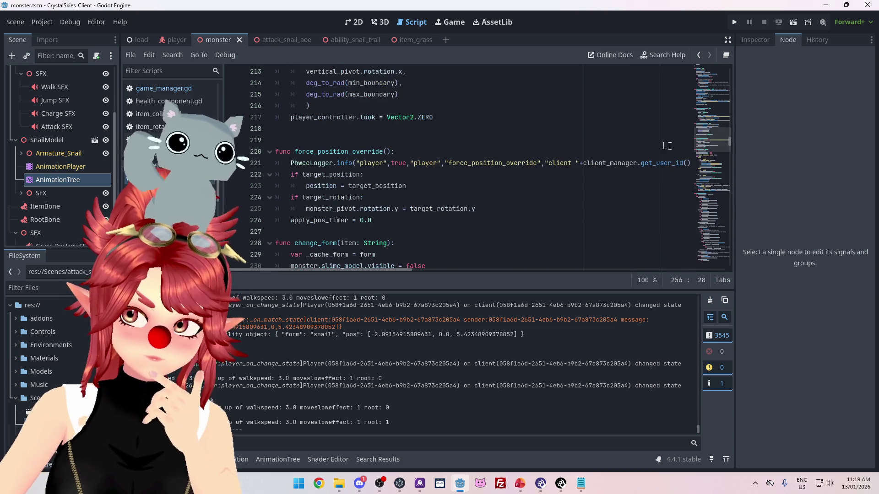
{"action": "mouse_move", "coordinate": [729, 142]}
{"action": "left_mouse_down"}
{"action": "mouse_move", "coordinate": [726, 175]}
{"action": "mouse_move", "coordinate": [707, 183]}
{"action": "left_mouse_up"}
{"action": "scroll", "coordinate": [707, 183], "scroll_direction": "down", "scroll_amount": 8}
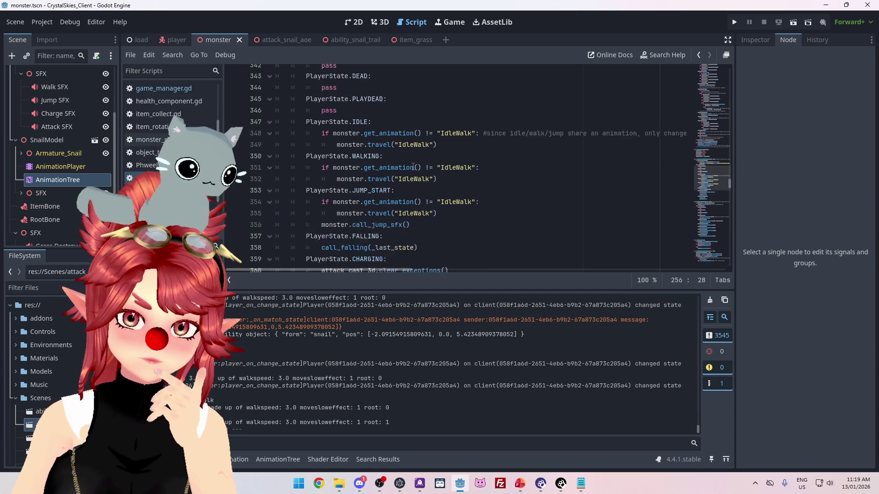
{"action": "scroll", "coordinate": [413, 168], "scroll_direction": "down", "scroll_amount": 3}
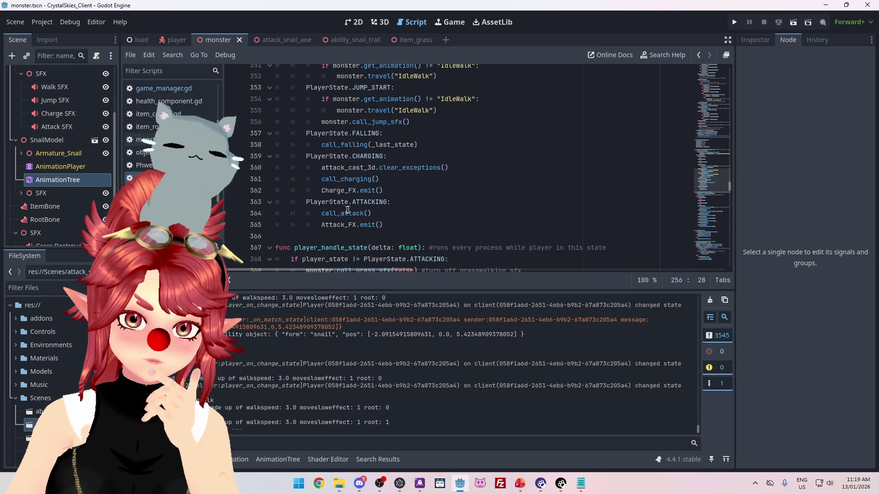
Step: Jump to call_attack's definition, show the AnimationTree state graph, and place the caret after line 365
{"action": "left_click", "coordinate": [341, 213], "text": "ctrl"}
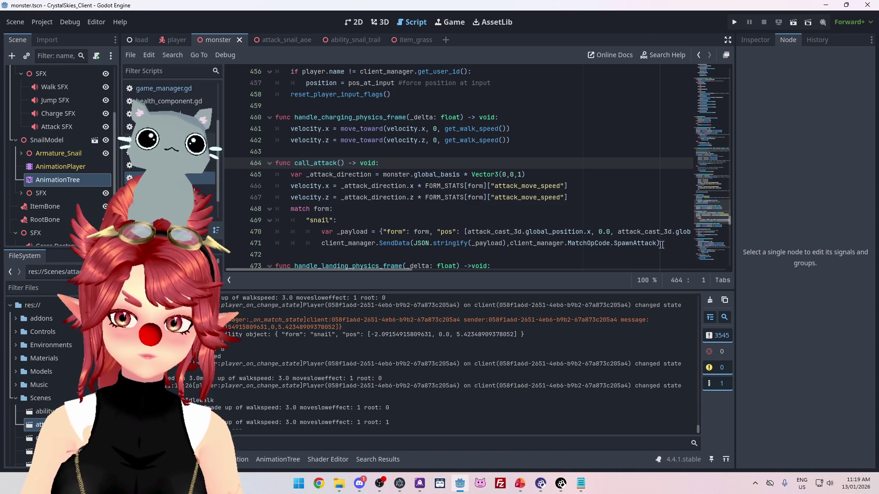
{"action": "scroll", "coordinate": [319, 219], "scroll_direction": "up", "scroll_amount": 14}
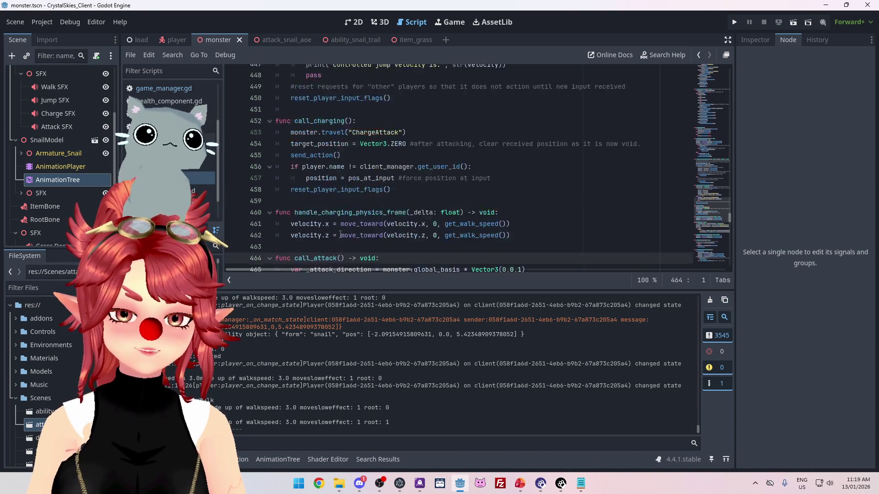
{"action": "scroll", "coordinate": [350, 234], "scroll_direction": "up", "scroll_amount": 12}
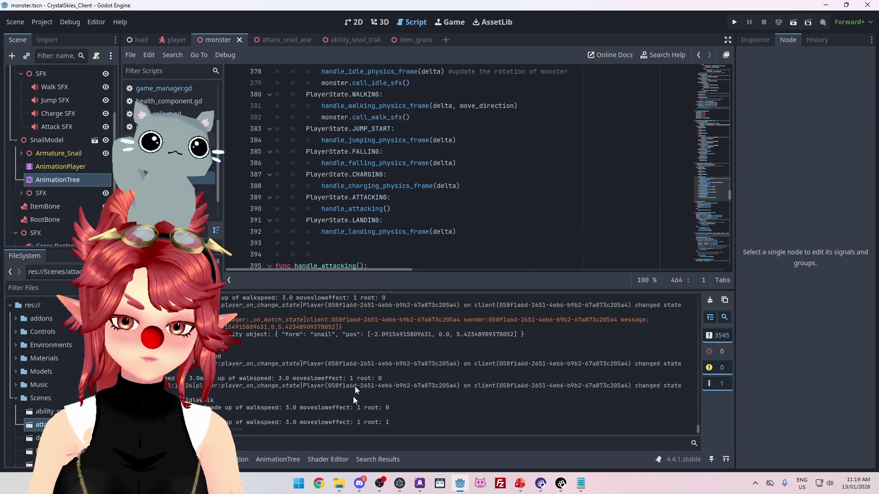
{"action": "left_click", "coordinate": [287, 460]}
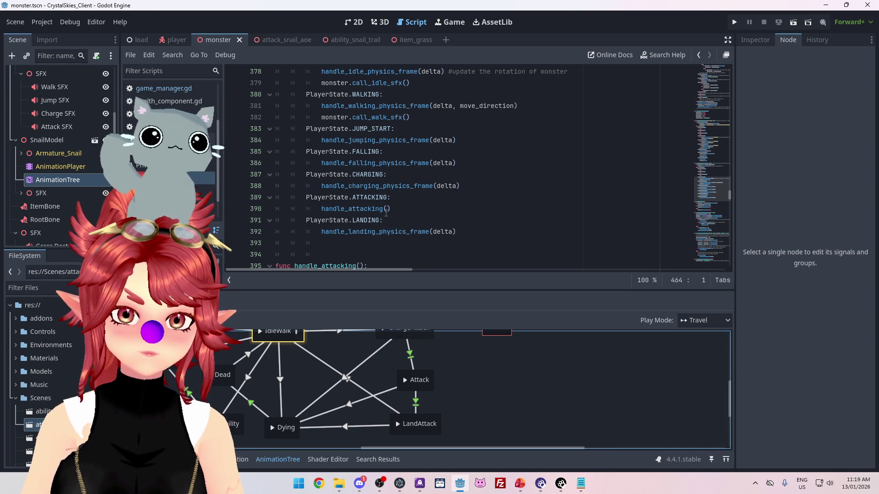
{"action": "scroll", "coordinate": [385, 212], "scroll_direction": "up", "scroll_amount": 8}
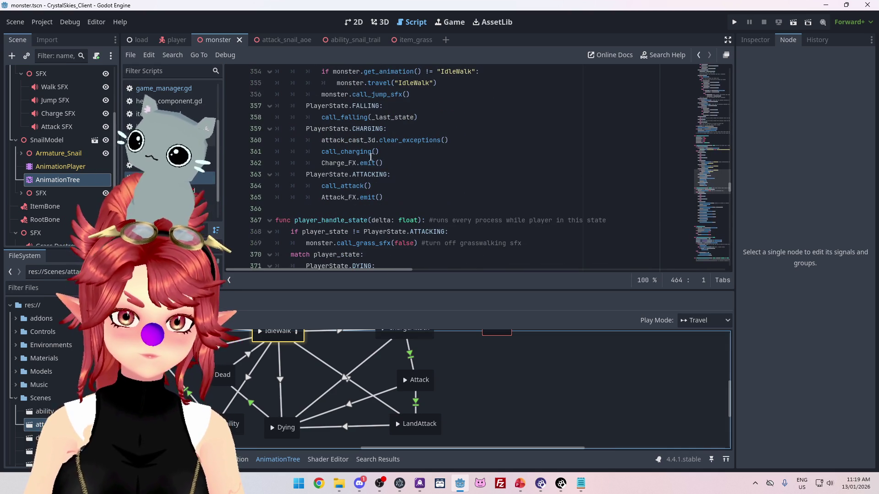
{"action": "scroll", "coordinate": [361, 178], "scroll_direction": "down", "scroll_amount": 2}
{"action": "scroll", "coordinate": [316, 153], "scroll_direction": "up", "scroll_amount": 2}
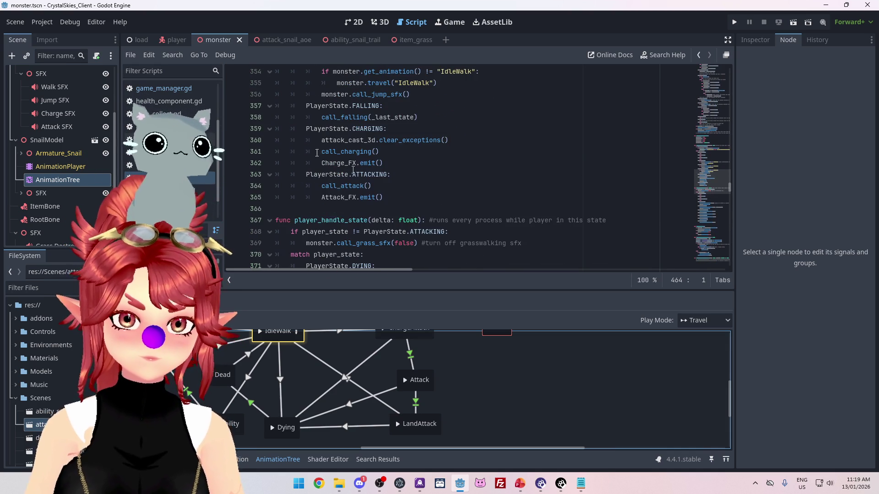
{"action": "left_click", "coordinate": [394, 189]}
{"action": "left_click", "coordinate": [401, 196]}
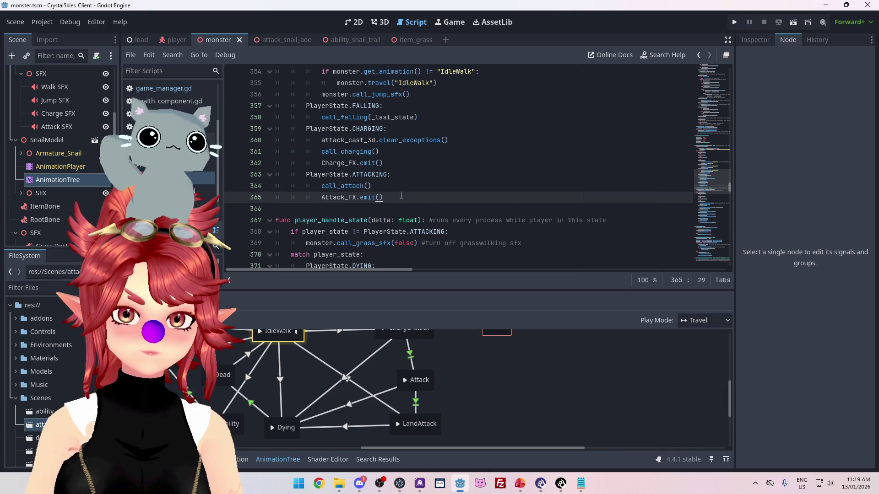
Step: Add a State.LANDING case after Attack_FX.emit() that calls a landing attack function
{"action": "key", "text": "Return"}
{"action": "type", "text": "Player"}
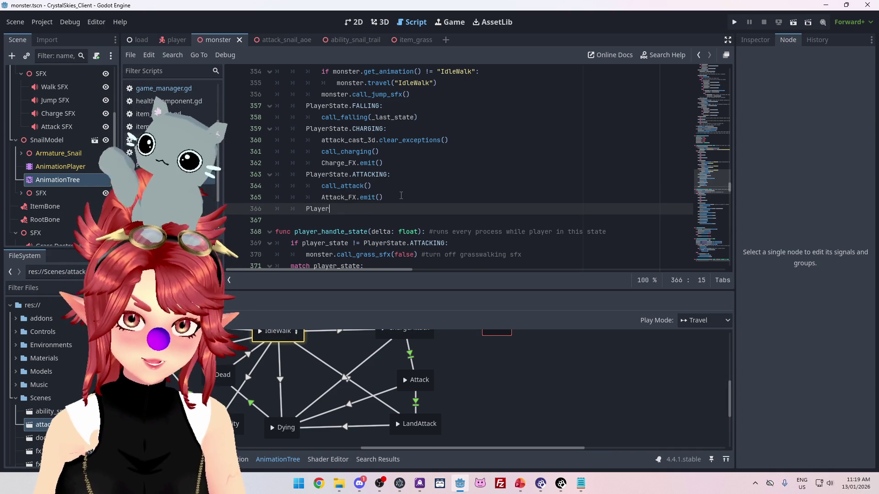
{"action": "type", "text": "State"}
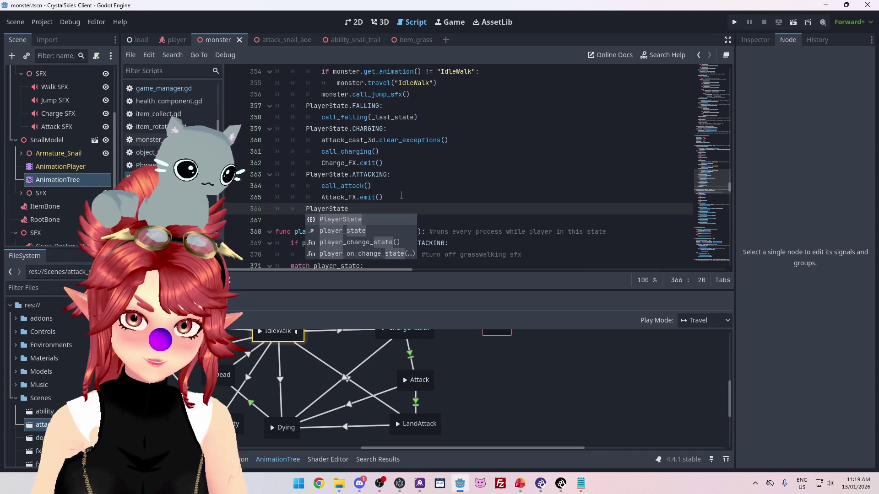
{"action": "type", "text": ".LANDING"}
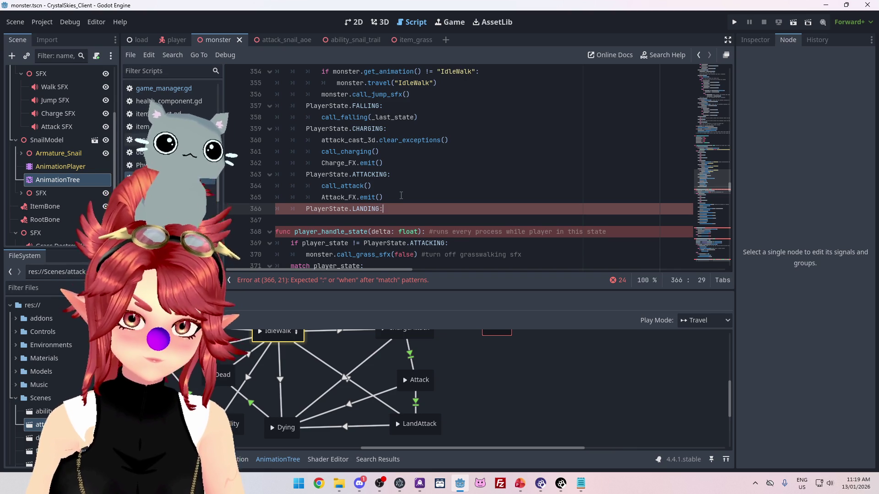
{"action": "type", "text": ":"}
{"action": "key", "text": "Return"}
{"action": "type", "text": "call"}
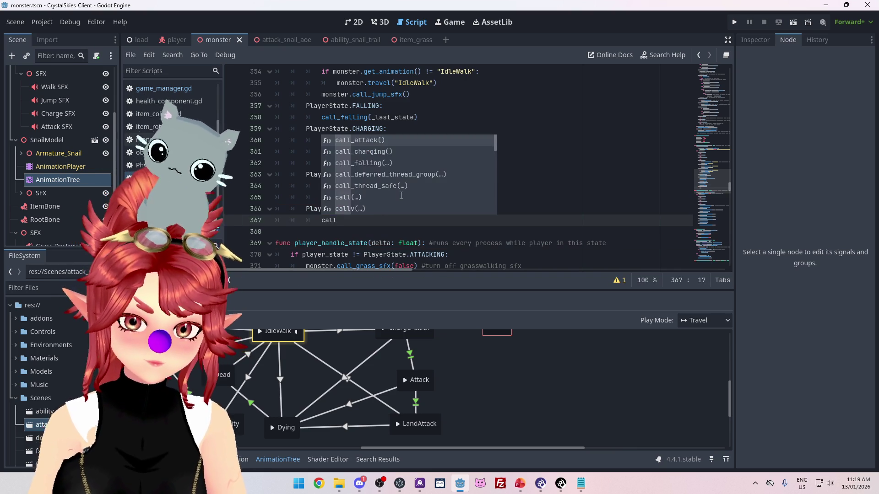
{"action": "type", "text": ")"}
{"action": "type", "text": "_landattack"}
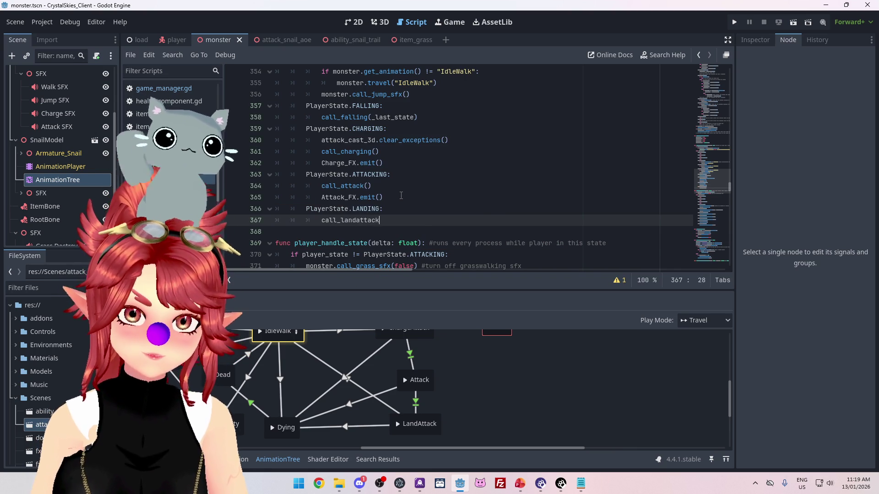
{"action": "type", "text": "()"}
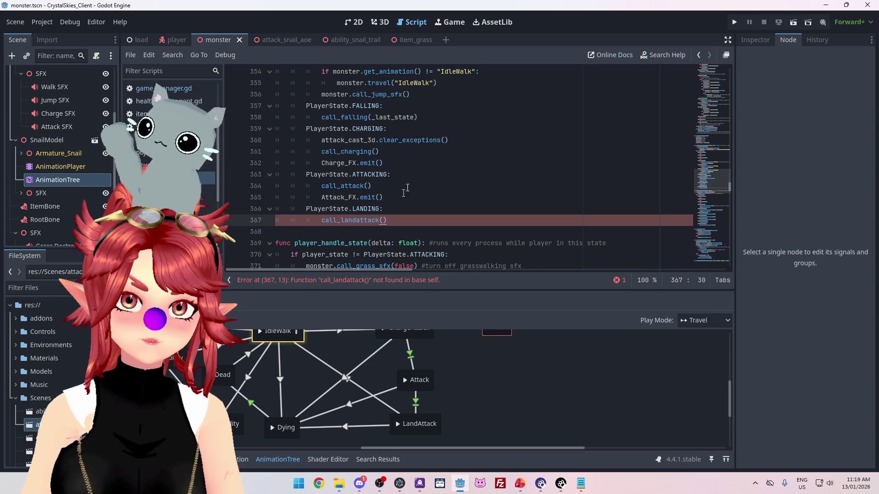
Step: Start a new land_attack function below call_attack
{"action": "left_click", "coordinate": [345, 188], "text": "ctrl"}
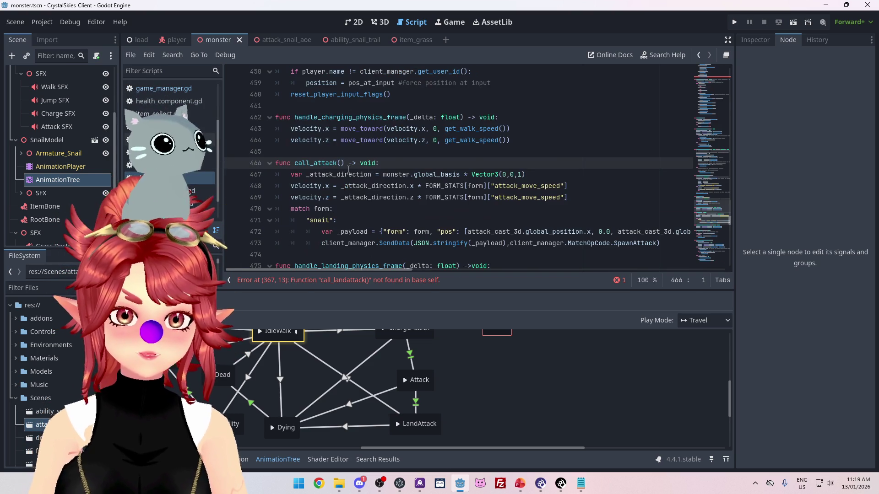
{"action": "scroll", "coordinate": [349, 169], "scroll_direction": "down", "scroll_amount": 2}
{"action": "left_click", "coordinate": [328, 185]}
{"action": "key", "text": "Return"}
{"action": "key", "text": "Return"}
{"action": "key", "text": "Up"}
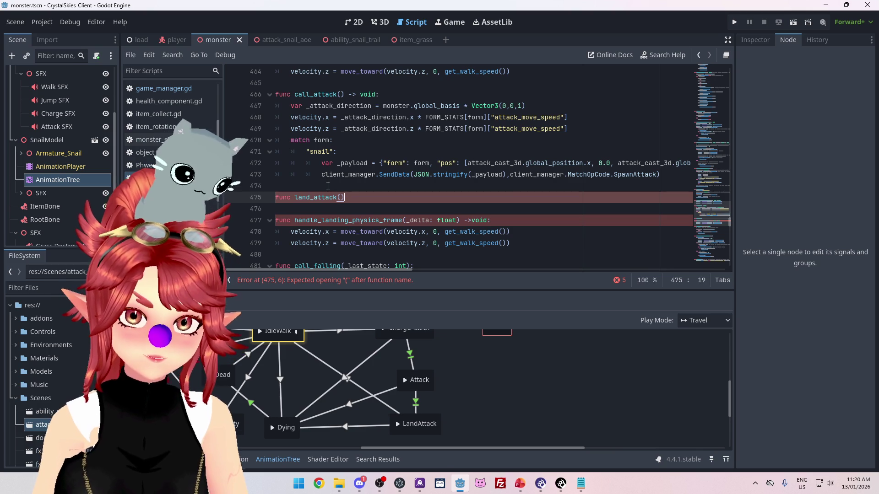
{"action": "type", "text": ":"}
{"action": "key", "text": "Return"}
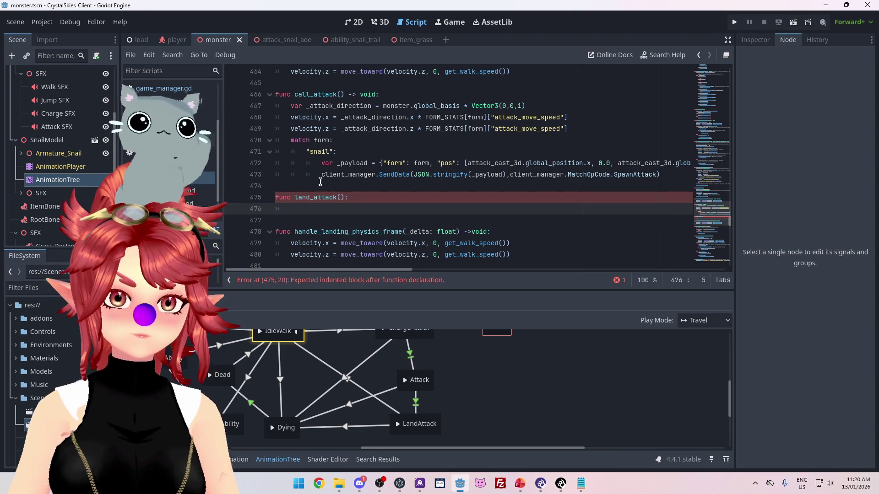
Step: Move the snail match block from call_attack into land_attack
{"action": "left_click_drag", "start_coordinate": [290, 142], "coordinate": [658, 178]}
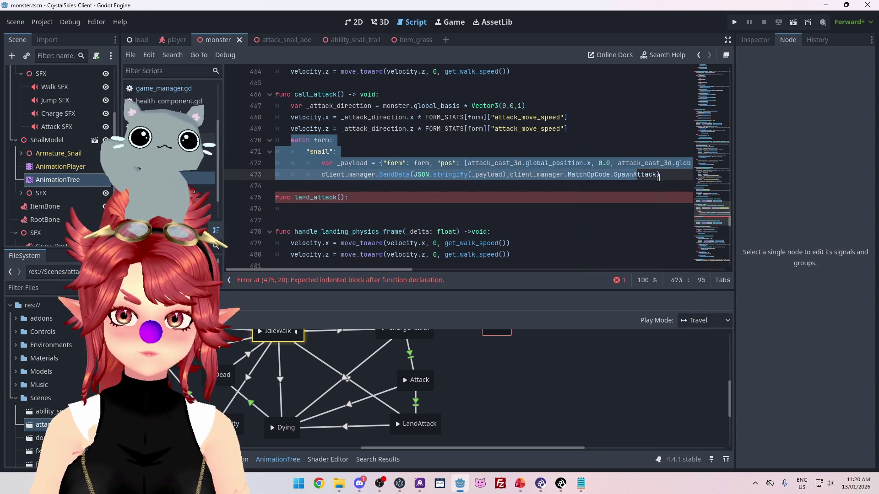
{"action": "key", "text": "ctrl+x"}
{"action": "key", "text": "Down"}
{"action": "key", "text": "Down"}
{"action": "key", "text": "Down"}
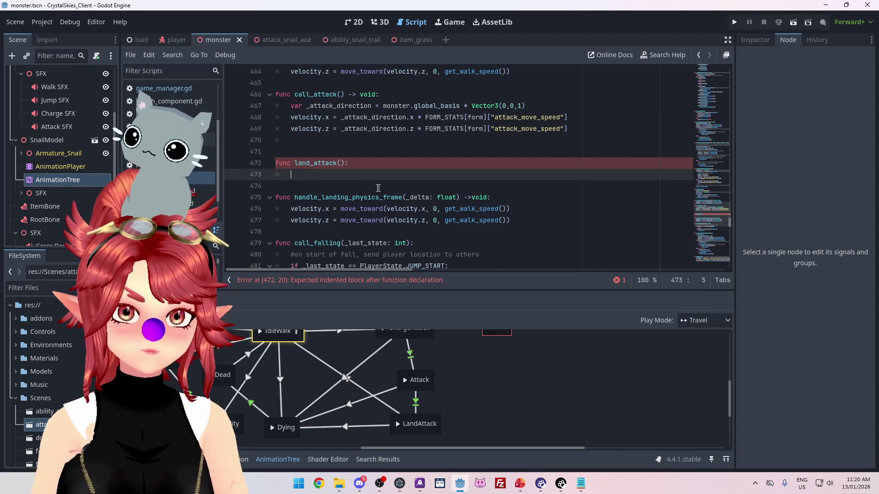
{"action": "key", "text": "ctrl+v"}
{"action": "left_click", "coordinate": [291, 175]}
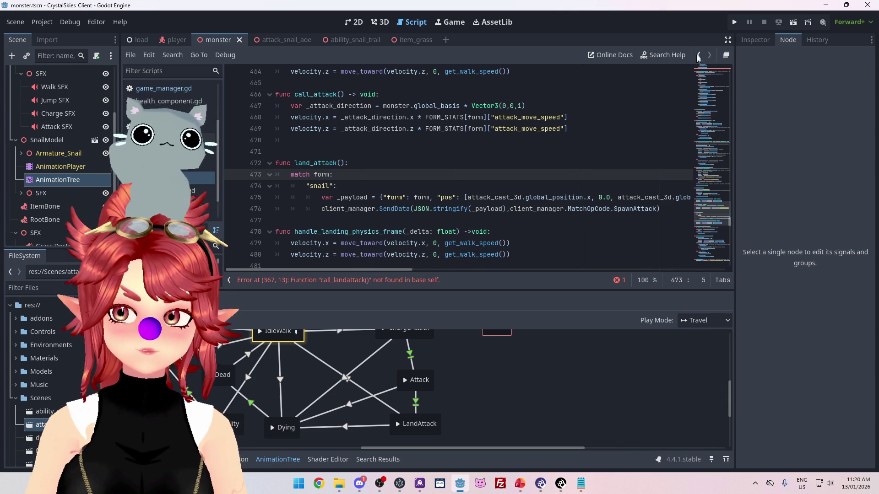
Step: Launch the game and rename land_attack to call_landattack to clear the missing-function error
{"action": "left_click", "coordinate": [735, 22]}
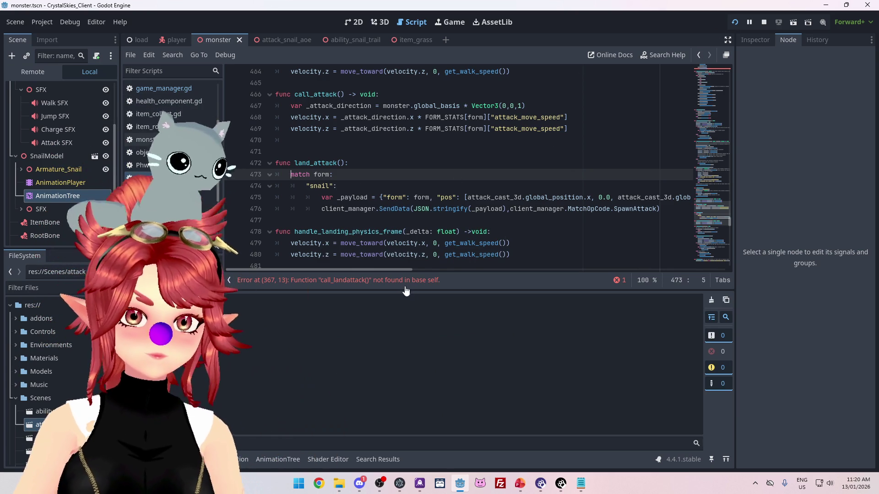
{"action": "left_click", "coordinate": [295, 163]}
{"action": "type", "text": "call_"}
{"action": "key", "text": "Right"}
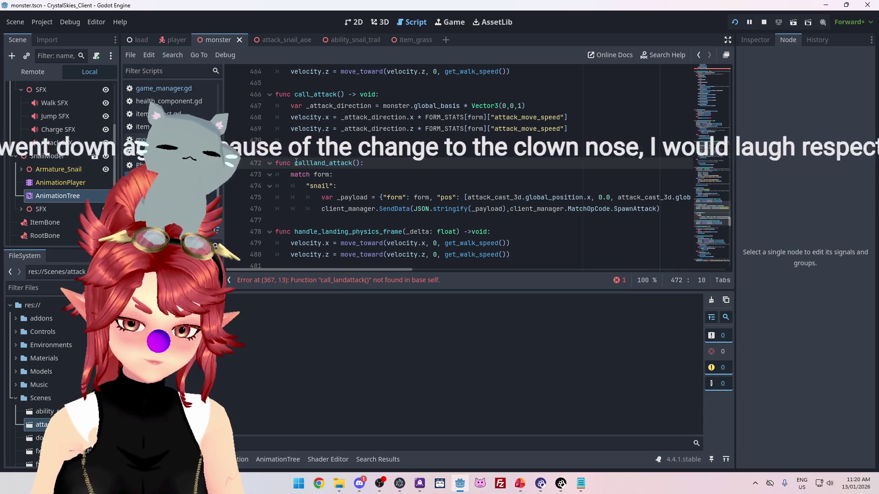
{"action": "key", "text": "Right"}
{"action": "key", "text": "Right"}
{"action": "key", "text": "Right"}
{"action": "key", "text": "Delete"}
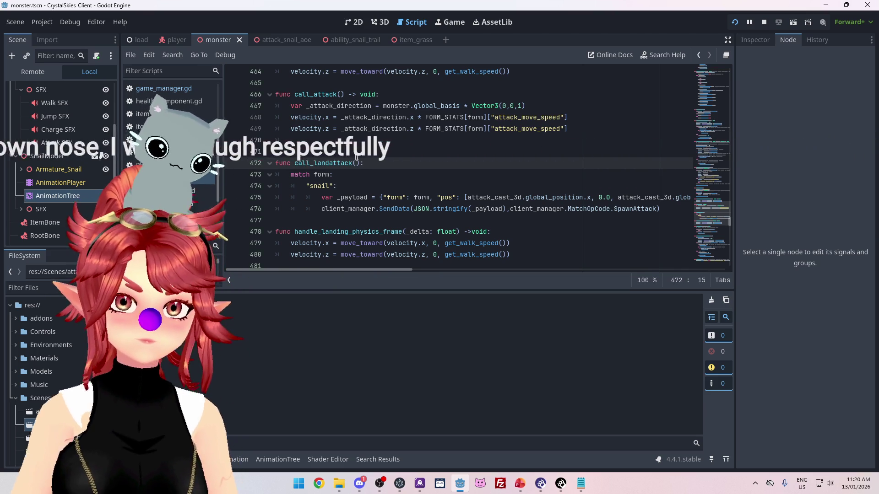
{"action": "left_click", "coordinate": [410, 144]}
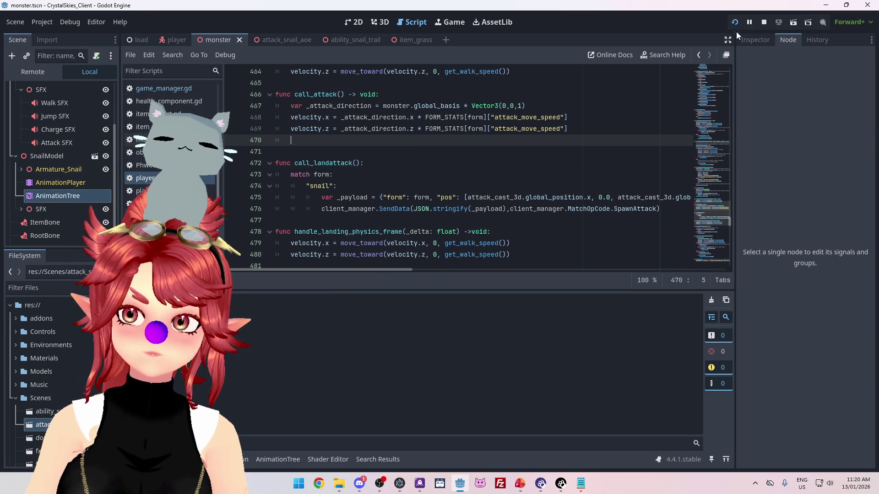
Step: Reload the game, create a lobby, steer the snail over its purple trail, then stop the test
{"action": "left_click", "coordinate": [734, 23]}
{"action": "type", "text": "asdasdas"}
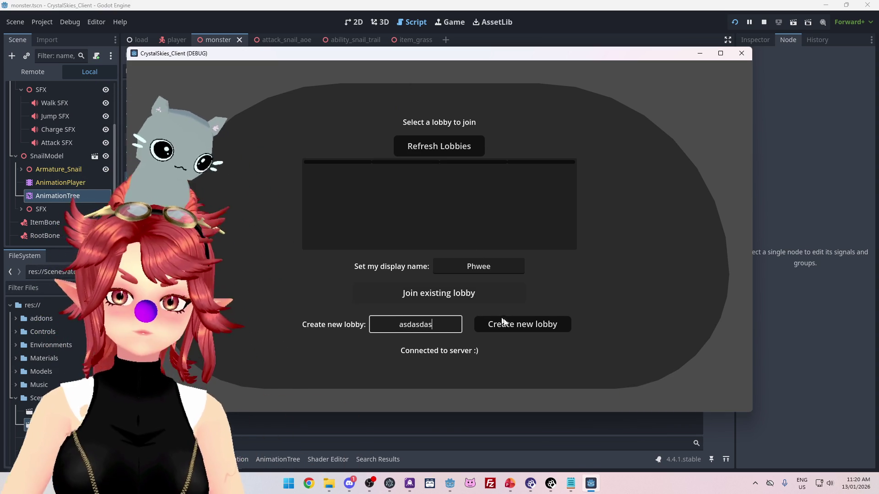
{"action": "left_click", "coordinate": [503, 322]}
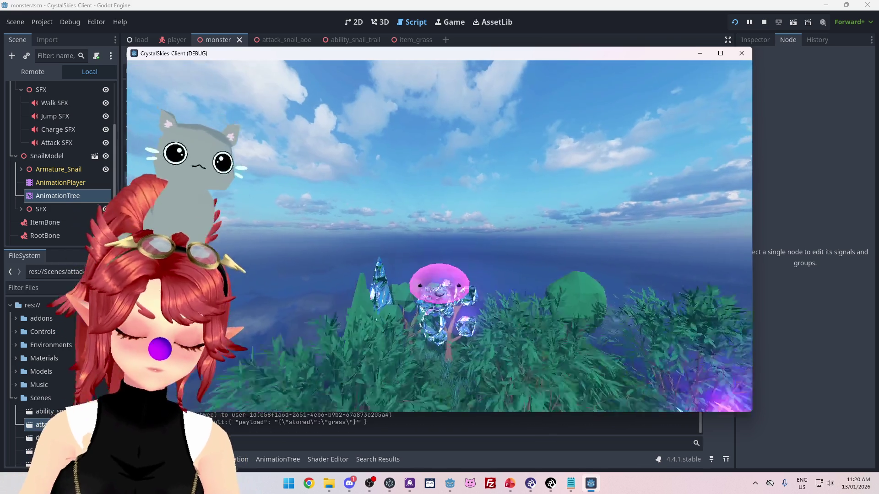
{"action": "key", "text": "w"}
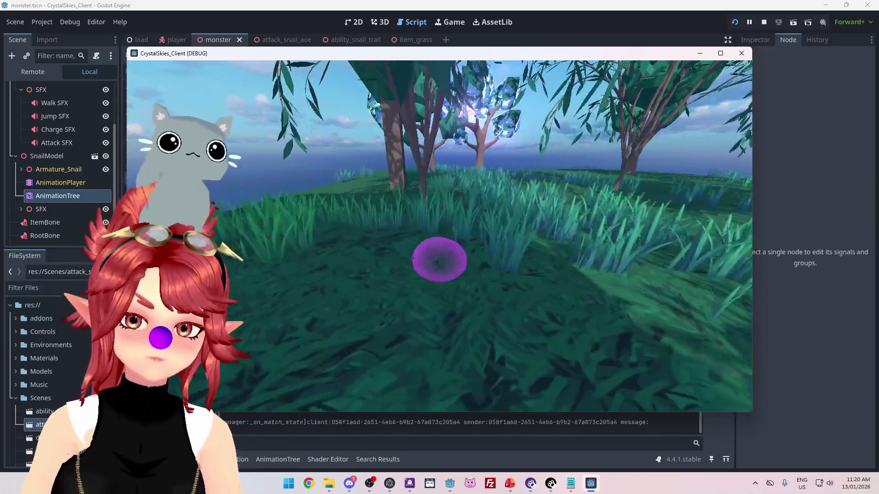
{"action": "key", "text": "s"}
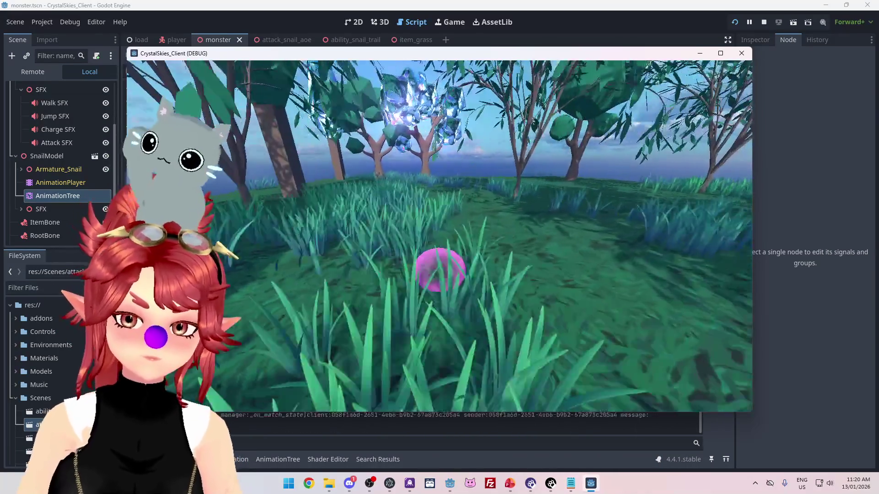
{"action": "key", "text": "w"}
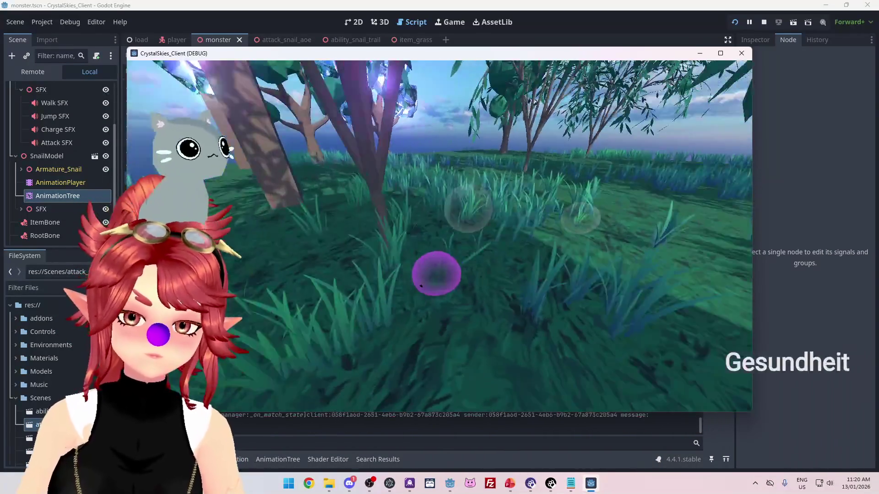
{"action": "key", "text": "w"}
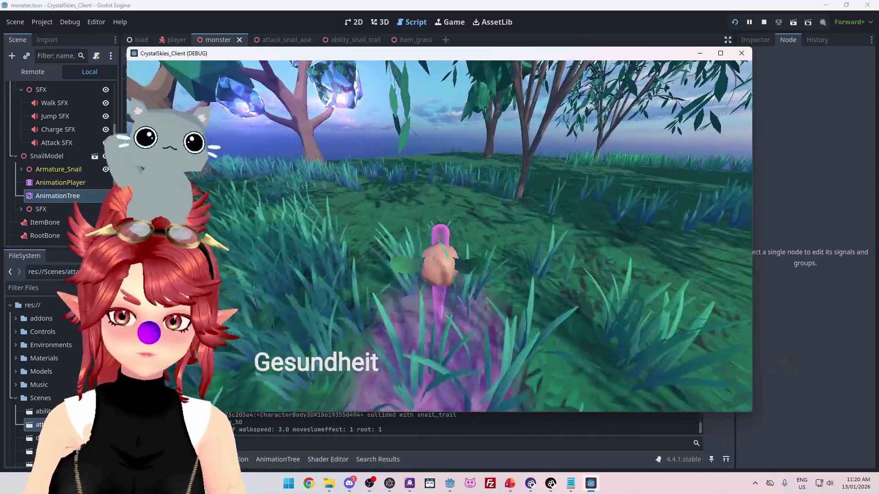
{"action": "key", "text": "w"}
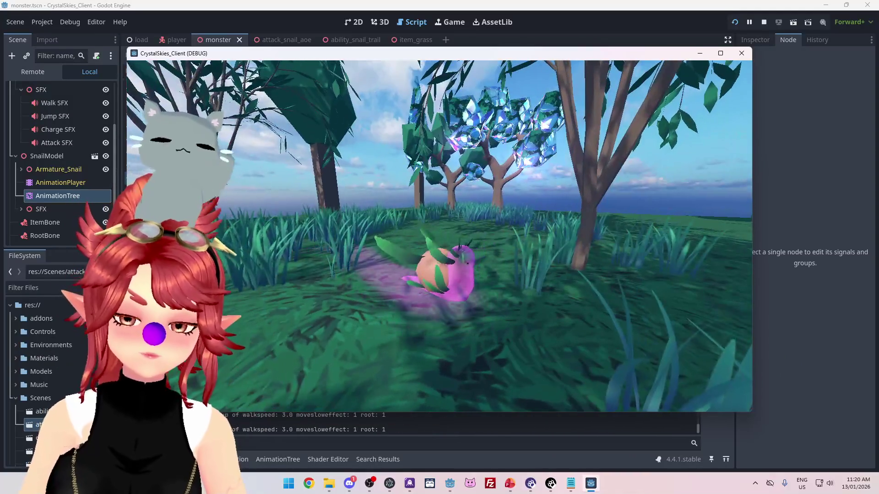
{"action": "key", "text": "w"}
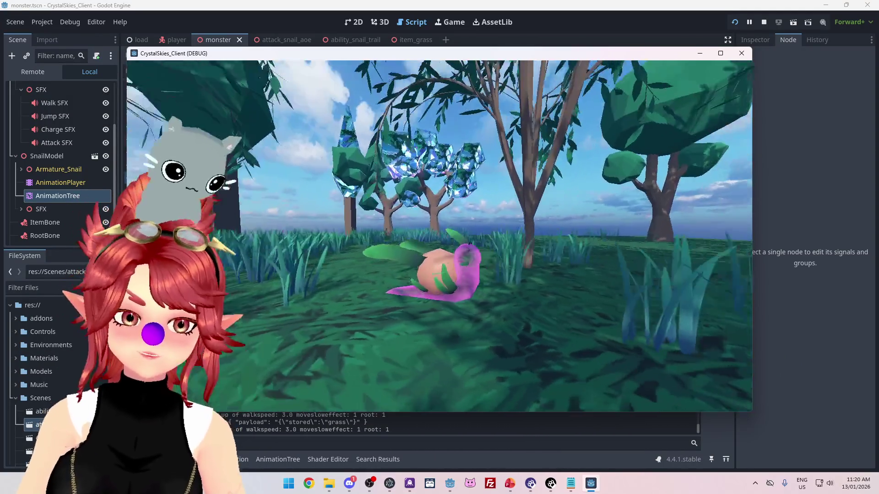
{"action": "key", "text": "w"}
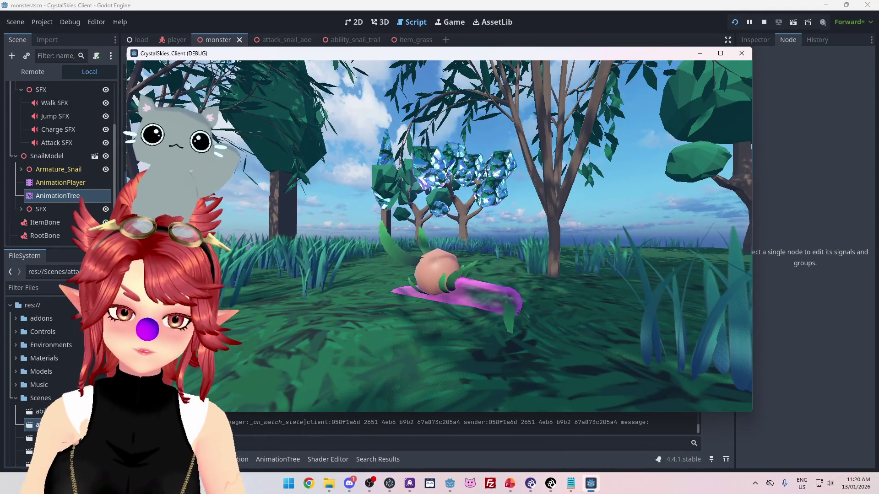
{"action": "key", "text": "w"}
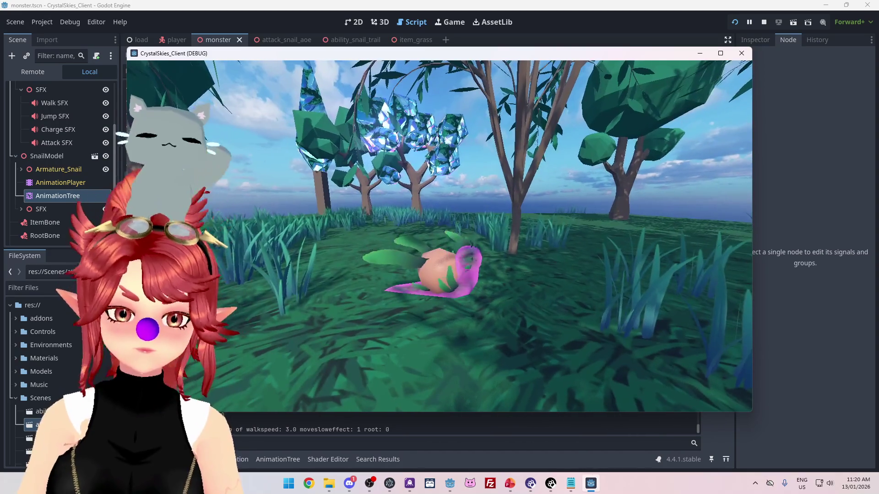
{"action": "key", "text": "Escape"}
{"action": "left_click", "coordinate": [768, 25]}
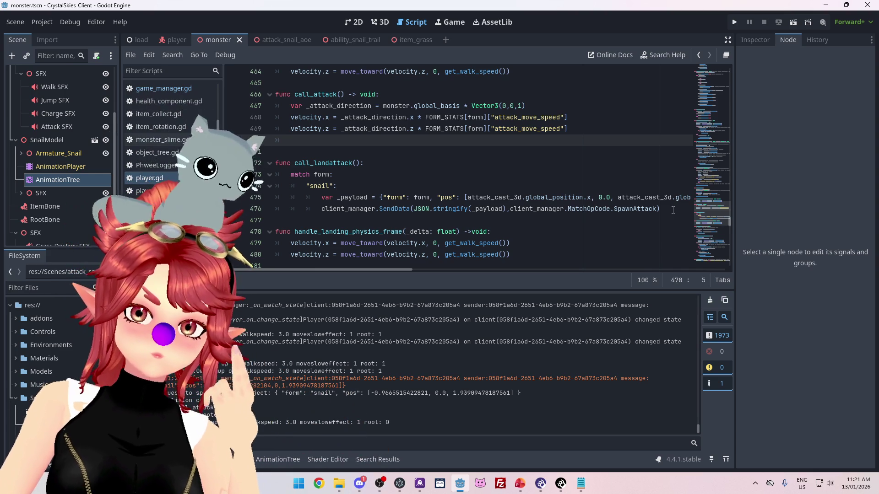
Step: Move the snail match block up into call_attack, delete the call_landattack declaration, and save
{"action": "left_click_drag", "start_coordinate": [673, 210], "coordinate": [278, 175]}
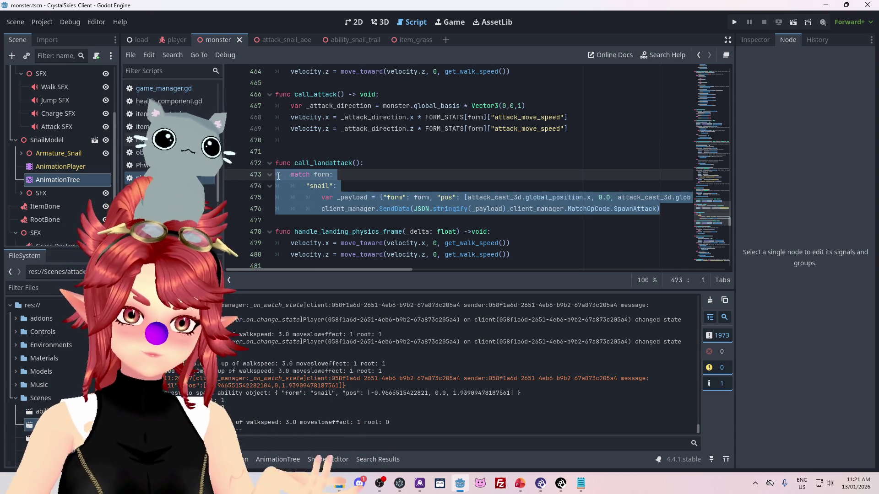
{"action": "key", "text": "alt+Up"}
{"action": "key", "text": "alt+Up"}
{"action": "key", "text": "alt+Up"}
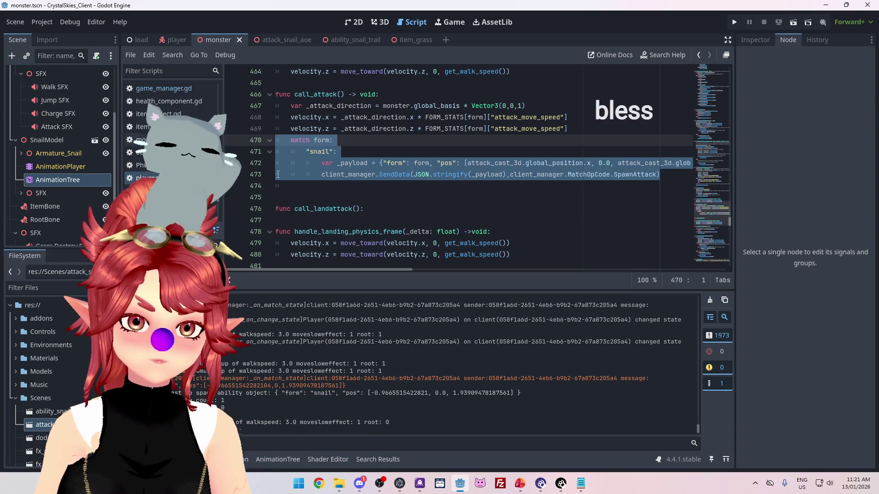
{"action": "left_click", "coordinate": [248, 207]}
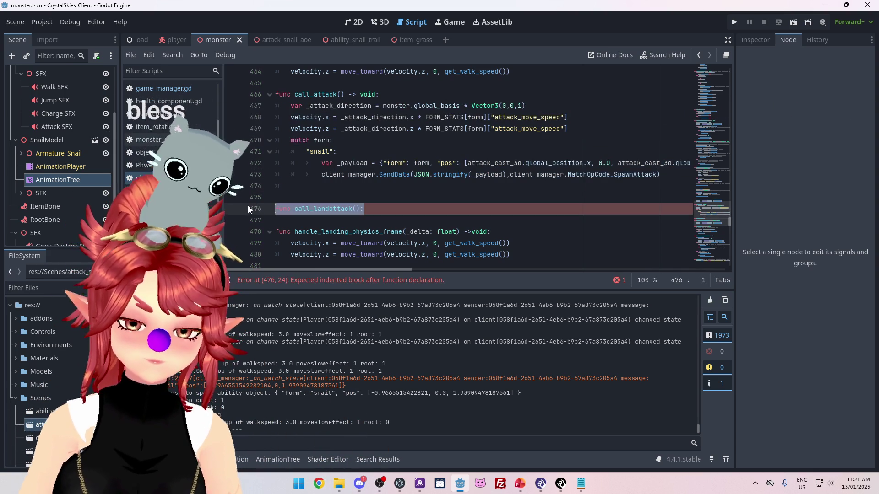
{"action": "key", "text": "BackSpace"}
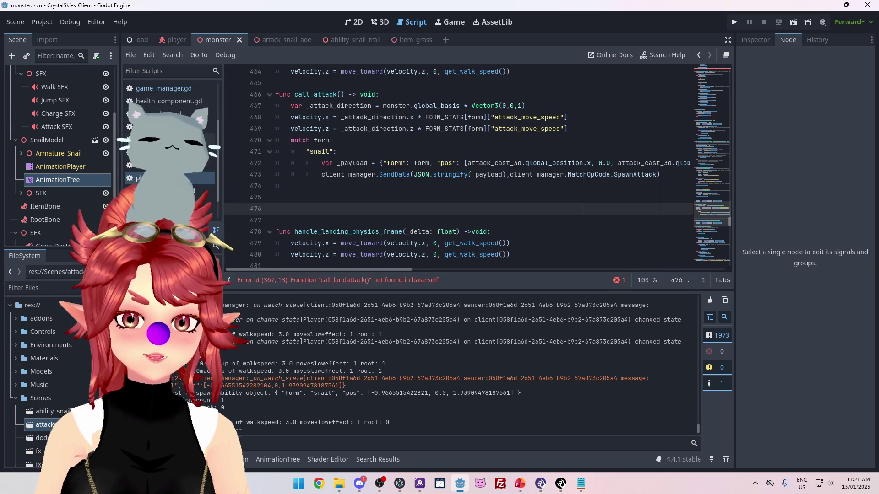
{"action": "left_click", "coordinate": [291, 141]}
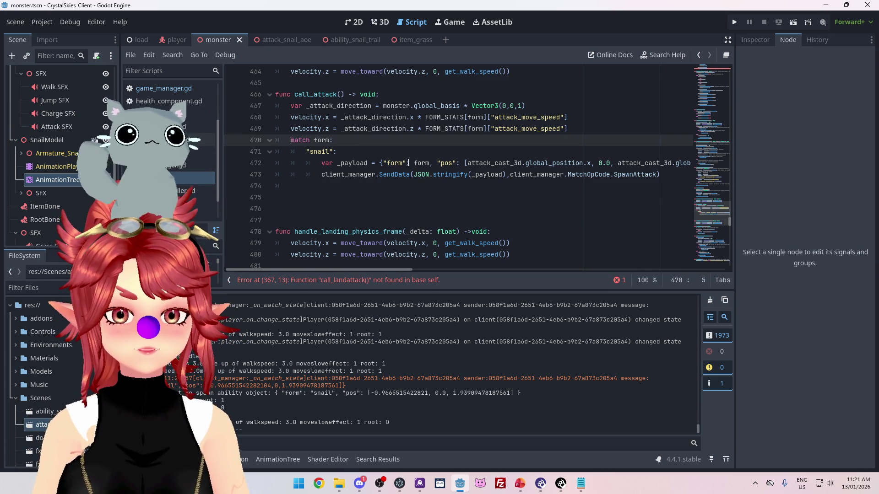
{"action": "key", "text": "ctrl+s"}
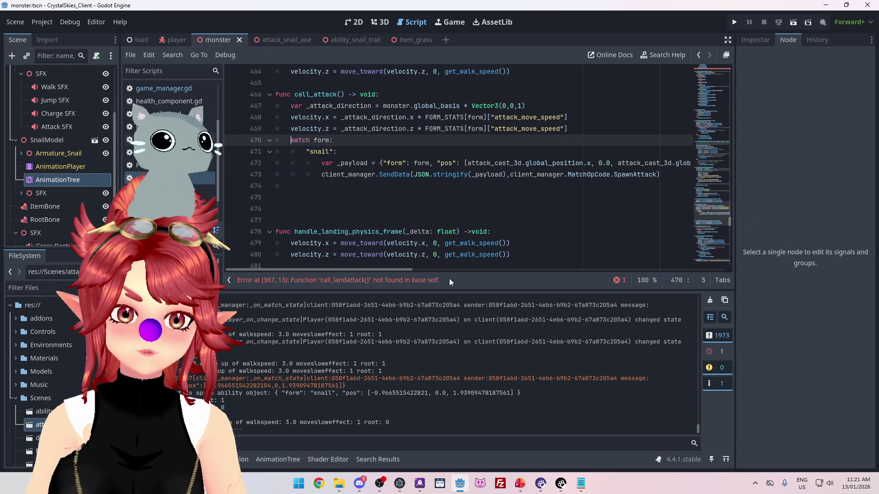
Step: Go to the error on line 367 and delete the LANDING case lines calling call_landattack
{"action": "left_click", "coordinate": [391, 281]}
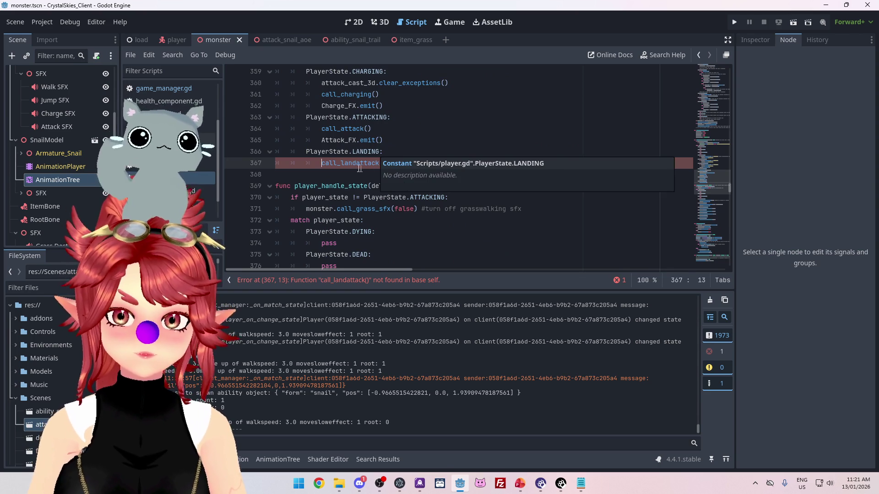
{"action": "left_click", "coordinate": [348, 130], "text": "ctrl"}
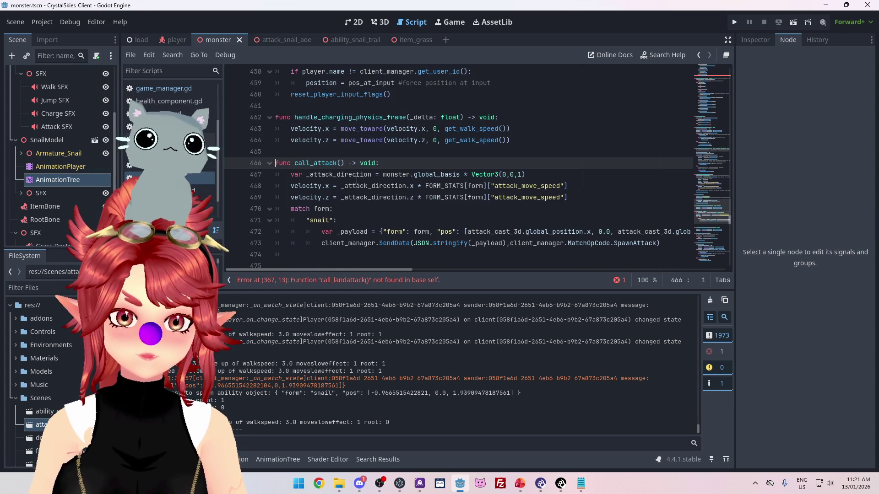
{"action": "scroll", "coordinate": [361, 196], "scroll_direction": "down", "scroll_amount": 3}
{"action": "left_click", "coordinate": [378, 282]}
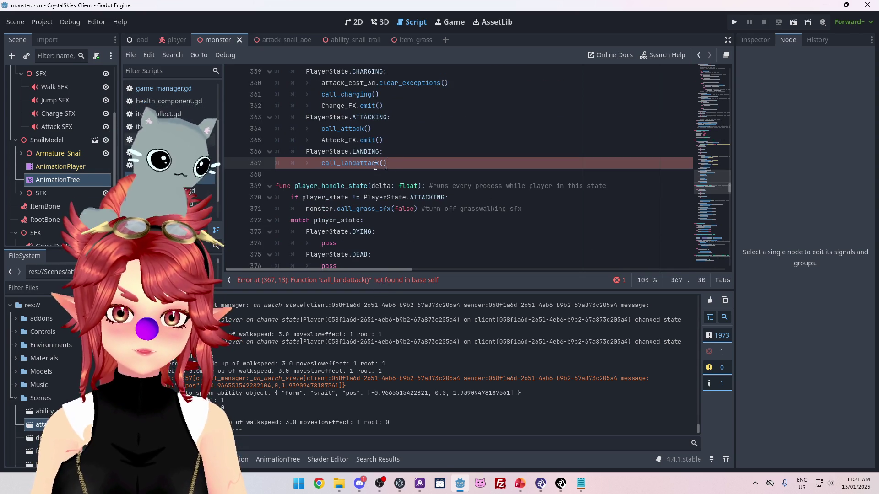
{"action": "key", "text": "shift+Up"}
{"action": "key", "text": "shift+Home"}
{"action": "key", "text": "shift+Home"}
{"action": "key", "text": "BackSpace"}
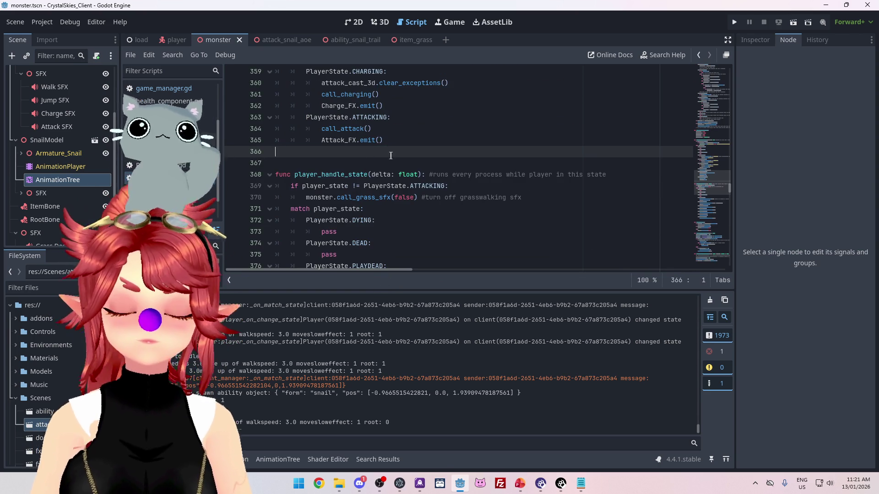
Step: Search all project scripts for 'time', listing 46 matches in 6 files
{"action": "key", "text": "ctrl+f"}
{"action": "key", "text": "ctrl+shift+f"}
{"action": "type", "text": "time"}
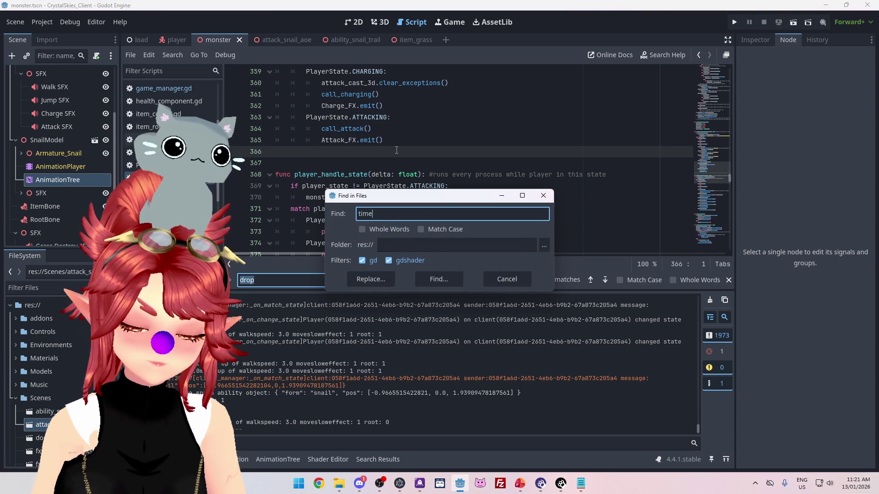
{"action": "key", "text": "Return"}
{"action": "scroll", "coordinate": [362, 408], "scroll_direction": "down", "scroll_amount": 10}
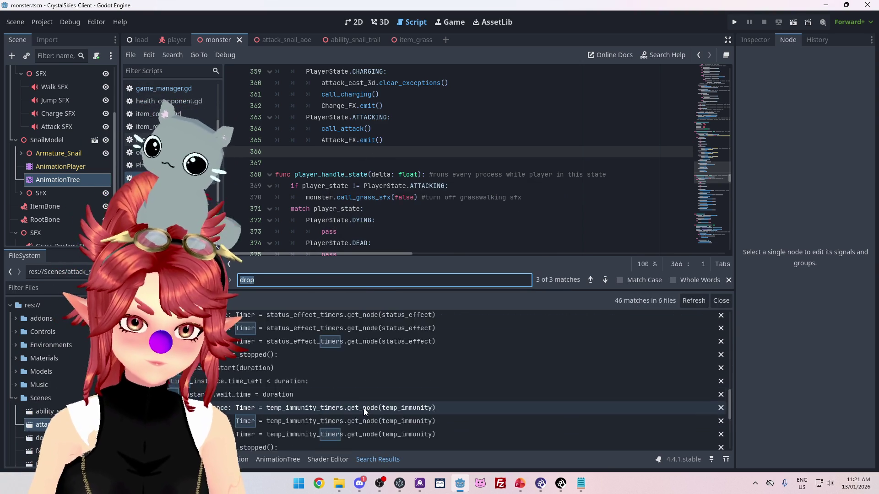
Step: Select the create_timer timeout lines 324–325 in game_manager.gd, then return to the player state code
{"action": "left_click", "coordinate": [277, 387]}
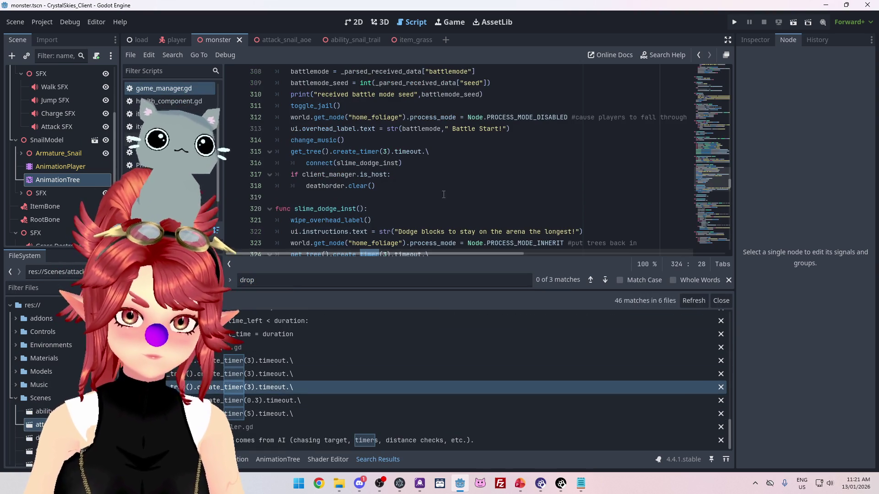
{"action": "scroll", "coordinate": [442, 187], "scroll_direction": "down", "scroll_amount": 3}
{"action": "left_click_drag", "start_coordinate": [406, 163], "coordinate": [271, 156]}
{"action": "key", "text": "ctrl+c"}
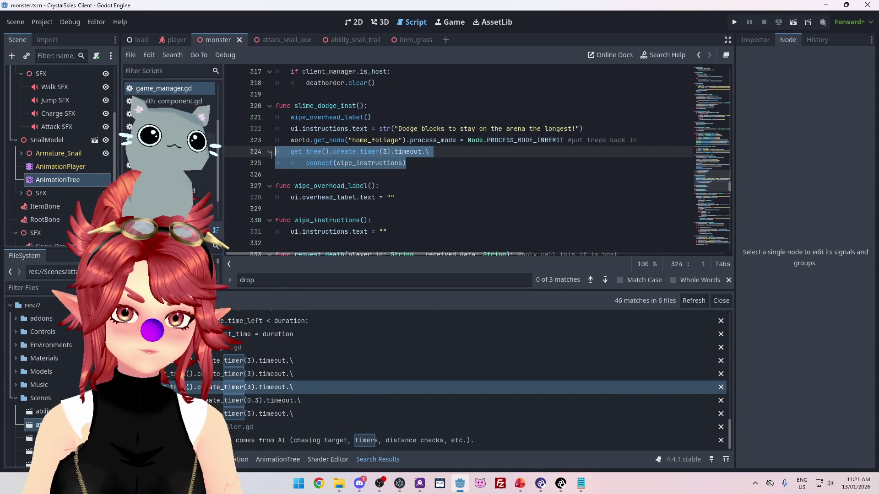
{"action": "key", "text": "Page_Down"}
{"action": "key", "text": "Page_Down"}
{"action": "key", "text": "Page_Down"}
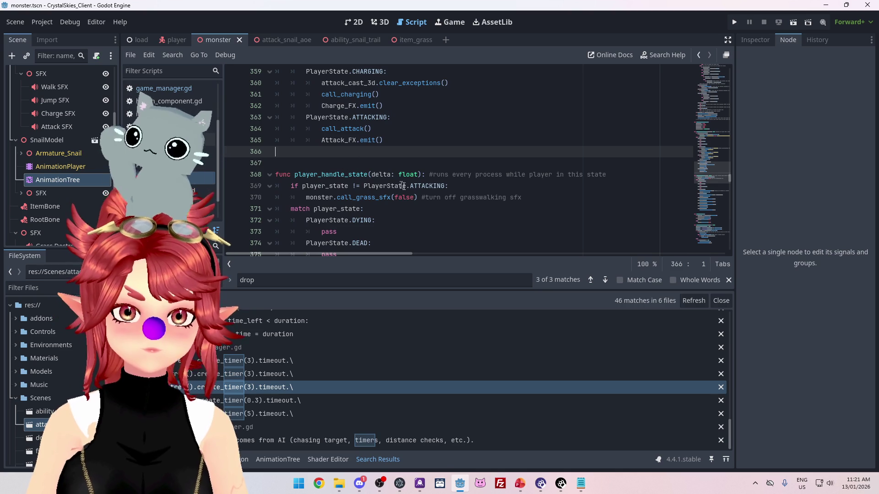
{"action": "left_click", "coordinate": [348, 132], "text": "ctrl"}
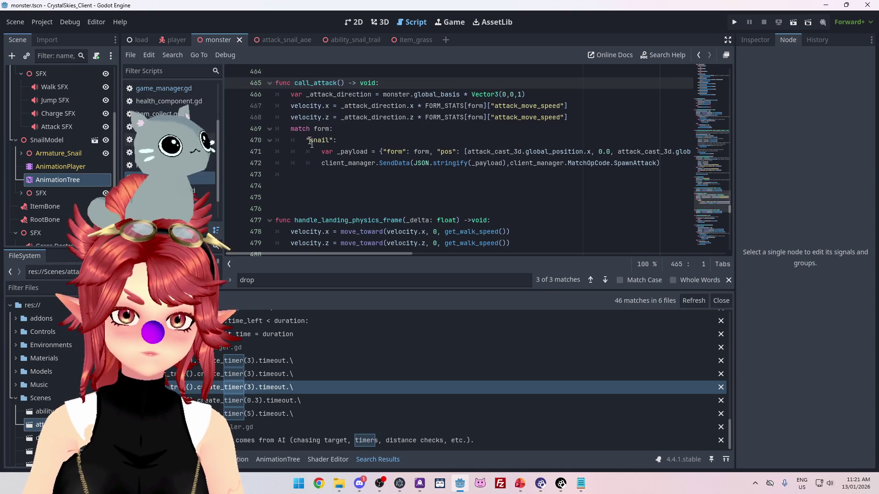
{"action": "left_click", "coordinate": [601, 118]}
{"action": "key", "text": "Return"}
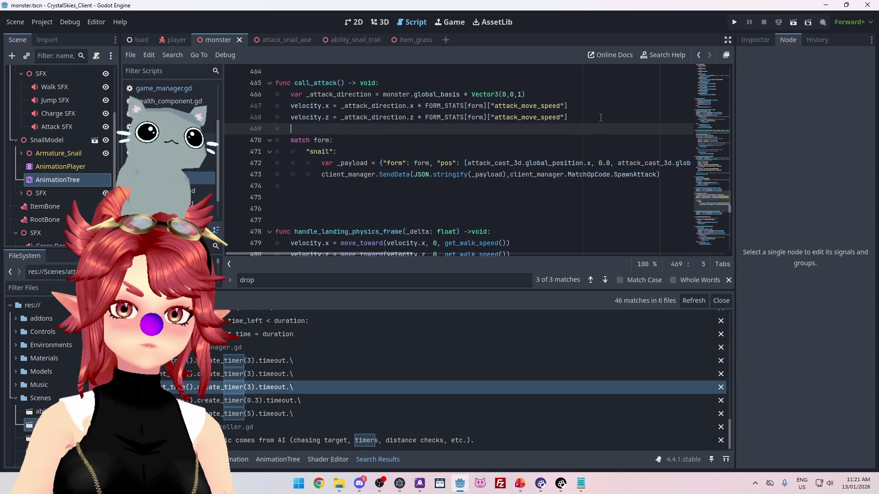
{"action": "key", "text": "ctrl+v"}
{"action": "left_click_drag", "start_coordinate": [304, 127], "coordinate": [406, 140]}
{"action": "key", "text": "shift+Tab"}
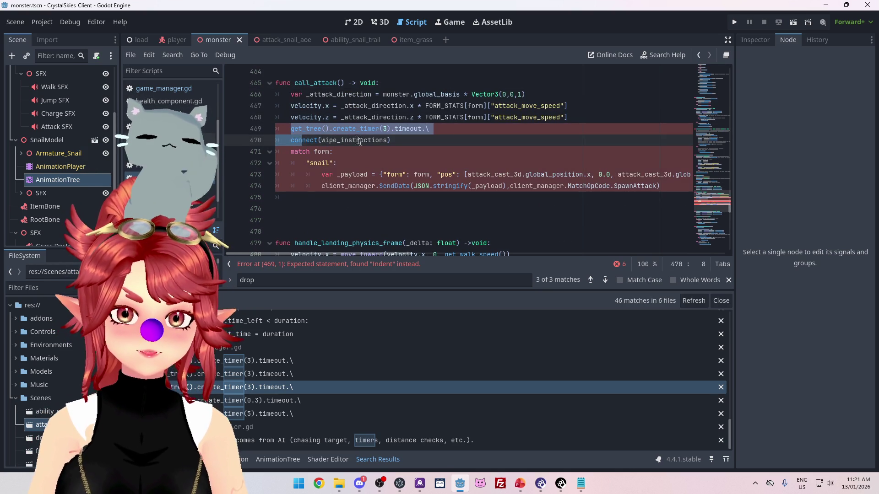
{"action": "left_click", "coordinate": [323, 140]}
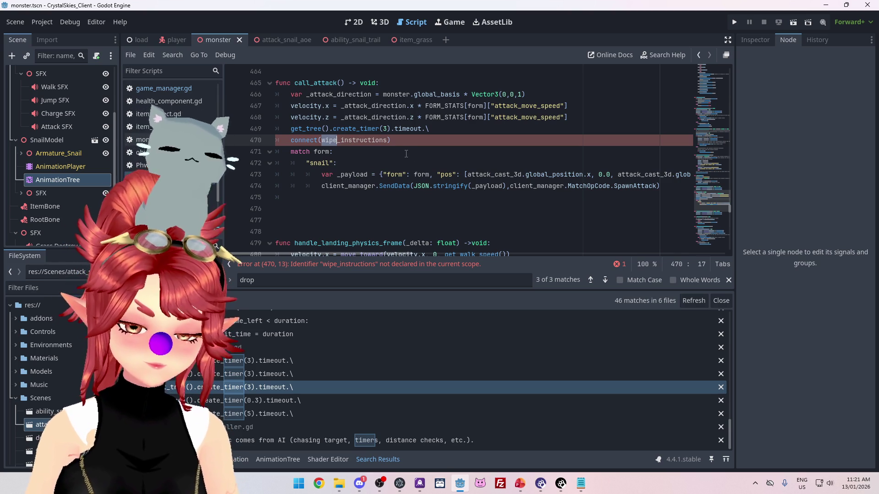
{"action": "type", "text": "vall"}
{"action": "key", "text": "BackSpace"}
{"action": "key", "text": "BackSpace"}
{"action": "key", "text": "BackSpace"}
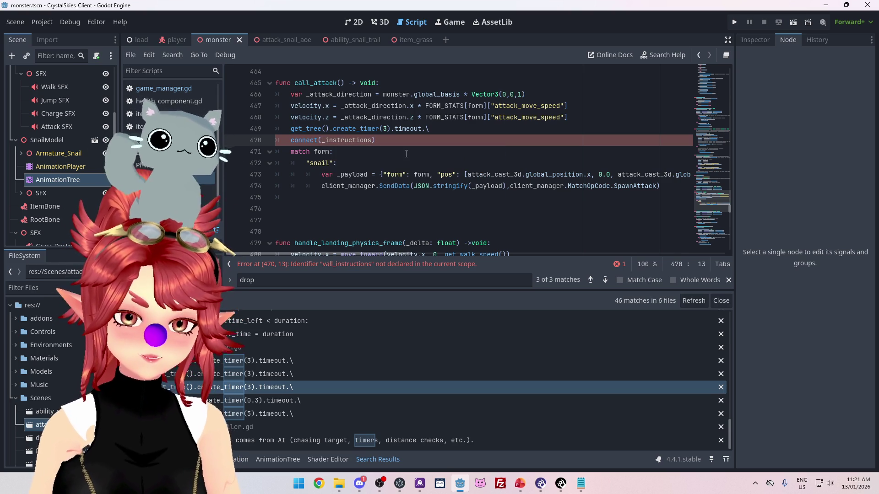
{"action": "type", "text": "call_attack"}
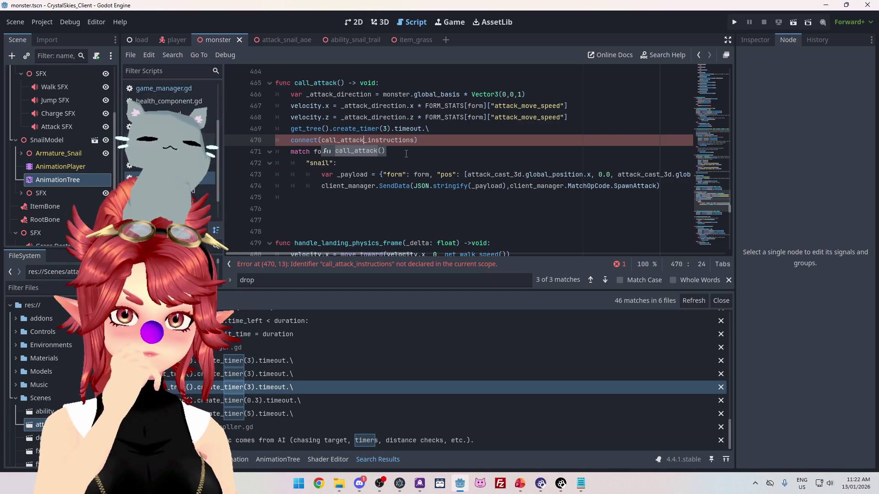
{"action": "left_click_drag", "start_coordinate": [417, 140], "coordinate": [265, 129]}
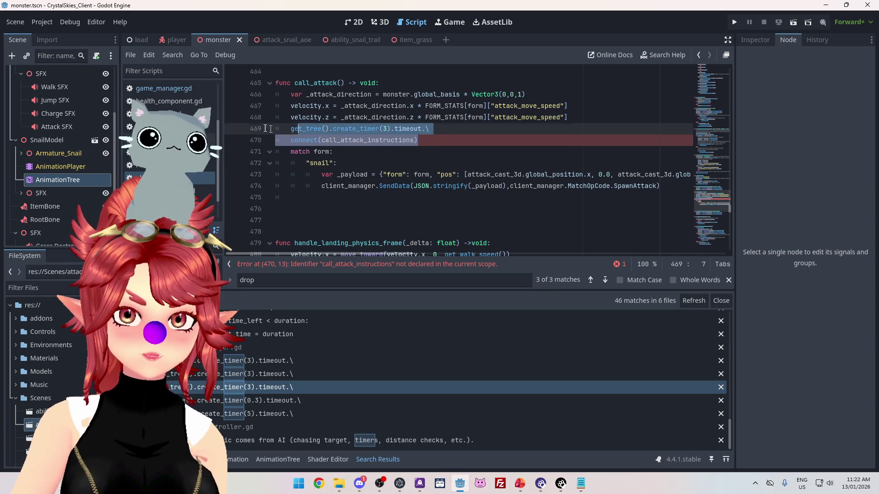
{"action": "key", "text": "BackSpace"}
{"action": "key", "text": "BackSpace"}
{"action": "key", "text": "BackSpace"}
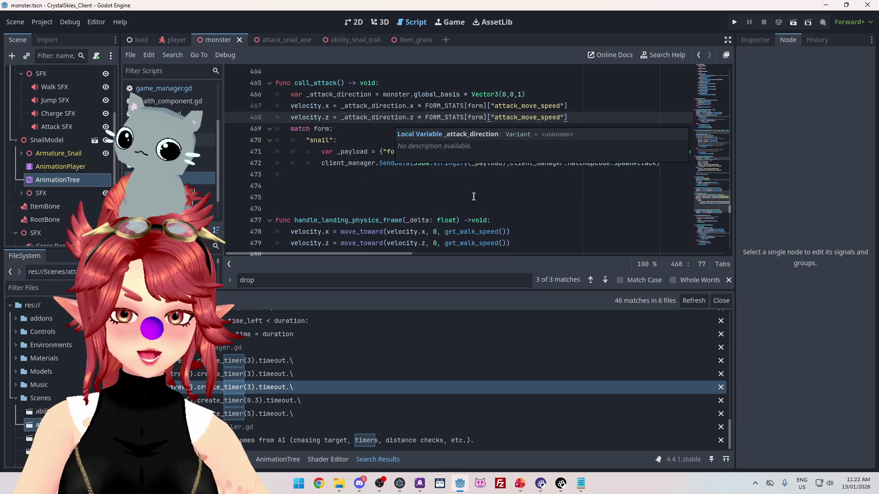
{"action": "key", "text": "Down"}
{"action": "key", "text": "Down"}
{"action": "key", "text": "Down"}
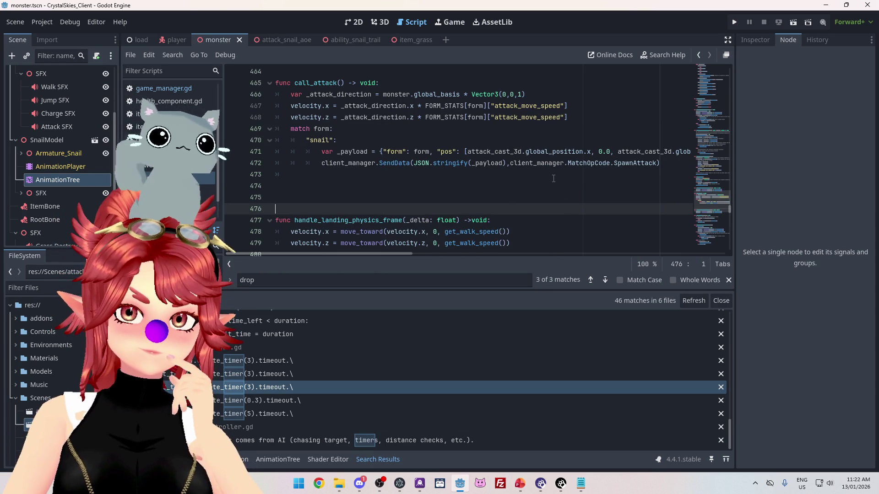
{"action": "scroll", "coordinate": [552, 177], "scroll_direction": "up", "scroll_amount": 1}
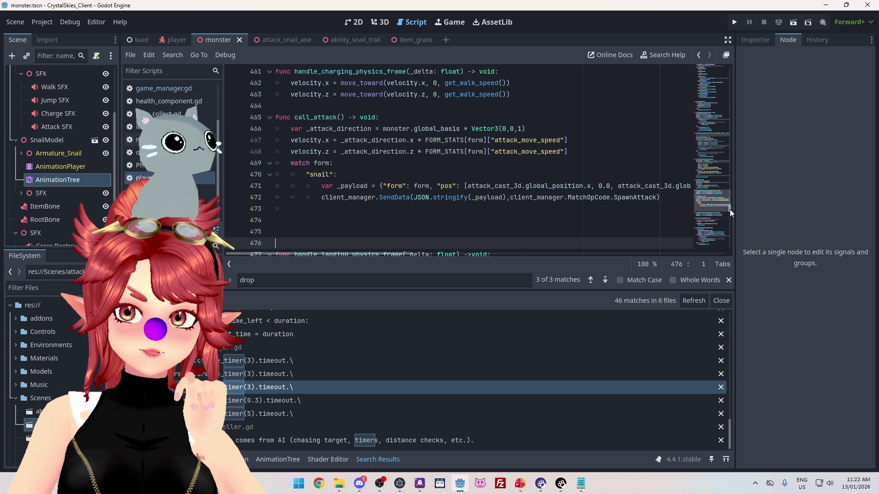
Step: Locate and select the snail attack-payload match block in call_attack
{"action": "scroll", "coordinate": [730, 209], "scroll_direction": "up", "scroll_amount": 4}
{"action": "scroll", "coordinate": [729, 208], "scroll_direction": "down", "scroll_amount": 4}
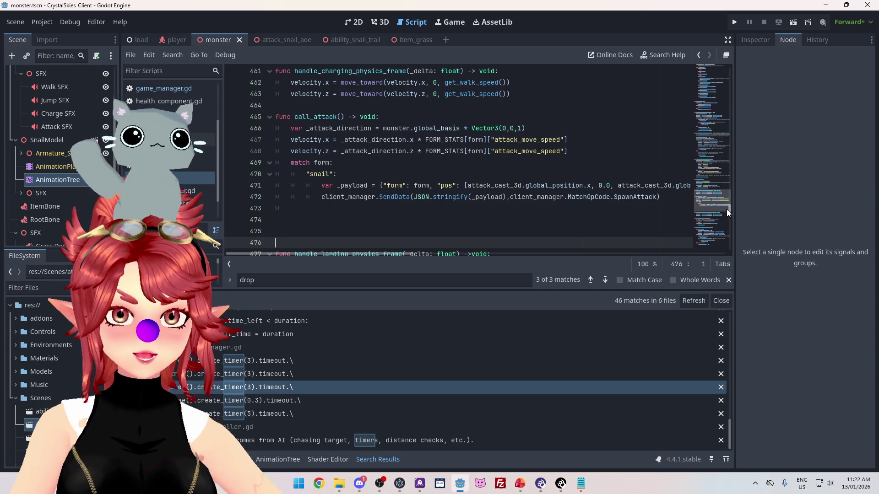
{"action": "left_click_drag", "start_coordinate": [291, 162], "coordinate": [398, 197]}
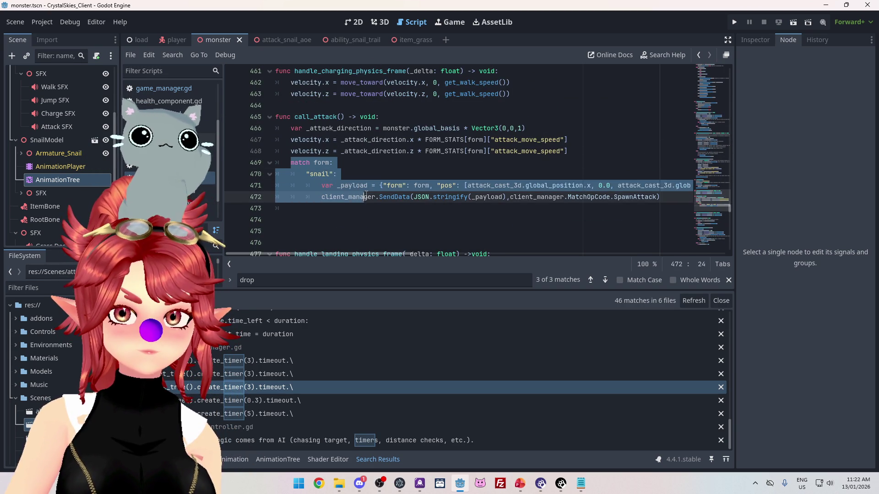
{"action": "scroll", "coordinate": [451, 169], "scroll_direction": "up", "scroll_amount": 2}
{"action": "scroll", "coordinate": [520, 183], "scroll_direction": "up", "scroll_amount": 2}
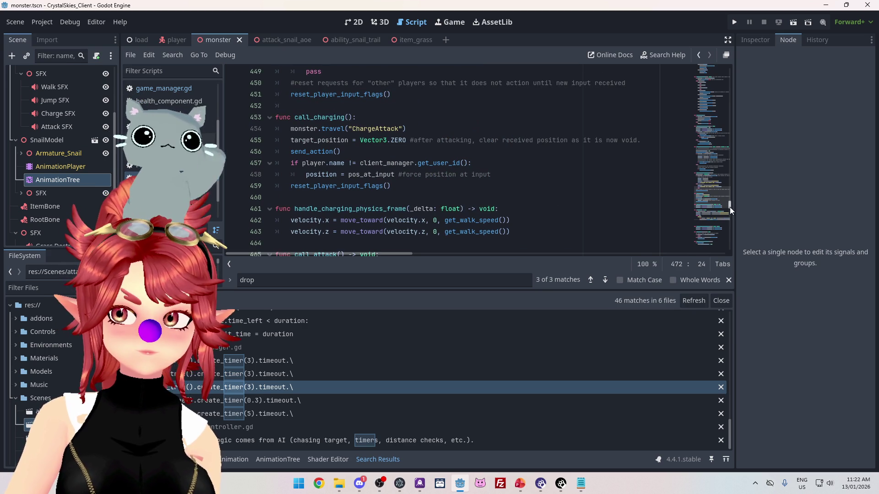
{"action": "left_click_drag", "start_coordinate": [730, 207], "coordinate": [729, 177]}
{"action": "scroll", "coordinate": [342, 183], "scroll_direction": "down", "scroll_amount": 2}
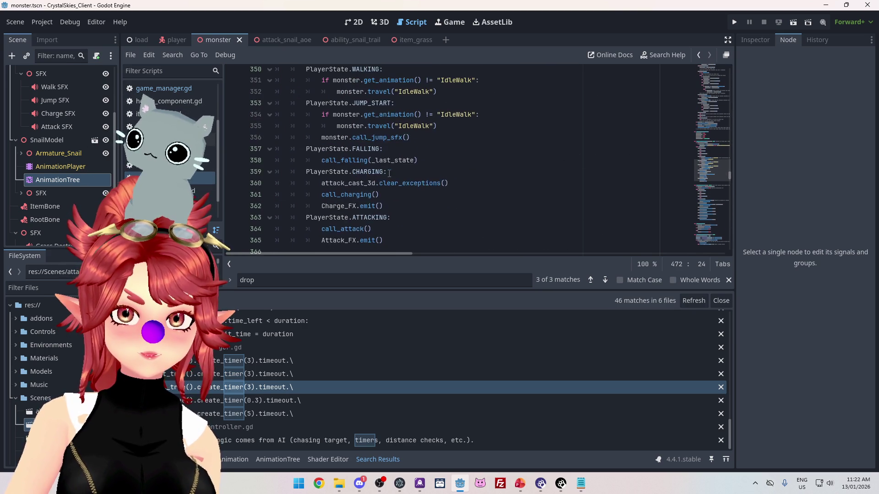
Step: Move the match block with Alt+Up to the end of call_charging, then save the script
{"action": "left_click", "coordinate": [357, 164], "text": "ctrl"}
{"action": "scroll", "coordinate": [315, 127], "scroll_direction": "down", "scroll_amount": 1}
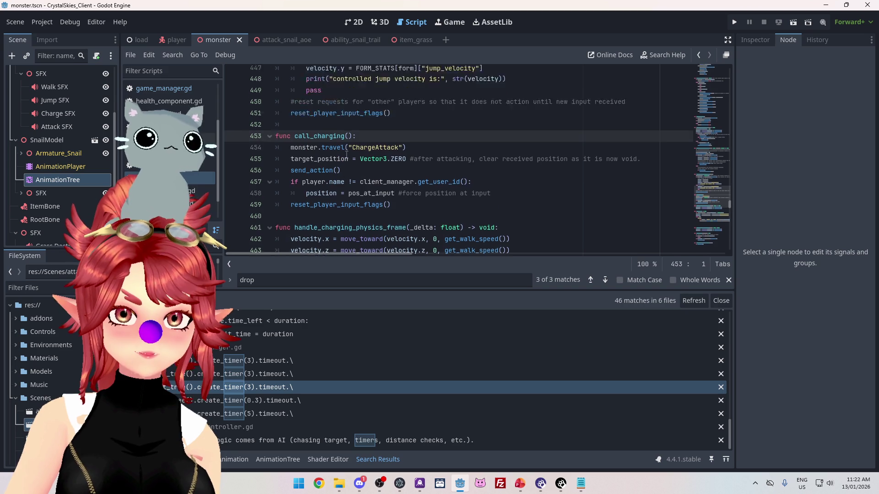
{"action": "scroll", "coordinate": [367, 130], "scroll_direction": "down", "scroll_amount": 2}
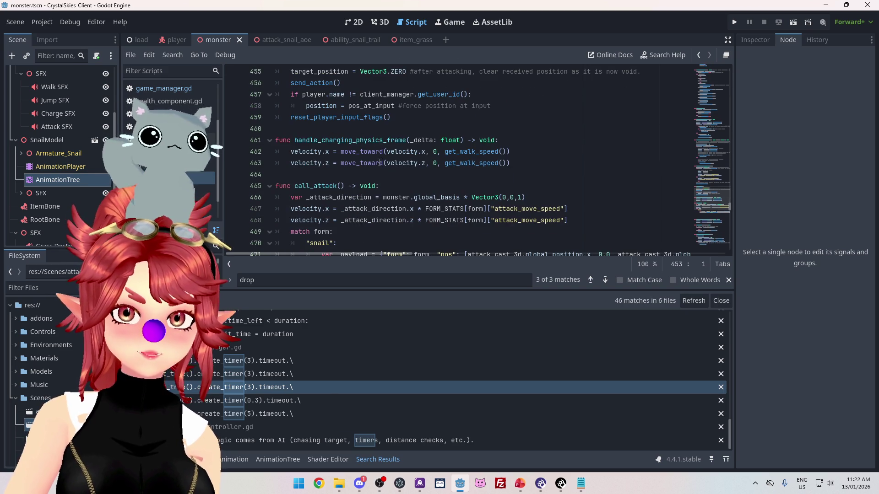
{"action": "scroll", "coordinate": [379, 163], "scroll_direction": "down", "scroll_amount": 1}
{"action": "left_click_drag", "start_coordinate": [352, 232], "coordinate": [306, 197]}
{"action": "scroll", "coordinate": [458, 203], "scroll_direction": "up", "scroll_amount": 3}
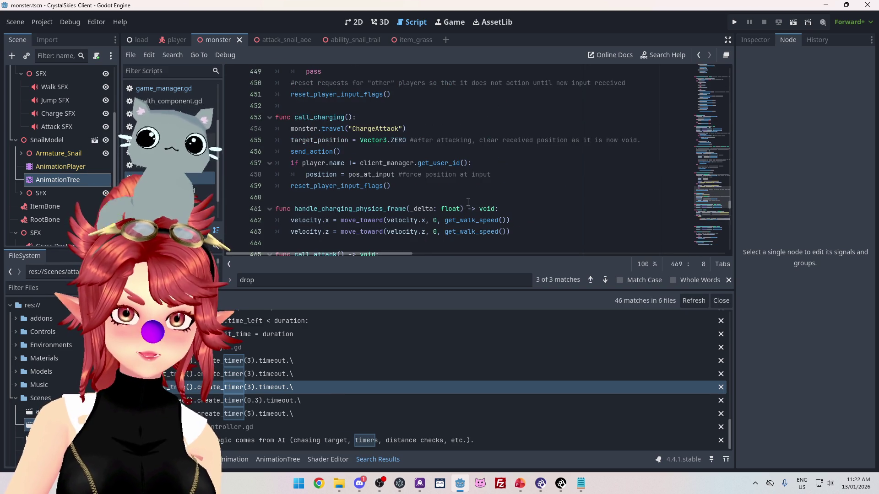
{"action": "key", "text": "alt+Up"}
{"action": "key", "text": "alt+Up"}
{"action": "key", "text": "alt+Up"}
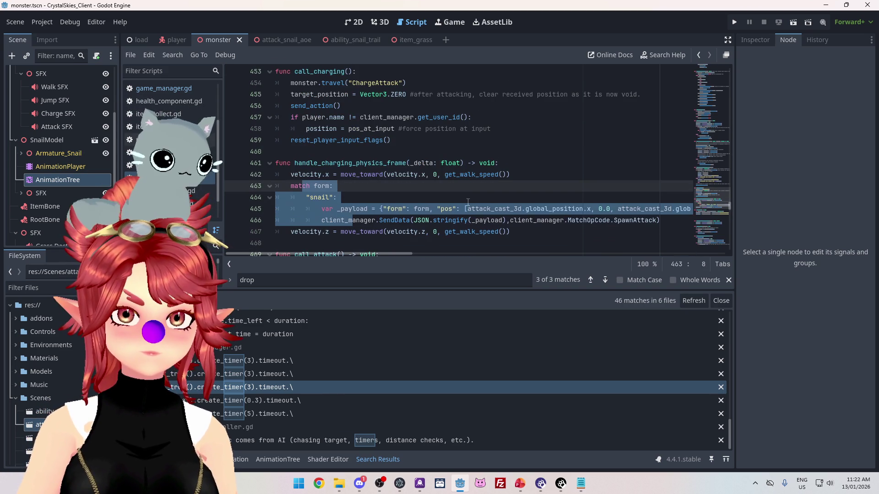
{"action": "key", "text": "alt+Up"}
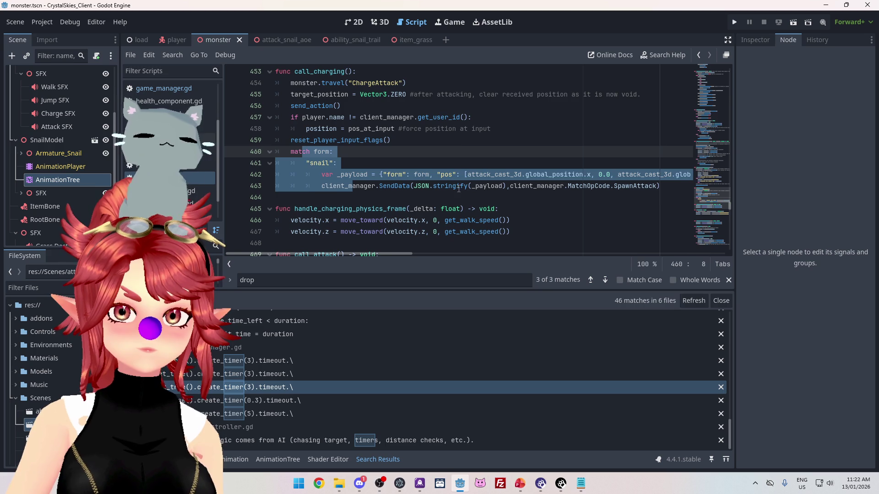
{"action": "left_click", "coordinate": [460, 129]}
{"action": "key", "text": "ctrl+s"}
Step: Run the game, enter a display name and lobby name 'asdasd', and create a new lobby
{"action": "left_click", "coordinate": [733, 23]}
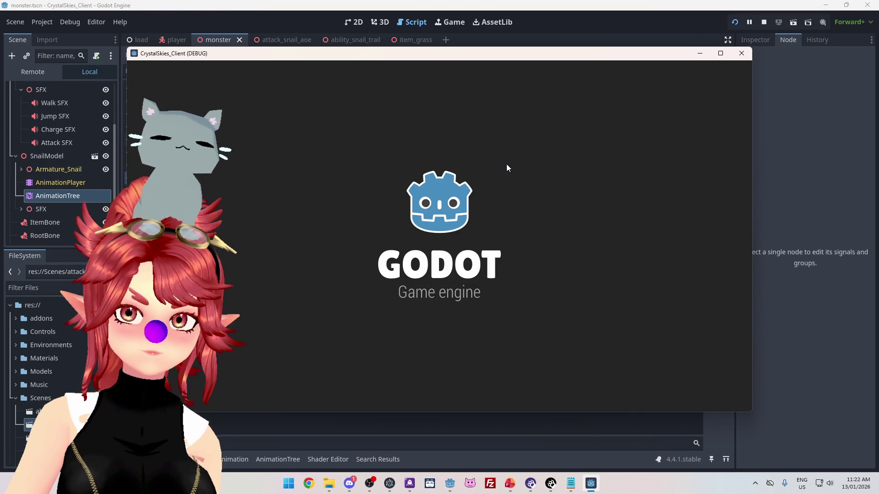
{"action": "left_click", "coordinate": [489, 258]}
{"action": "type", "text": "Phwee"}
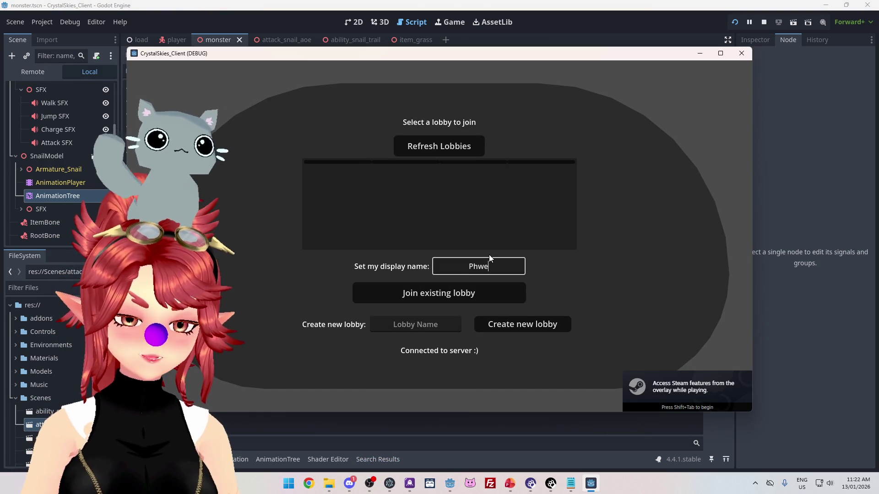
{"action": "key", "text": "Tab"}
{"action": "key", "text": "Tab"}
{"action": "type", "text": "asdasd"}
{"action": "left_click", "coordinate": [520, 325]}
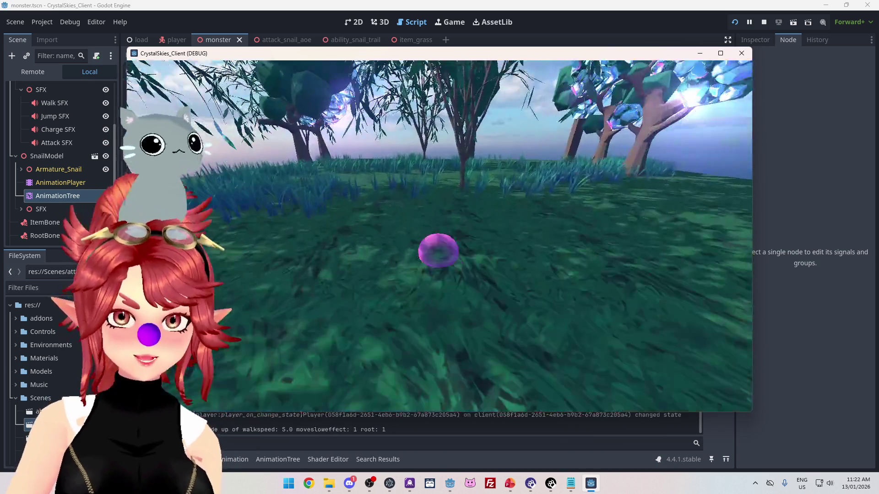
Step: Move the snail around, bring up host settings, and stop the game
{"action": "key", "text": "w"}
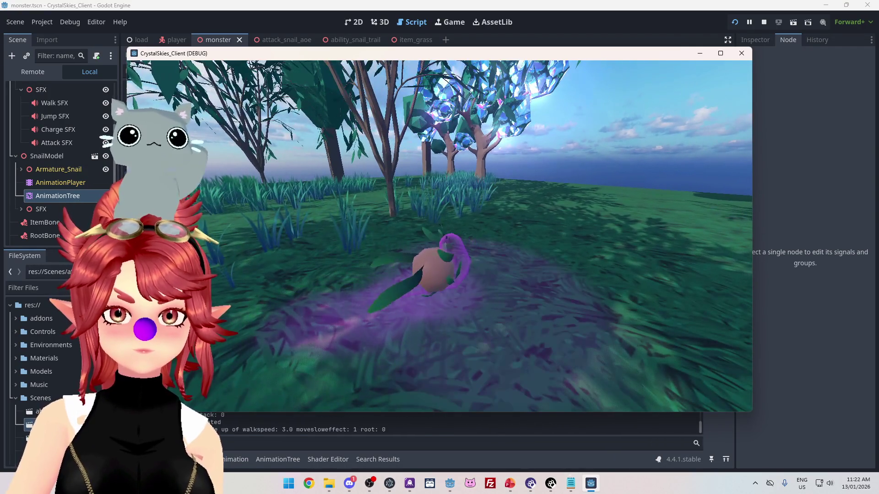
{"action": "key", "text": "Escape"}
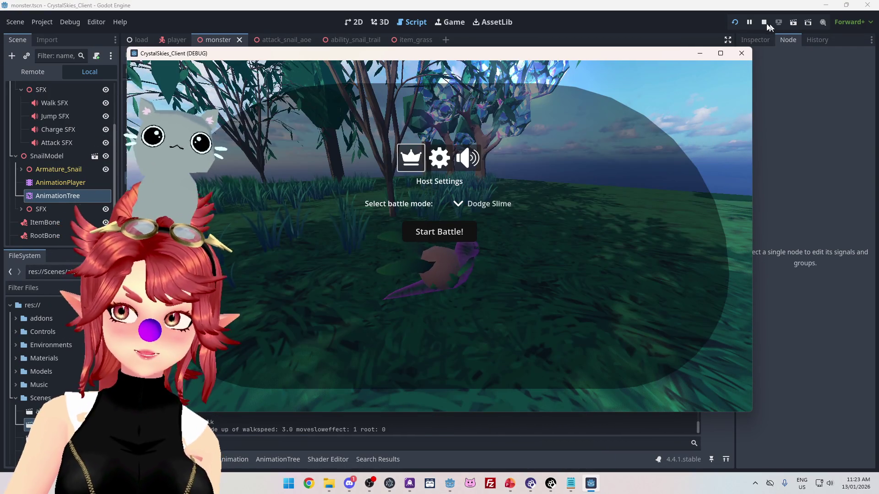
{"action": "left_click", "coordinate": [764, 22]}
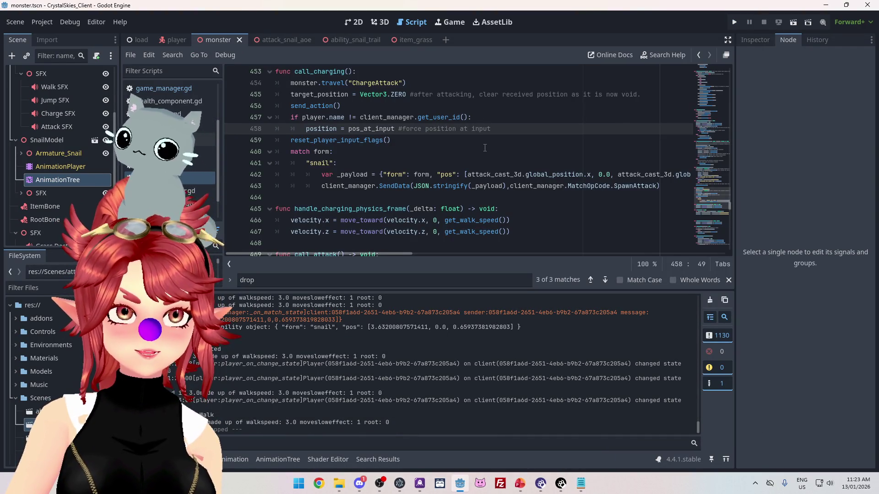
Step: Jump to spawn_attack_object in client_manager.gd, then switch to the attack_snail_aoe scene
{"action": "mouse_move", "coordinate": [330, 123]}
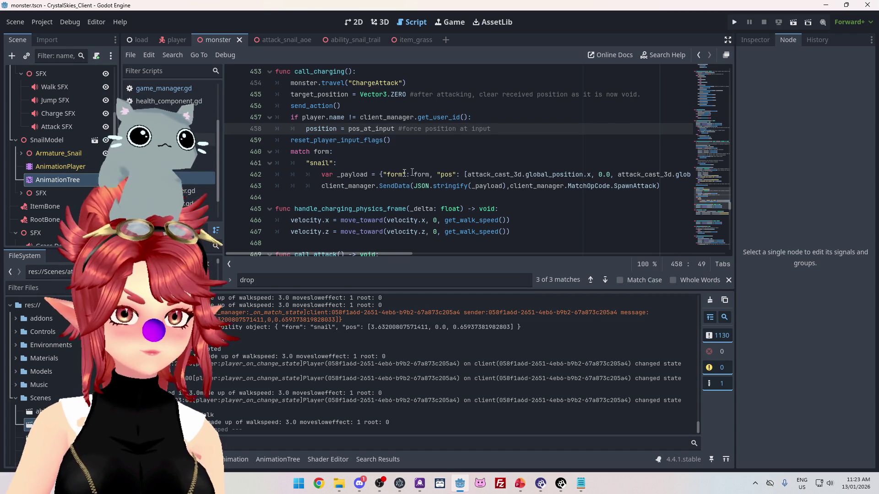
{"action": "scroll", "coordinate": [412, 172], "scroll_direction": "down", "scroll_amount": 2}
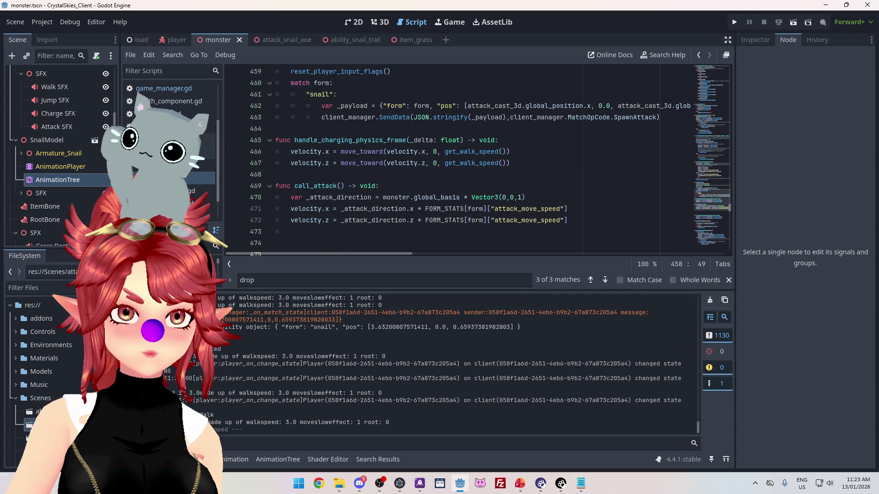
{"action": "scroll", "coordinate": [171, 138], "scroll_direction": "up", "scroll_amount": 2}
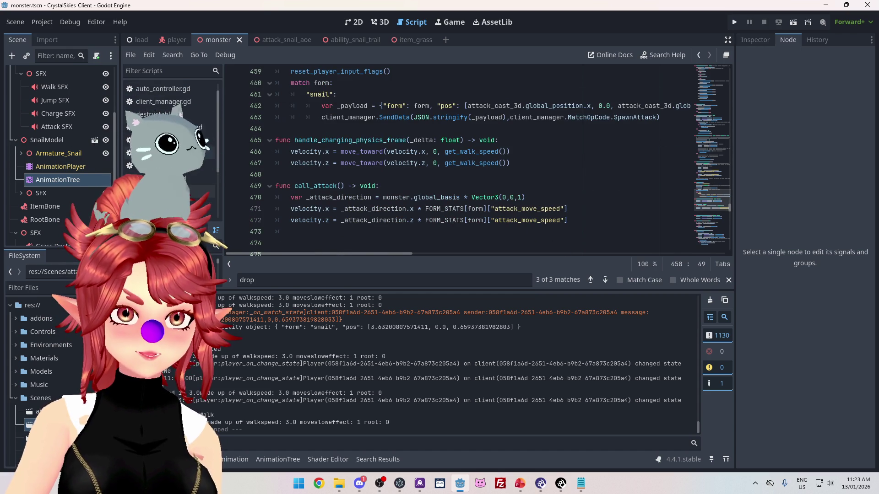
{"action": "left_click", "coordinate": [164, 101]}
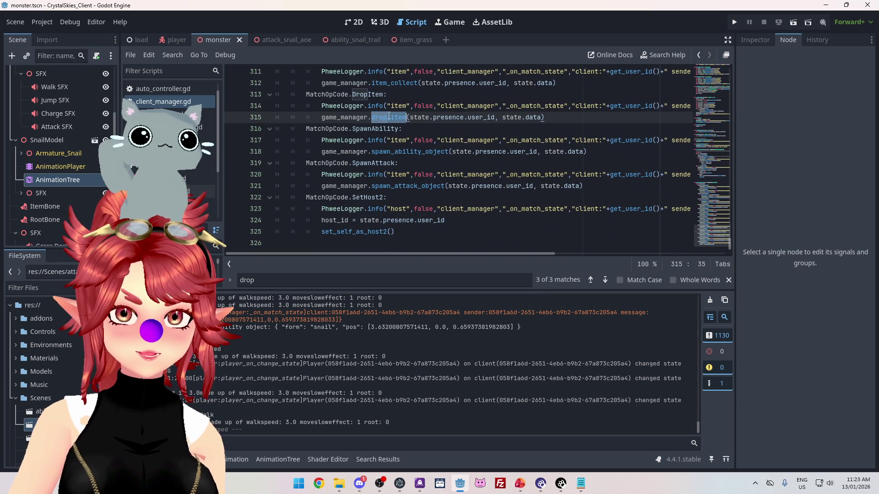
{"action": "left_click", "coordinate": [385, 185], "text": "ctrl"}
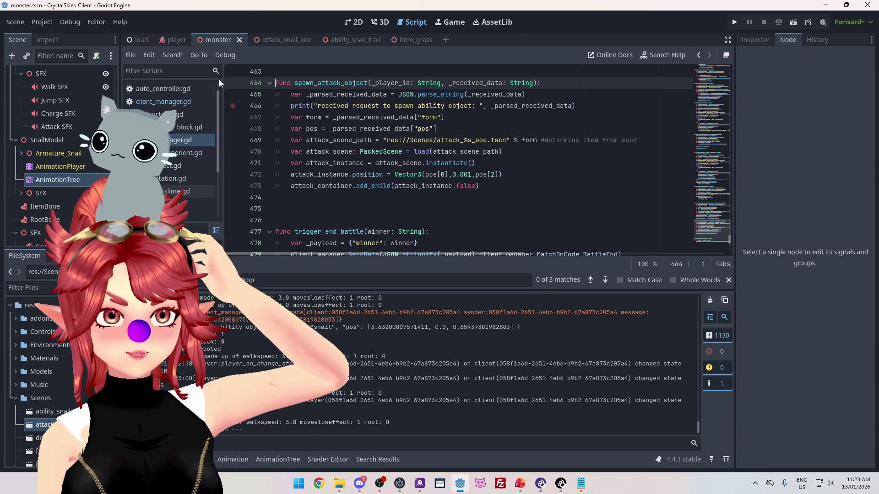
{"action": "mouse_move", "coordinate": [359, 42]}
{"action": "left_click", "coordinate": [273, 40]}
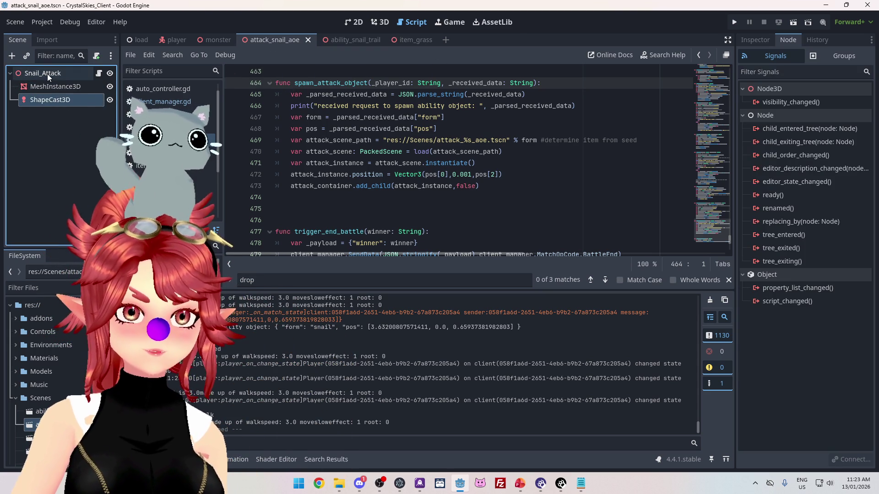
Step: Add a MeshInstance3D child under ShapeCast3D, after cancelling an initial attempt on Snail_Attack
{"action": "right_click", "coordinate": [48, 73]}
{"action": "left_click", "coordinate": [55, 81]}
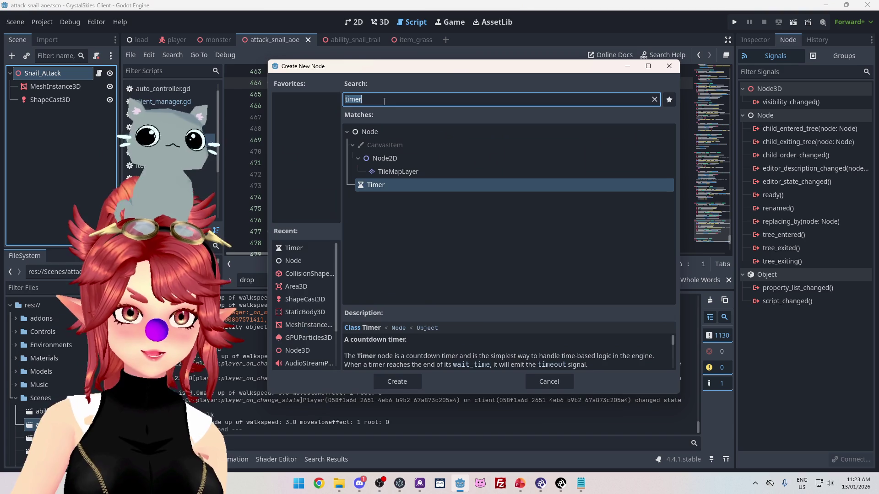
{"action": "type", "text": "mesh"}
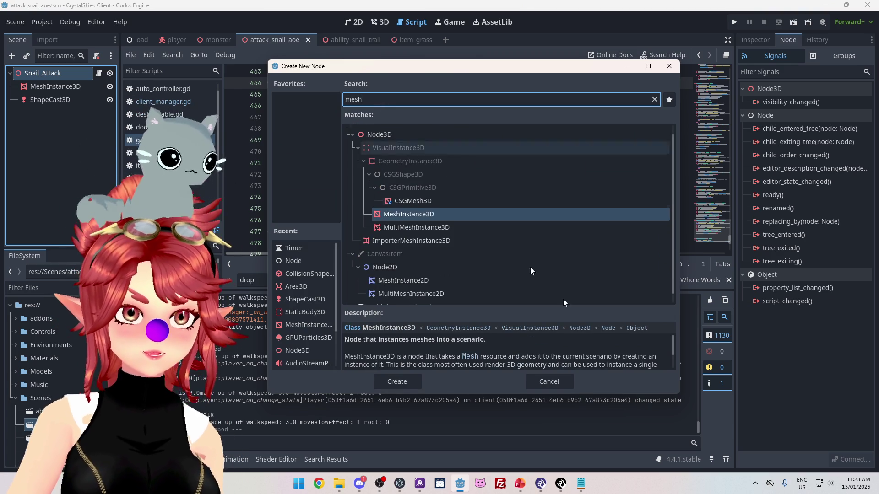
{"action": "left_click", "coordinate": [554, 381]}
{"action": "left_click", "coordinate": [53, 88]}
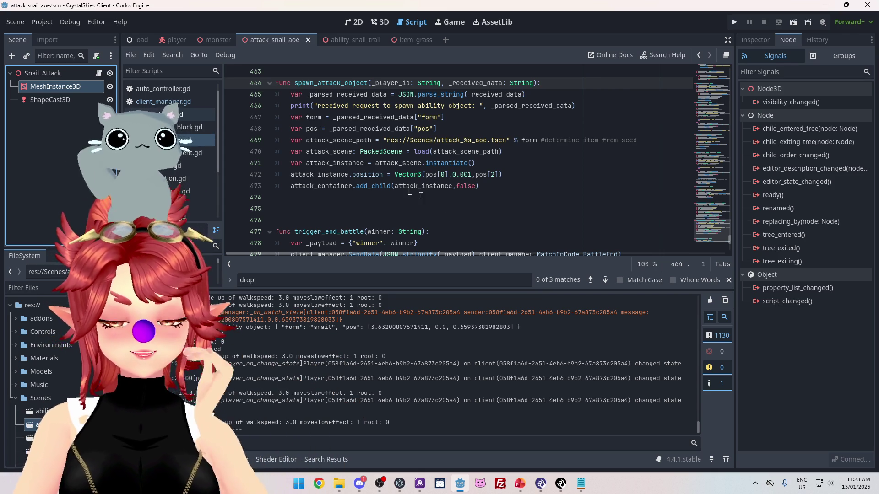
{"action": "left_click", "coordinate": [39, 102]}
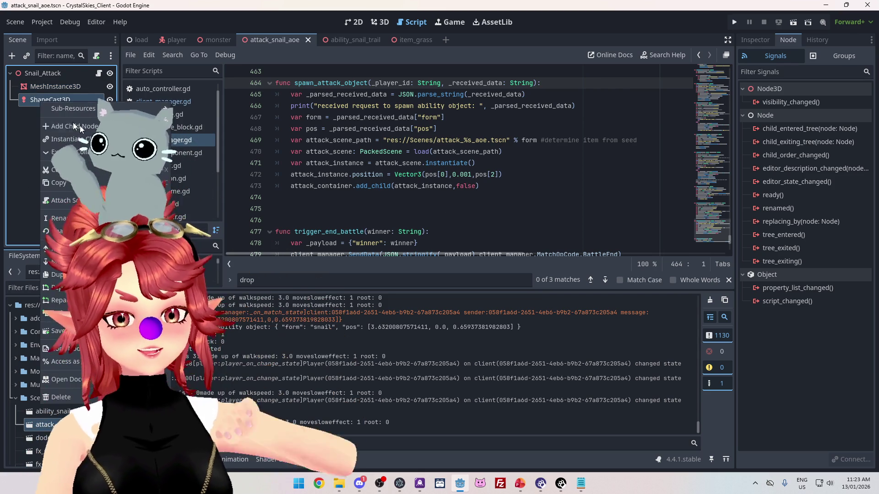
{"action": "key", "text": "ctrl+a"}
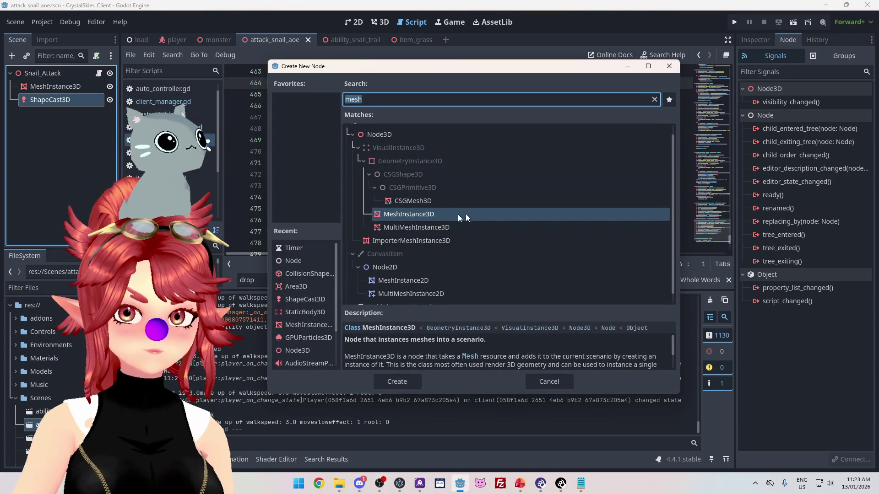
{"action": "double_click", "coordinate": [433, 214]}
{"action": "left_click", "coordinate": [68, 85]}
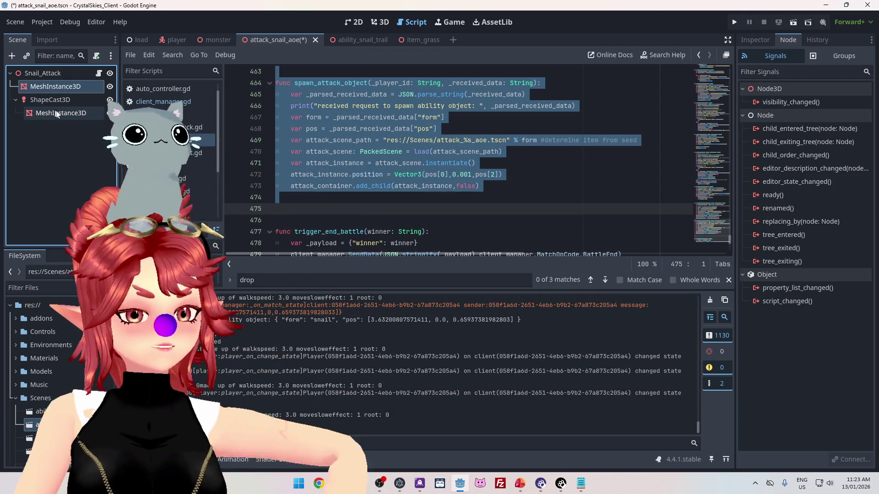
{"action": "left_click", "coordinate": [59, 113]}
Step: Assign a new PlaneMesh to the child MeshInstance3D, after checking the original node's plane mesh
{"action": "left_click", "coordinate": [756, 40]}
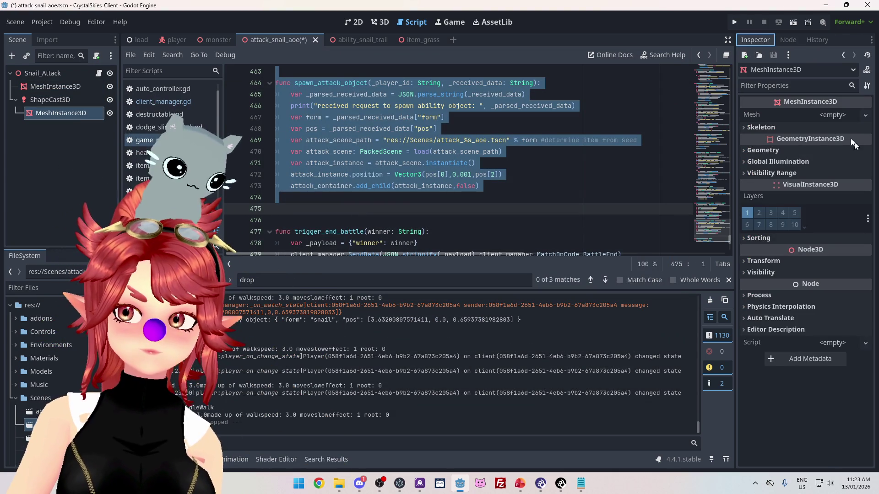
{"action": "left_click", "coordinate": [852, 117]}
{"action": "left_click", "coordinate": [822, 207]}
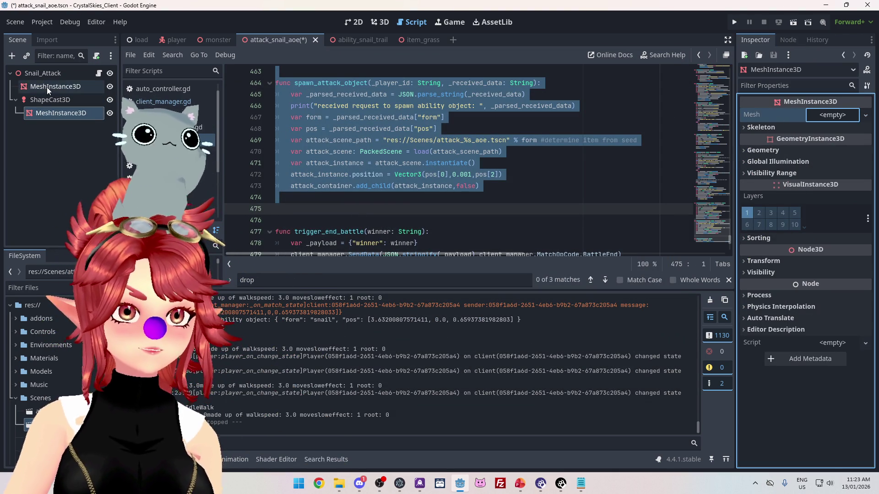
{"action": "key", "text": "ctrl+z"}
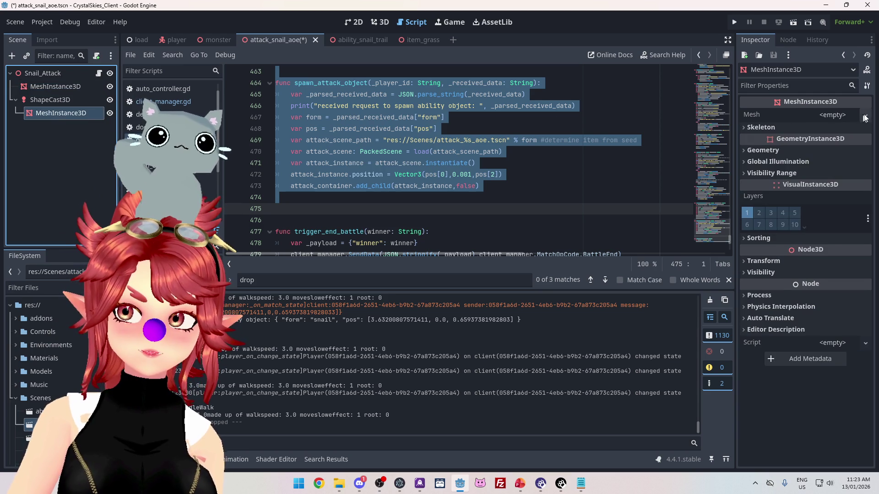
{"action": "left_click", "coordinate": [865, 114]}
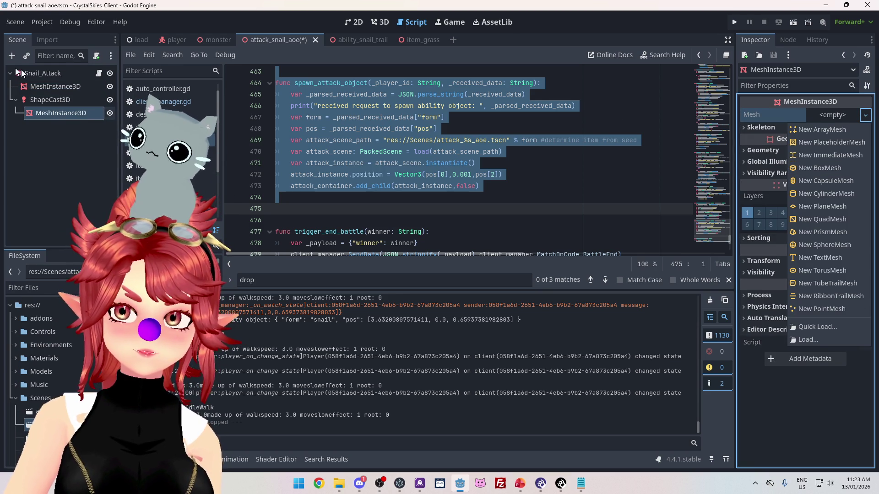
{"action": "left_click", "coordinate": [55, 86]}
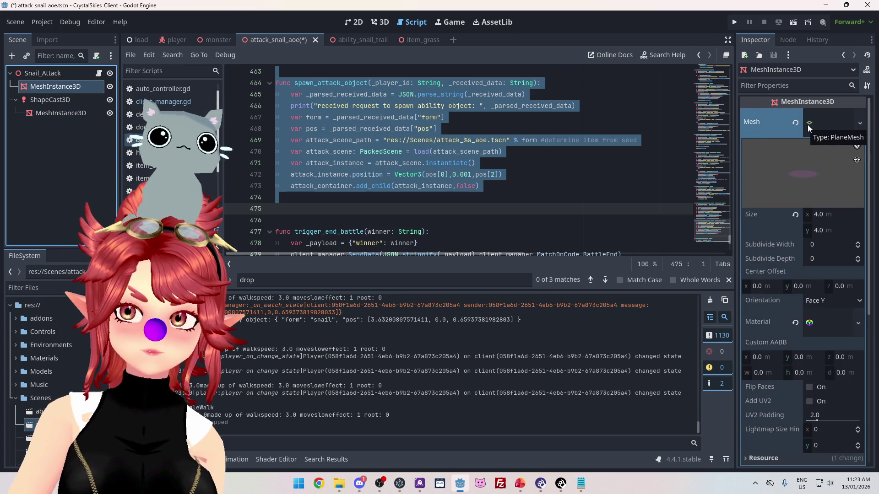
{"action": "left_click", "coordinate": [90, 114]}
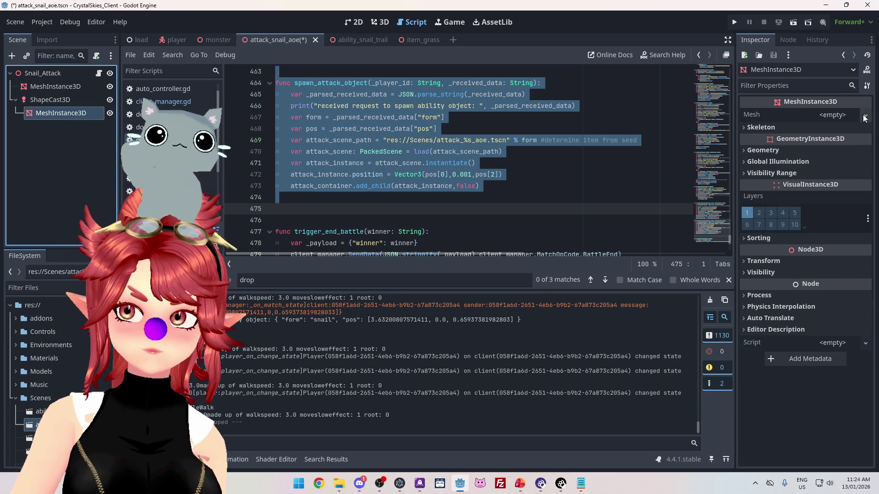
{"action": "left_click", "coordinate": [865, 115]}
{"action": "left_click", "coordinate": [807, 206]}
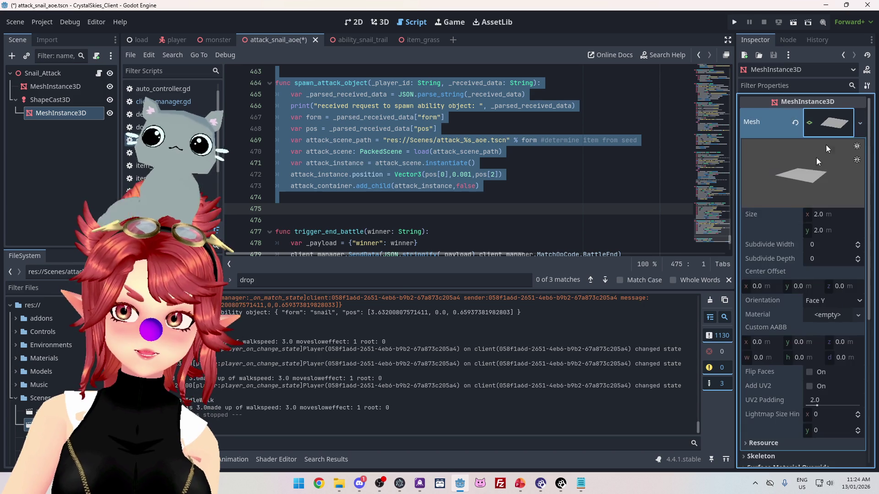
Step: Compare the child's 2 × 2 m Face Y plane with the original MeshInstance3D's mesh settings
{"action": "scroll", "coordinate": [808, 238], "scroll_direction": "down", "scroll_amount": 5}
{"action": "scroll", "coordinate": [775, 248], "scroll_direction": "up", "scroll_amount": 5}
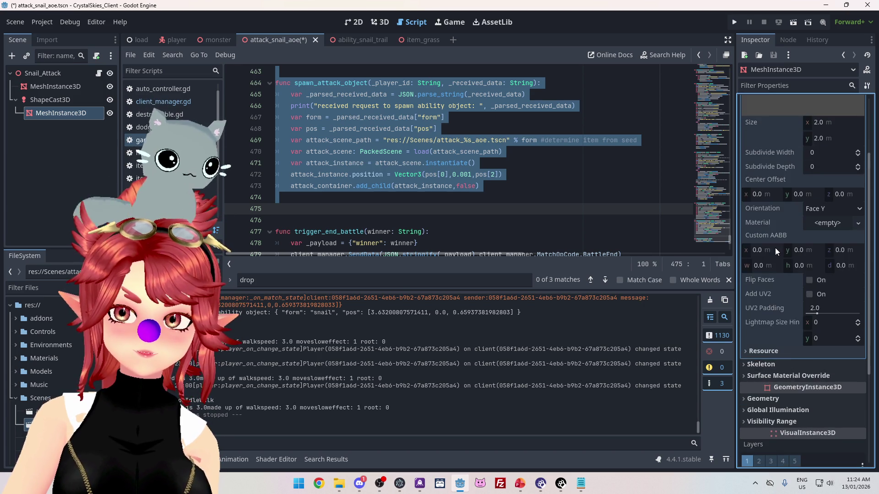
{"action": "scroll", "coordinate": [786, 257], "scroll_direction": "down", "scroll_amount": 5}
{"action": "scroll", "coordinate": [793, 277], "scroll_direction": "down", "scroll_amount": 2}
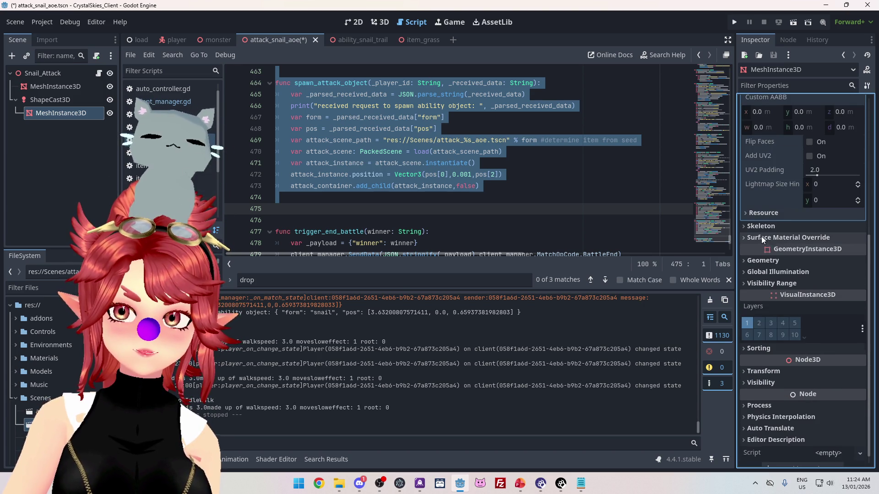
{"action": "scroll", "coordinate": [762, 236], "scroll_direction": "up", "scroll_amount": 5}
{"action": "left_click", "coordinate": [53, 86]}
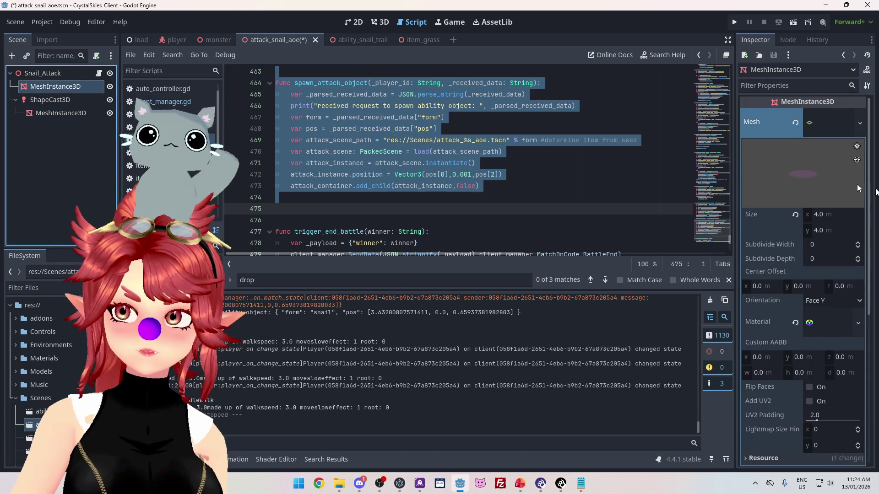
{"action": "left_click", "coordinate": [813, 135]}
{"action": "left_click", "coordinate": [823, 125]}
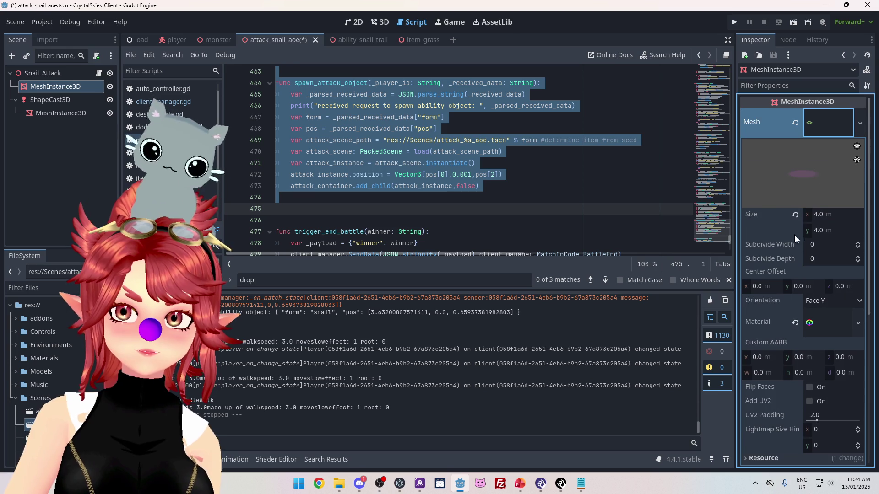
{"action": "scroll", "coordinate": [794, 234], "scroll_direction": "down", "scroll_amount": 2}
{"action": "left_click", "coordinate": [60, 113]}
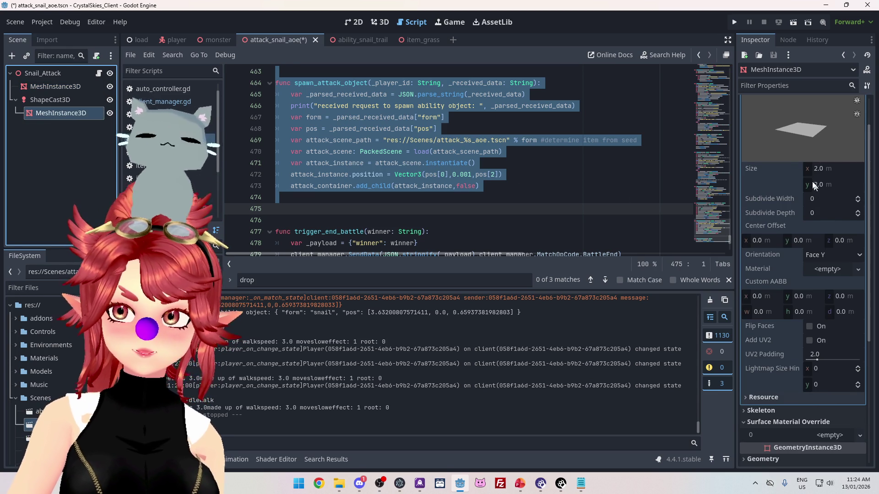
{"action": "left_click", "coordinate": [857, 270]}
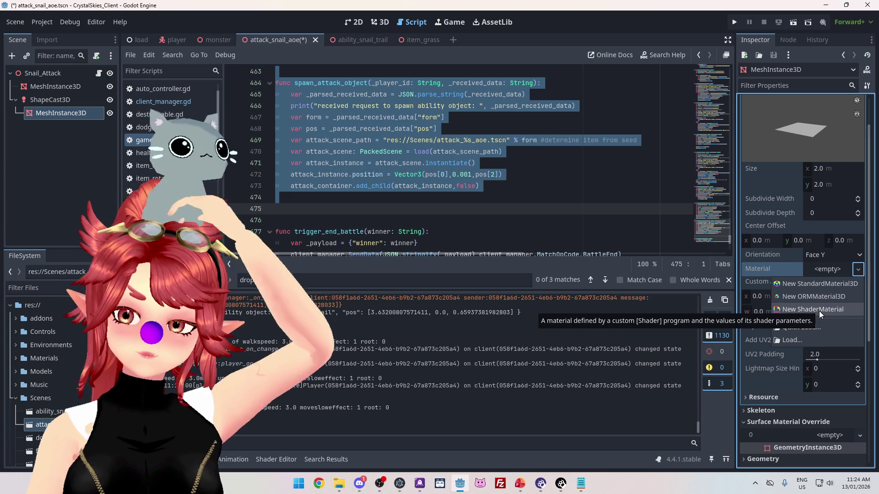
Step: Load the snail_attack_pink material onto the child plane mesh
{"action": "left_click", "coordinate": [820, 310]}
{"action": "left_click", "coordinate": [828, 281]}
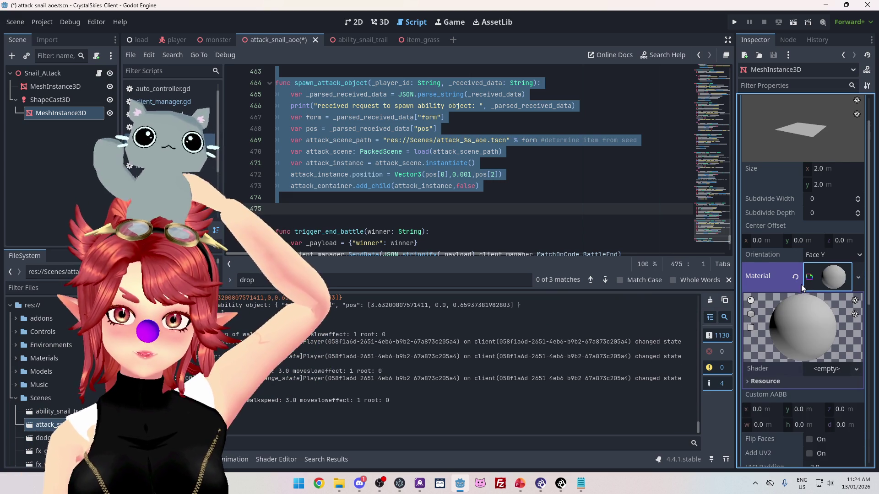
{"action": "left_click", "coordinate": [857, 279]}
{"action": "left_click", "coordinate": [802, 342]}
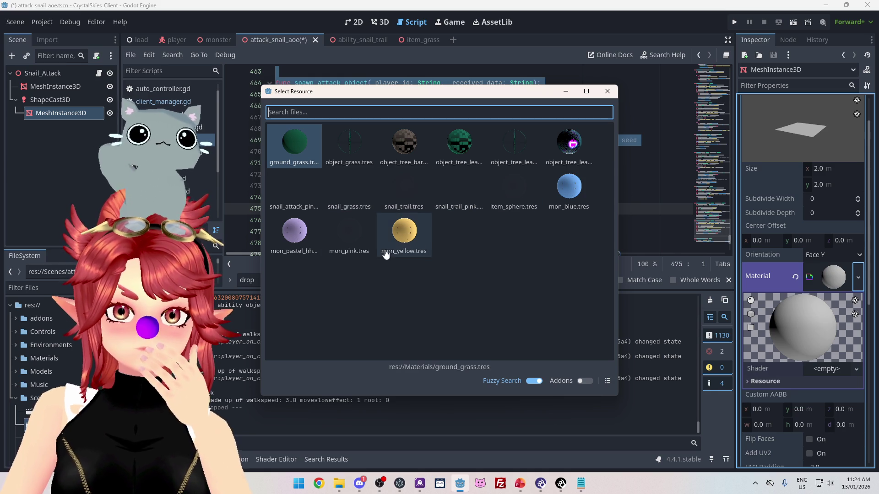
{"action": "double_click", "coordinate": [291, 194]}
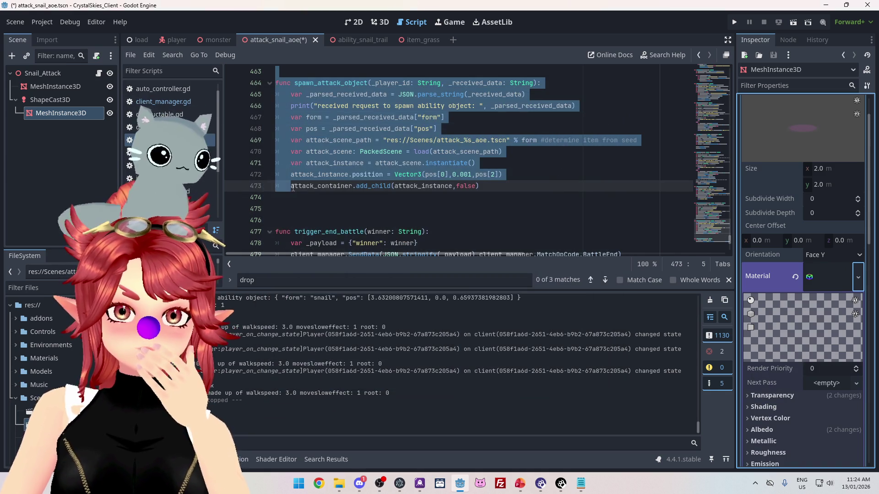
Step: Make the material unique and save it as snail_attack_white.tres in res://Materials
{"action": "left_click", "coordinate": [858, 277]}
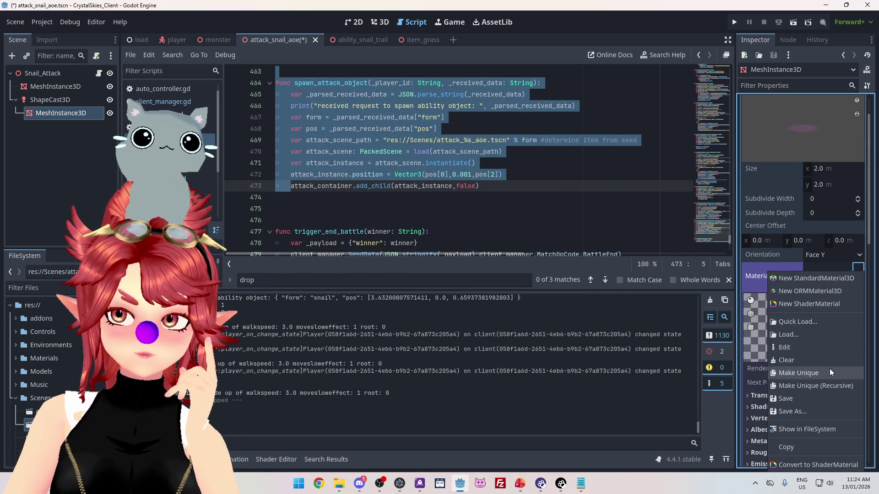
{"action": "left_click", "coordinate": [829, 369]}
{"action": "left_click", "coordinate": [857, 277]}
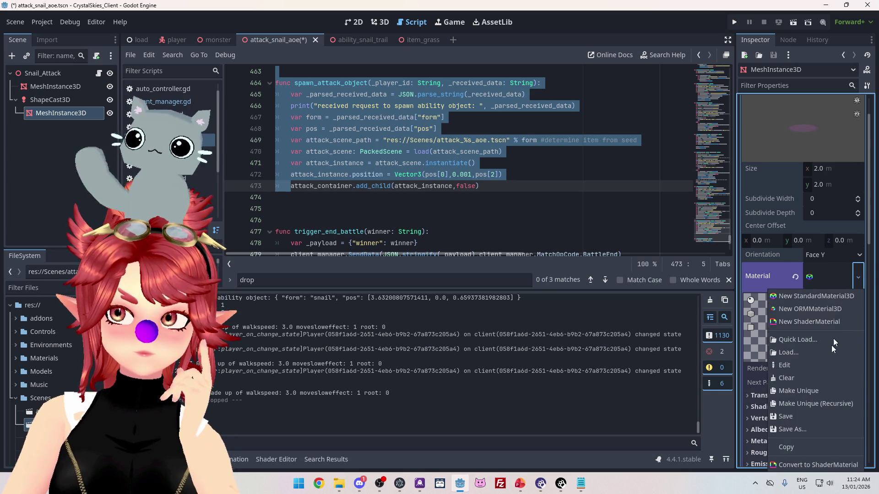
{"action": "left_click", "coordinate": [803, 427]}
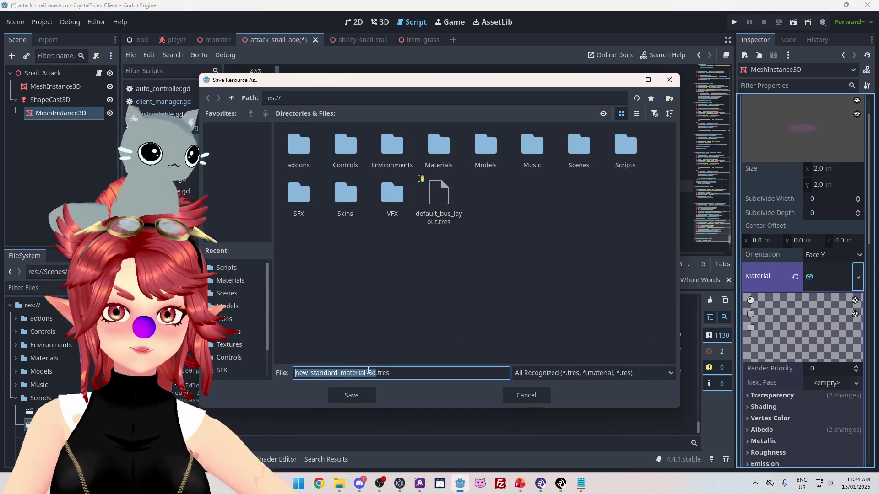
{"action": "double_click", "coordinate": [432, 156]}
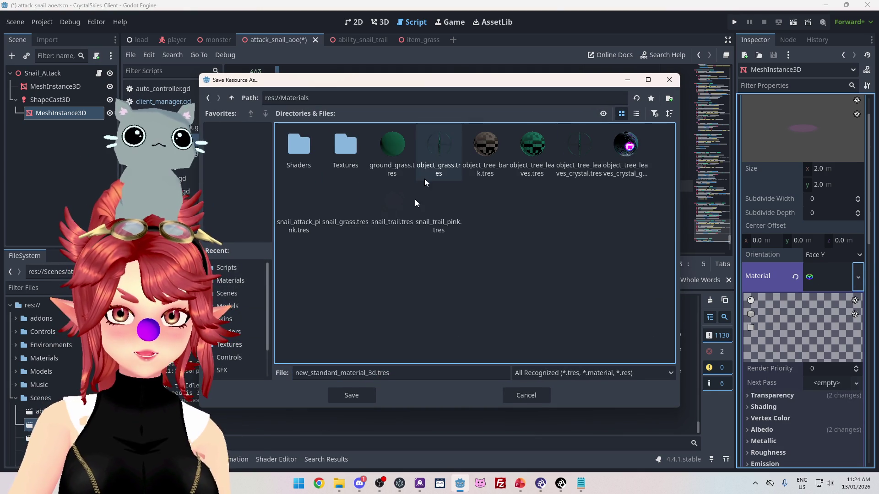
{"action": "left_click", "coordinate": [311, 224]}
{"action": "left_click", "coordinate": [334, 373]}
{"action": "type", "text": "snail_attack_white"}
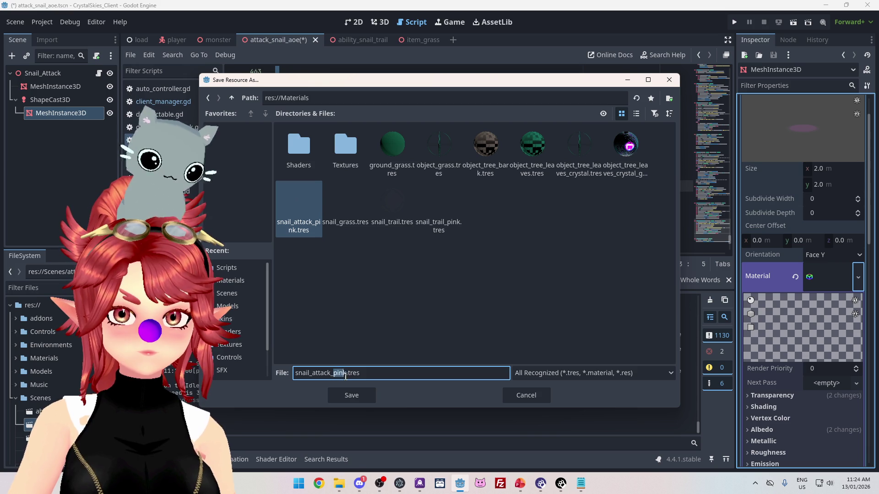
{"action": "left_click", "coordinate": [367, 399]}
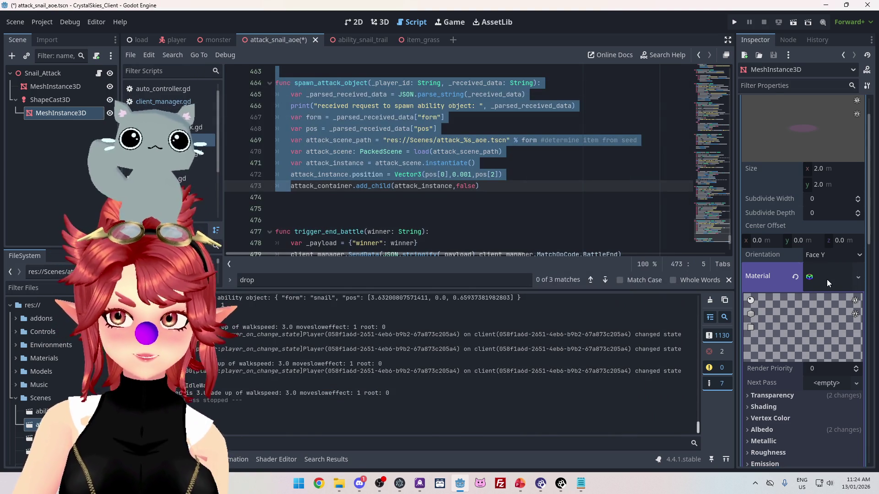
Step: Turn the material's Albedo colour from pink to translucent white (ffffffbd)
{"action": "scroll", "coordinate": [826, 279], "scroll_direction": "down", "scroll_amount": 3}
{"action": "left_click", "coordinate": [767, 292]}
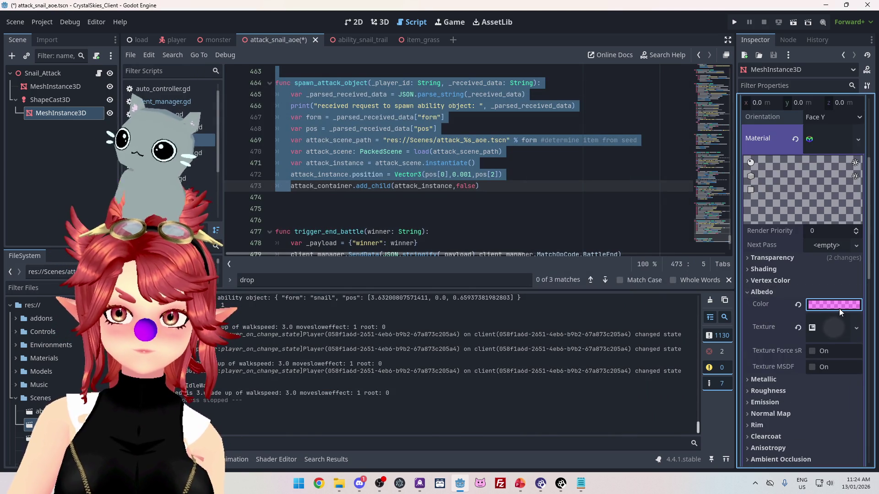
{"action": "left_click", "coordinate": [839, 309]}
{"action": "left_click_drag", "start_coordinate": [764, 207], "coordinate": [736, 222]}
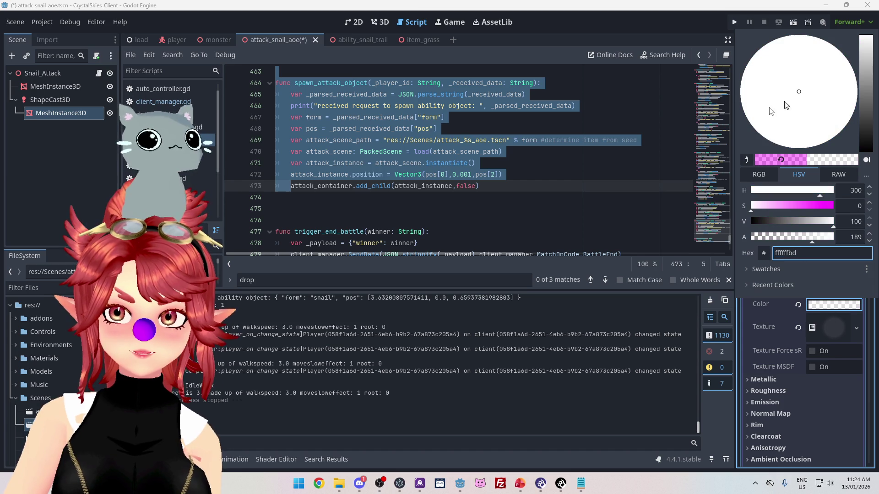
{"action": "left_click", "coordinate": [683, 32]}
{"action": "scroll", "coordinate": [822, 212], "scroll_direction": "up", "scroll_amount": 5}
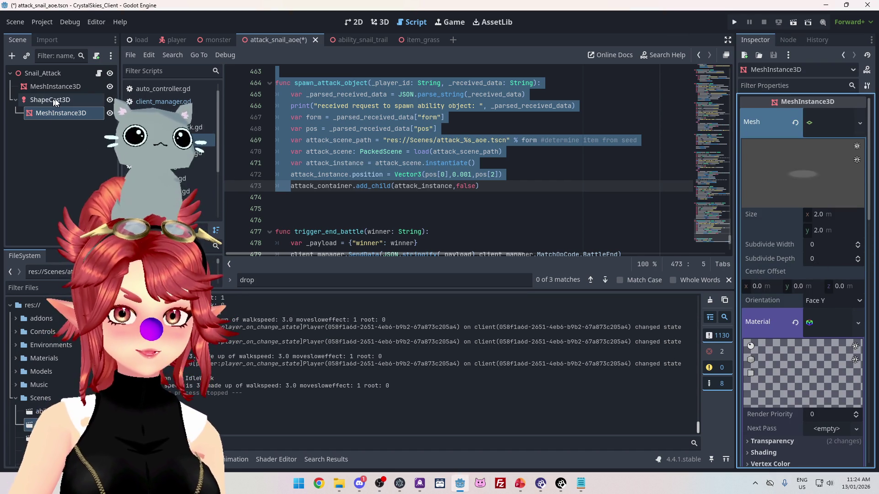
Step: Inspect each node in the attack scene, ending on ShapeCast3D with its 1.5 m sphere shape
{"action": "left_click", "coordinate": [504, 186]}
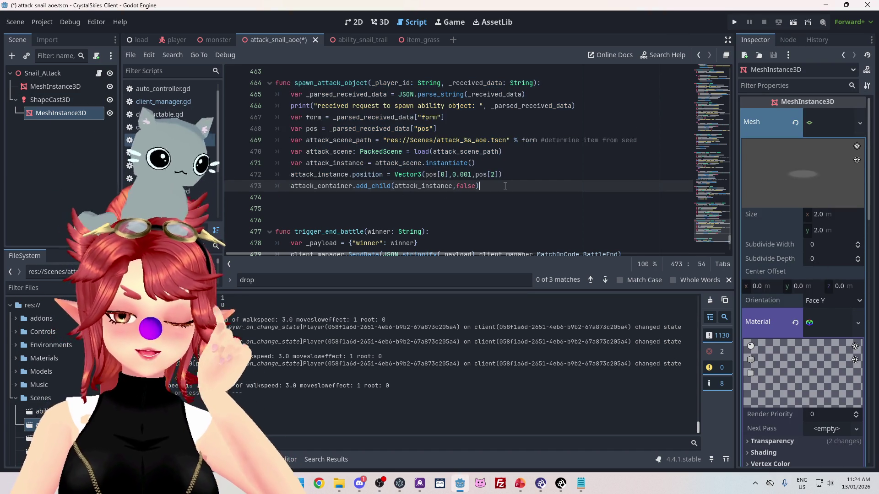
{"action": "left_click", "coordinate": [44, 90]}
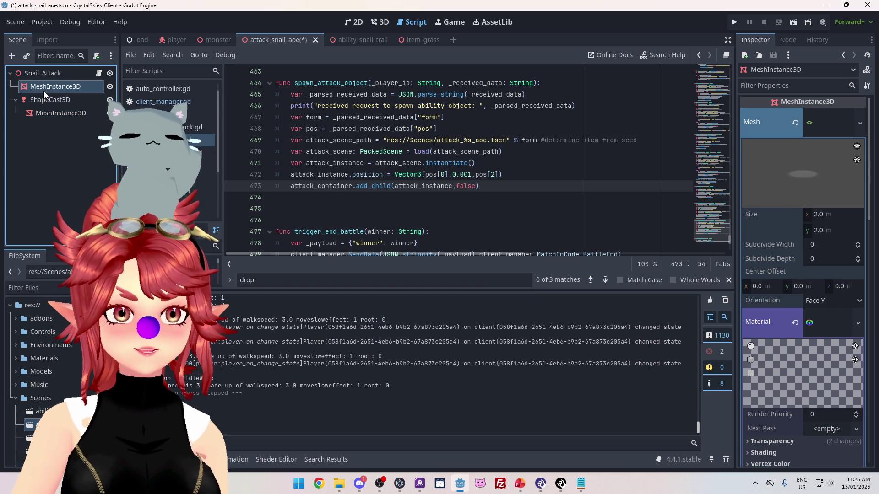
{"action": "left_click", "coordinate": [47, 102]}
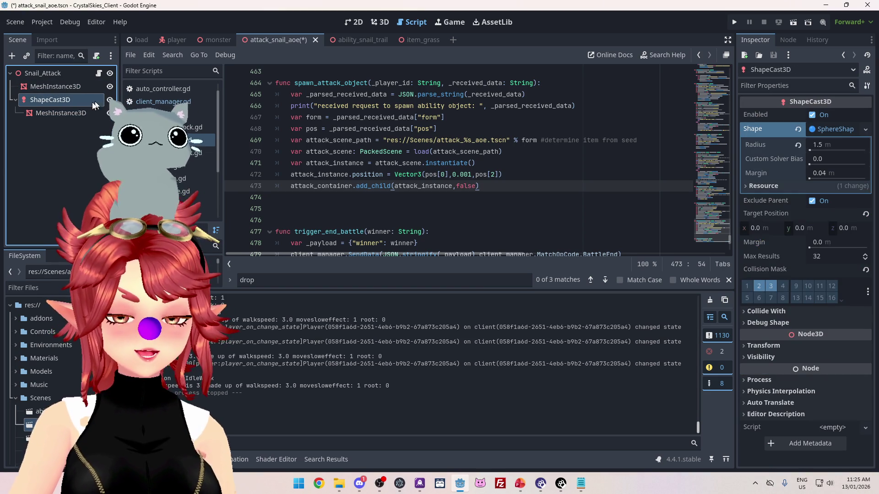
{"action": "left_click", "coordinate": [58, 114]}
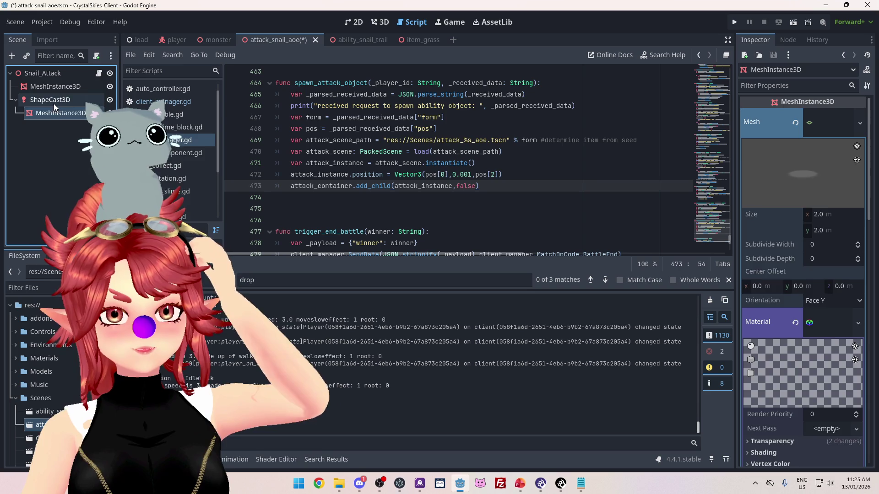
{"action": "left_click", "coordinate": [53, 101]}
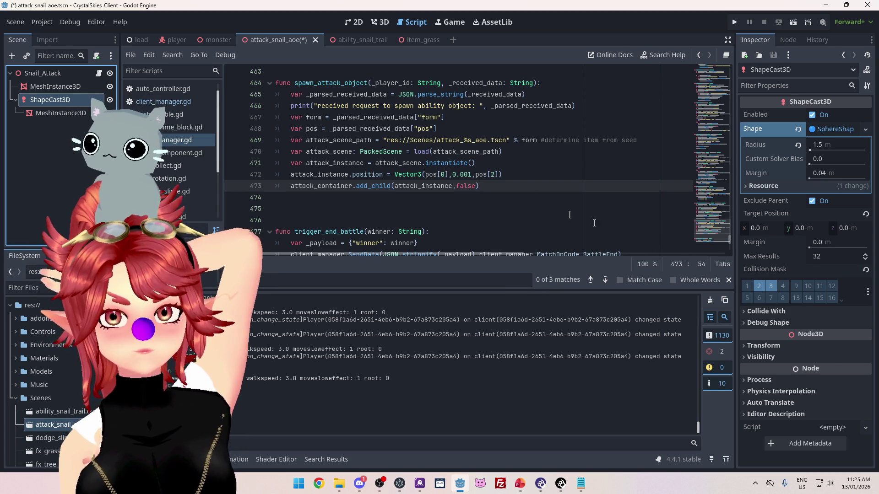
{"action": "mouse_move", "coordinate": [367, 153]}
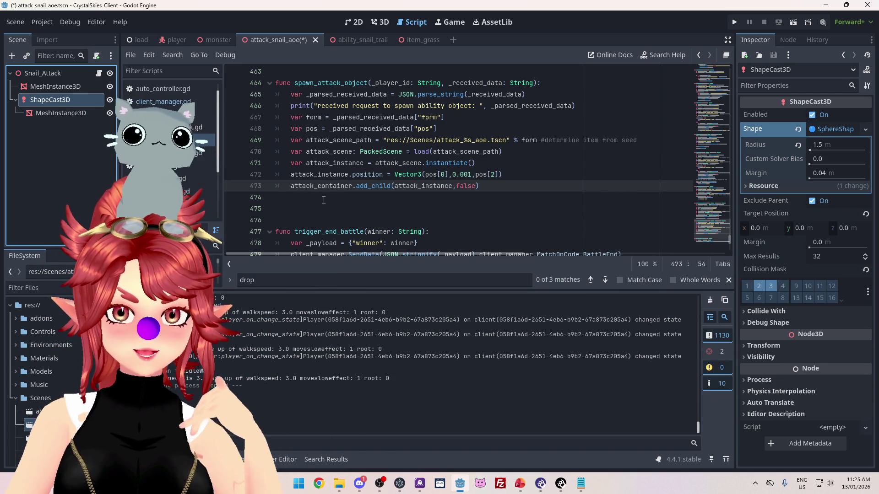
{"action": "scroll", "coordinate": [324, 200], "scroll_direction": "up", "scroll_amount": 2}
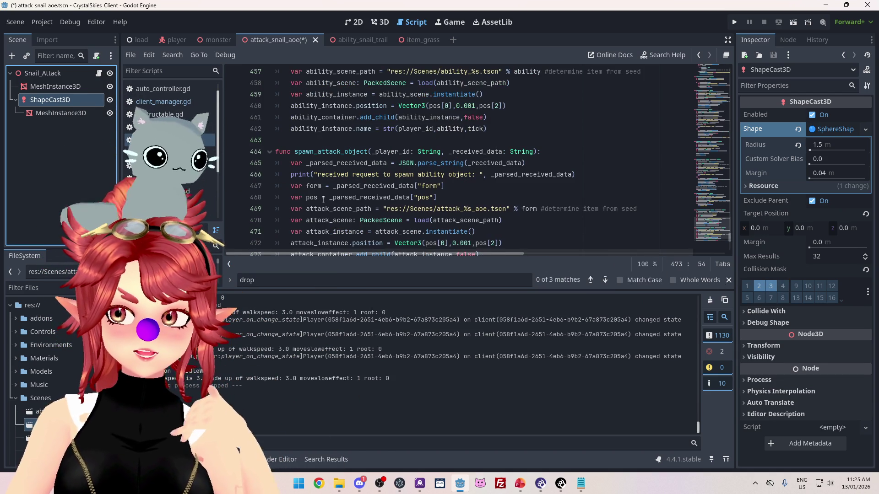
Step: Untick collision mask layer 2 on the ShapeCast3D
{"action": "scroll", "coordinate": [323, 200], "scroll_direction": "down", "scroll_amount": 2}
{"action": "left_click", "coordinate": [760, 290]}
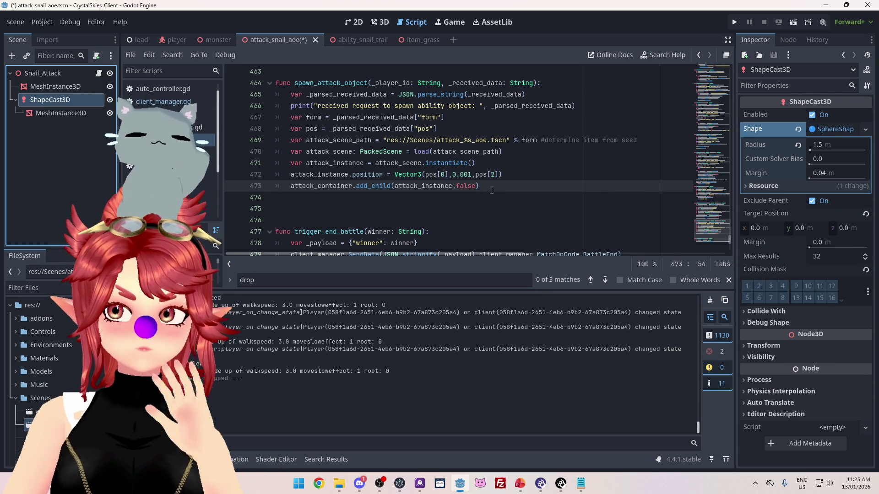
{"action": "scroll", "coordinate": [322, 110], "scroll_direction": "up", "scroll_amount": 4}
{"action": "scroll", "coordinate": [321, 111], "scroll_direction": "down", "scroll_amount": 4}
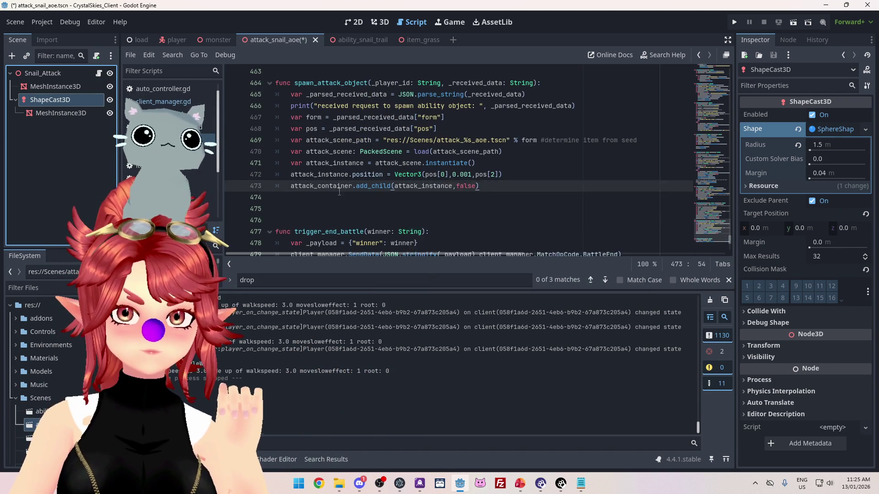
{"action": "scroll", "coordinate": [317, 120], "scroll_direction": "up", "scroll_amount": 1}
{"action": "scroll", "coordinate": [376, 188], "scroll_direction": "up", "scroll_amount": 8}
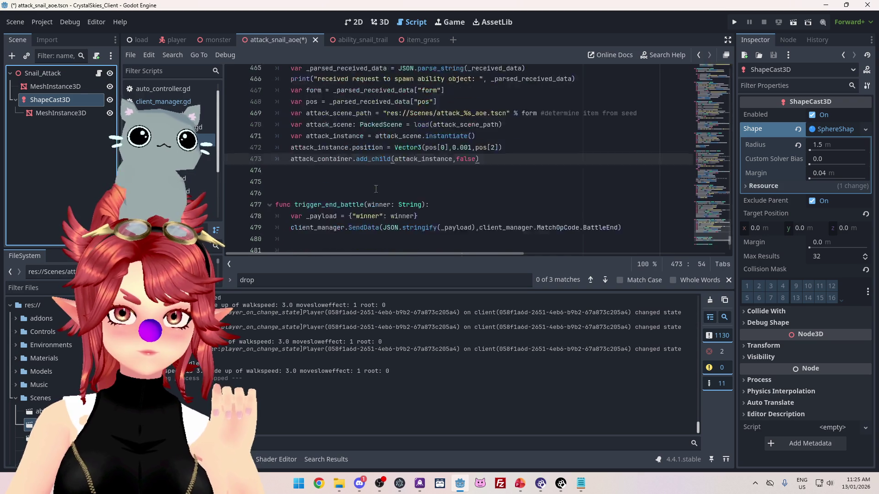
{"action": "scroll", "coordinate": [376, 188], "scroll_direction": "up", "scroll_amount": 8}
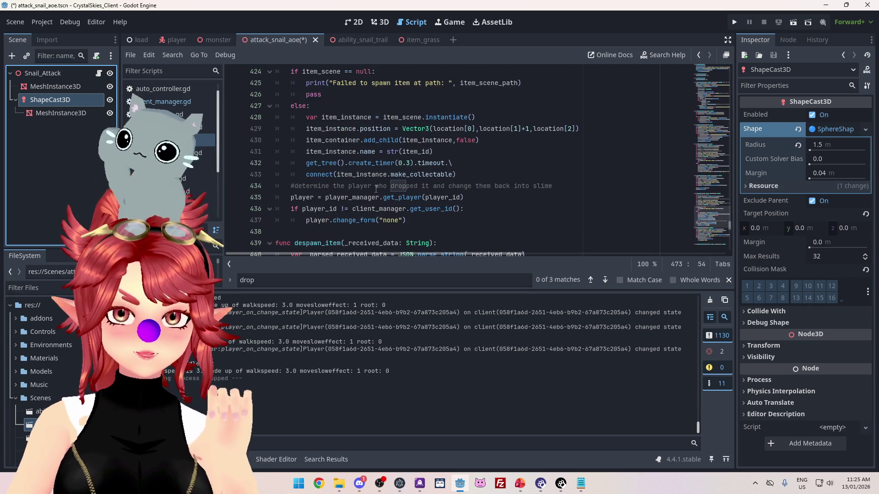
{"action": "scroll", "coordinate": [379, 191], "scroll_direction": "down", "scroll_amount": 11}
{"action": "scroll", "coordinate": [379, 192], "scroll_direction": "down", "scroll_amount": 5}
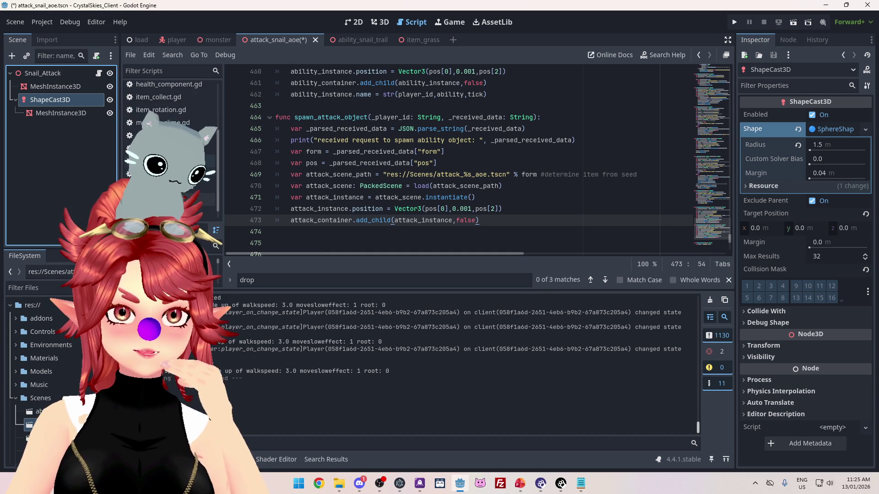
Step: Review the snail attack script's shapecast collision check, then save and run the game
{"action": "left_click", "coordinate": [197, 200]}
{"action": "scroll", "coordinate": [455, 189], "scroll_direction": "up", "scroll_amount": 3}
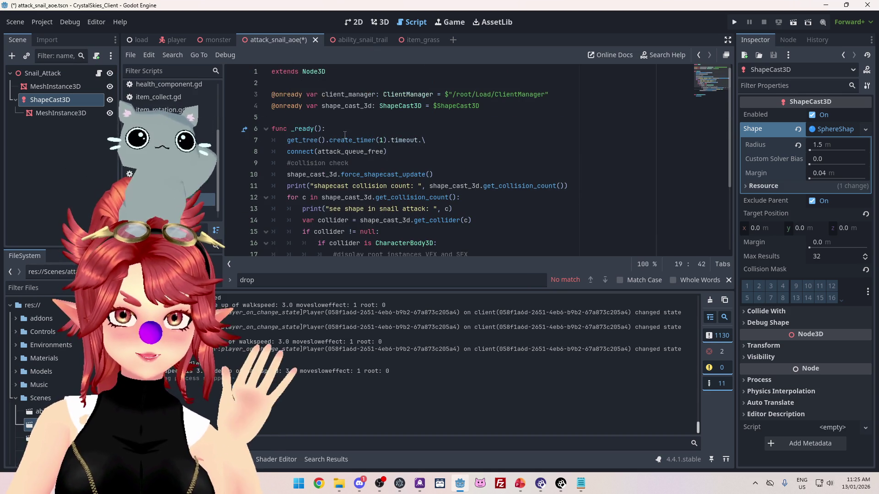
{"action": "scroll", "coordinate": [347, 141], "scroll_direction": "down", "scroll_amount": 3}
{"action": "scroll", "coordinate": [361, 151], "scroll_direction": "up", "scroll_amount": 2}
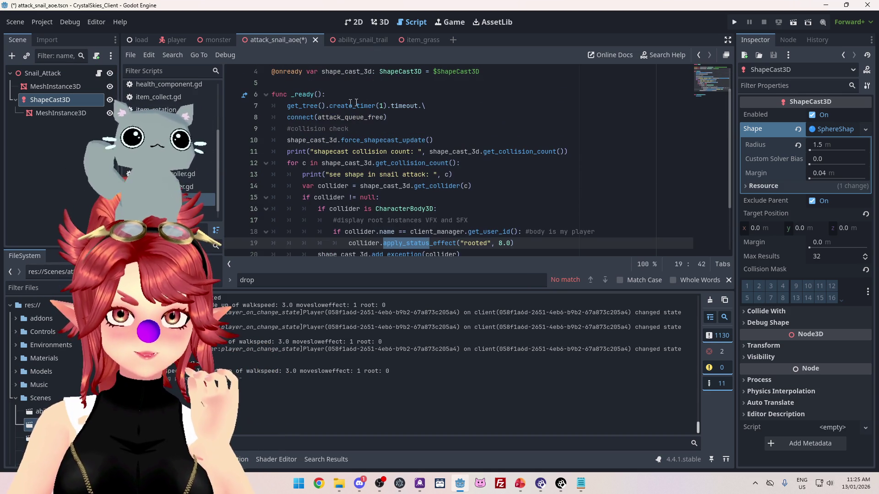
{"action": "scroll", "coordinate": [319, 203], "scroll_direction": "down", "scroll_amount": 2}
{"action": "scroll", "coordinate": [358, 151], "scroll_direction": "up", "scroll_amount": 3}
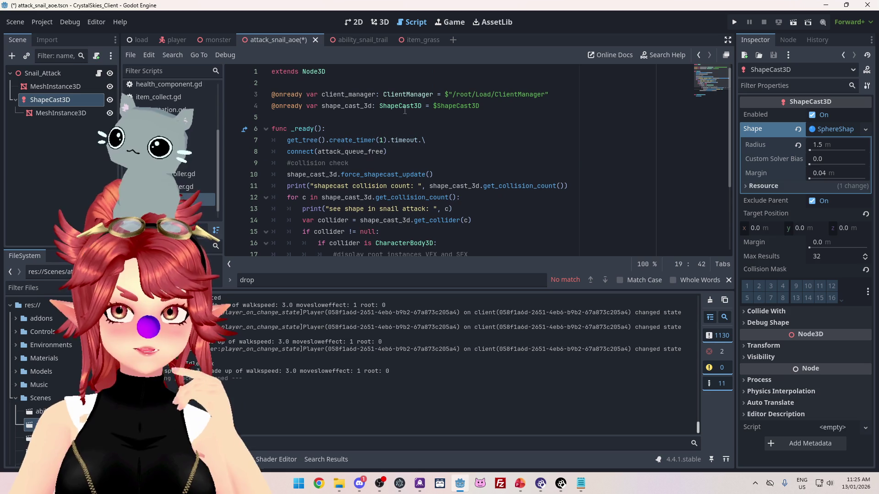
{"action": "scroll", "coordinate": [389, 162], "scroll_direction": "down", "scroll_amount": 2}
{"action": "scroll", "coordinate": [461, 179], "scroll_direction": "down", "scroll_amount": 1}
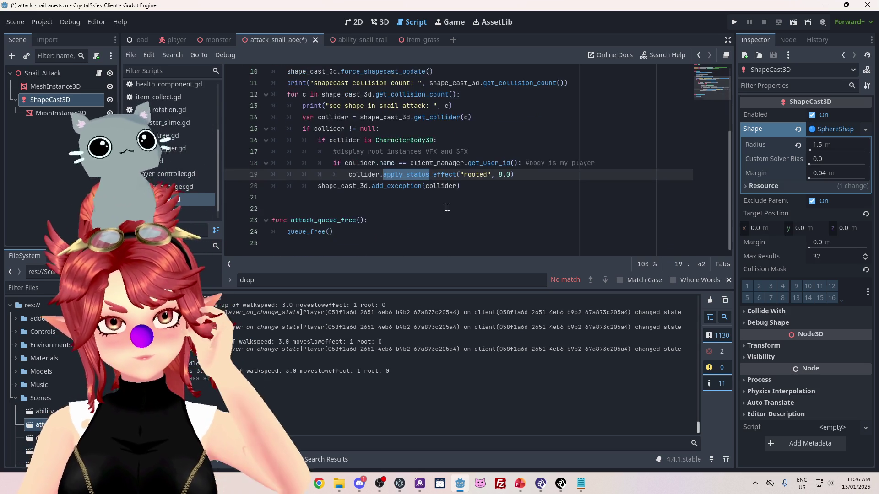
{"action": "scroll", "coordinate": [389, 137], "scroll_direction": "up", "scroll_amount": 3}
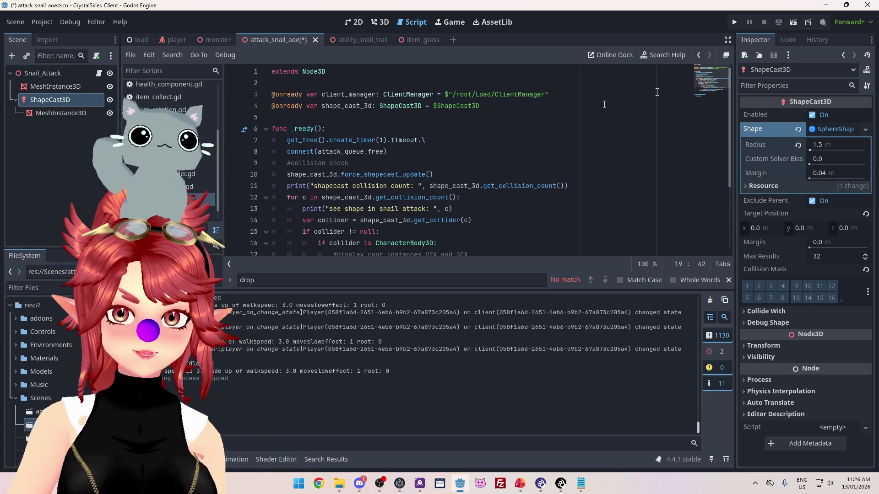
{"action": "left_click", "coordinate": [734, 23]}
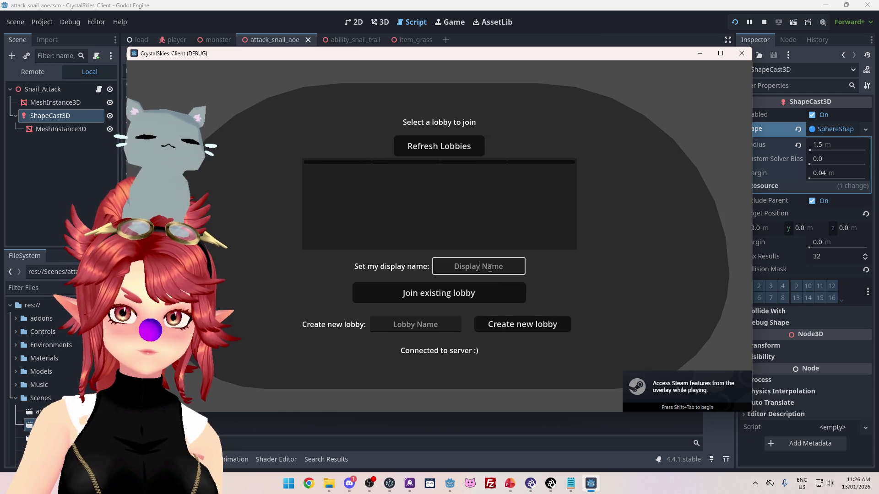
{"action": "type", "text": "Phwee"}
Step: Create a new lobby named 'asd', bring up host settings, and stop the game
{"action": "left_click", "coordinate": [419, 324]}
{"action": "type", "text": "asd"}
{"action": "left_click", "coordinate": [530, 329]}
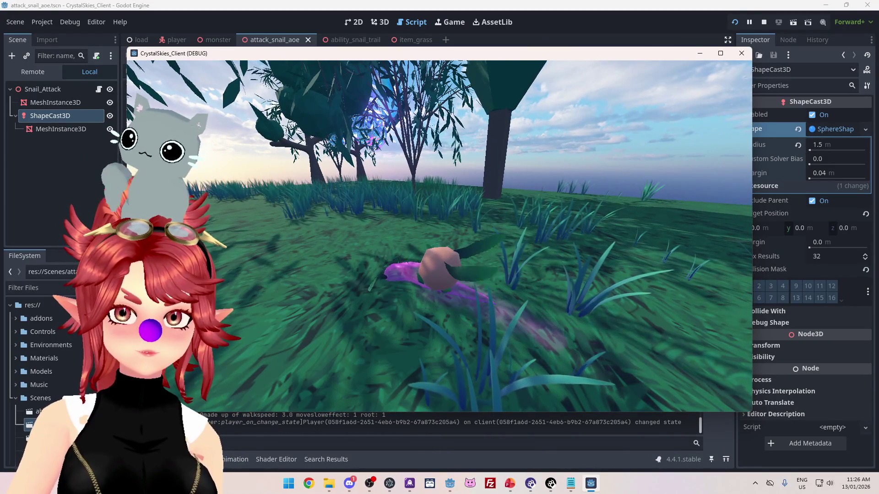
{"action": "key", "text": "Escape"}
{"action": "left_click", "coordinate": [765, 23]}
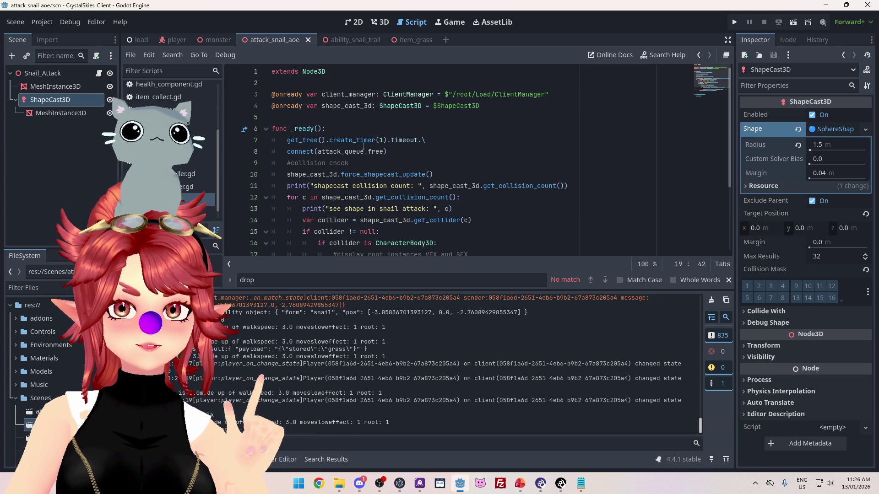
Step: Add a new turn_on_collider_mask function below the collision loop
{"action": "scroll", "coordinate": [359, 146], "scroll_direction": "down", "scroll_amount": 3}
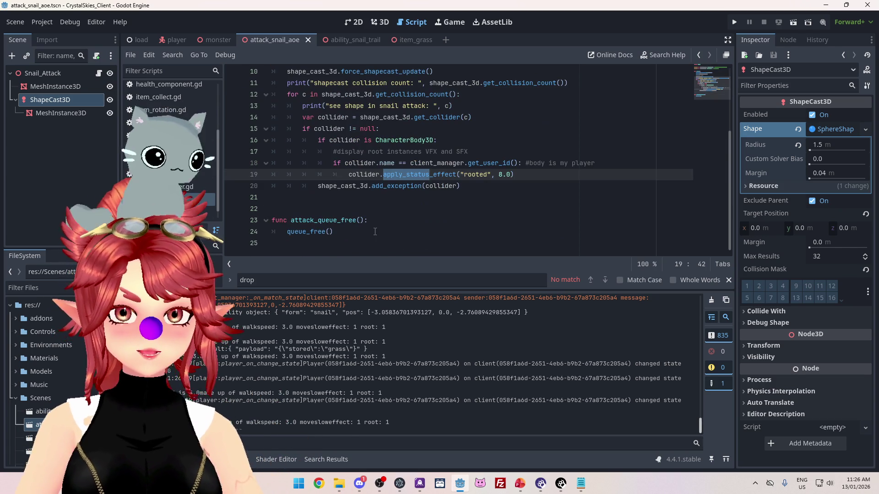
{"action": "scroll", "coordinate": [344, 176], "scroll_direction": "up", "scroll_amount": 3}
{"action": "scroll", "coordinate": [357, 137], "scroll_direction": "down", "scroll_amount": 3}
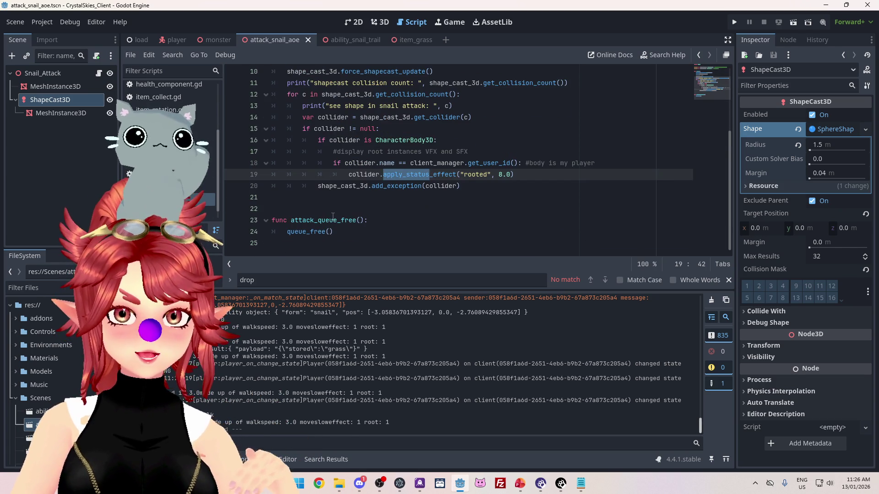
{"action": "left_click", "coordinate": [325, 208]}
{"action": "key", "text": "Return"}
{"action": "left_click", "coordinate": [325, 209]}
{"action": "type", "text": "func"}
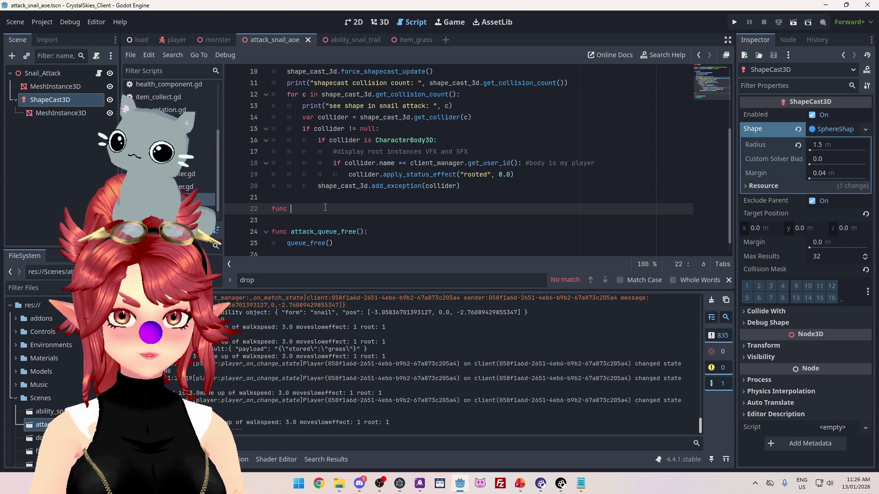
{"action": "scroll", "coordinate": [357, 178], "scroll_direction": "up", "scroll_amount": 3}
{"action": "scroll", "coordinate": [374, 192], "scroll_direction": "down", "scroll_amount": 3}
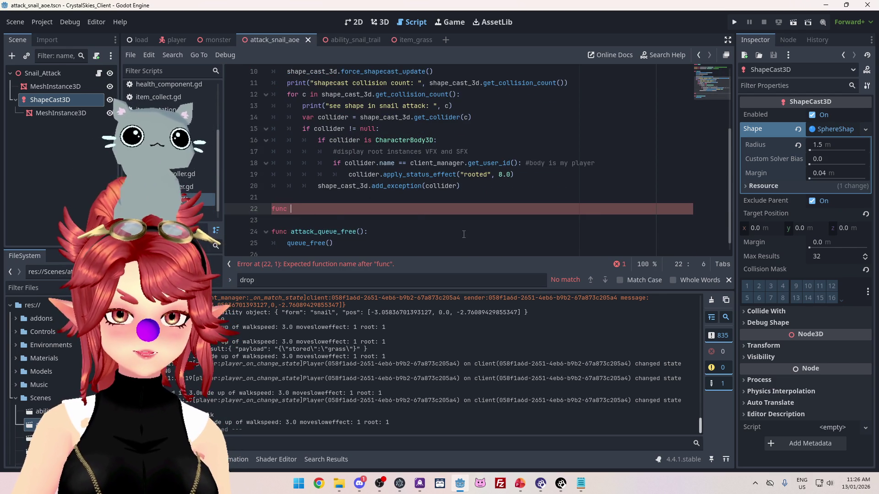
{"action": "scroll", "coordinate": [463, 234], "scroll_direction": "up", "scroll_amount": 3}
{"action": "scroll", "coordinate": [464, 224], "scroll_direction": "down", "scroll_amount": 2}
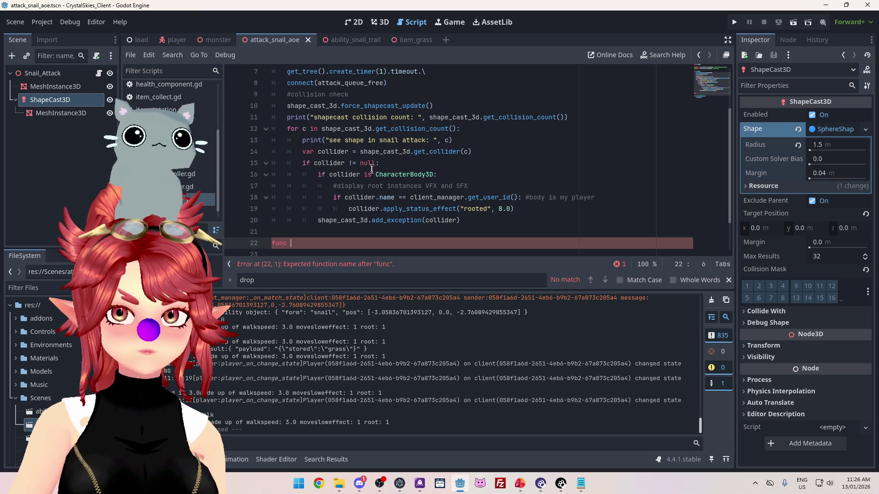
{"action": "scroll", "coordinate": [359, 151], "scroll_direction": "up", "scroll_amount": 1}
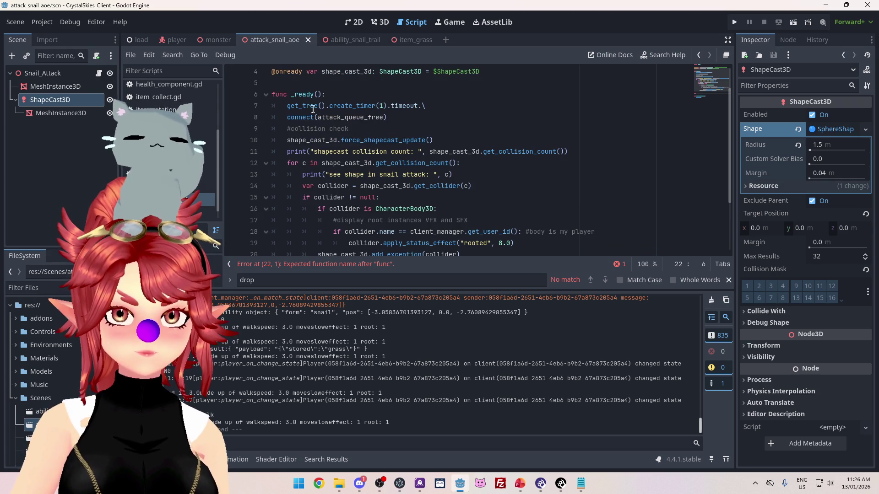
{"action": "scroll", "coordinate": [316, 123], "scroll_direction": "down", "scroll_amount": 1}
{"action": "scroll", "coordinate": [346, 212], "scroll_direction": "down", "scroll_amount": 2}
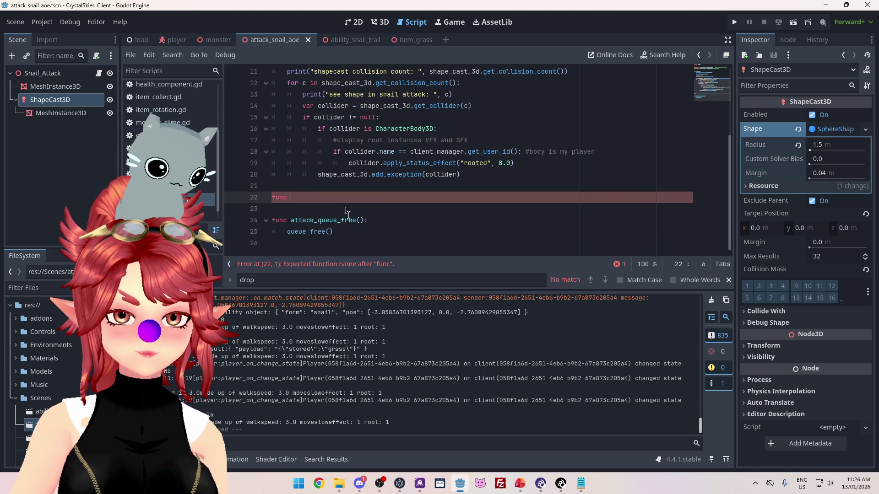
{"action": "scroll", "coordinate": [384, 200], "scroll_direction": "up", "scroll_amount": 3}
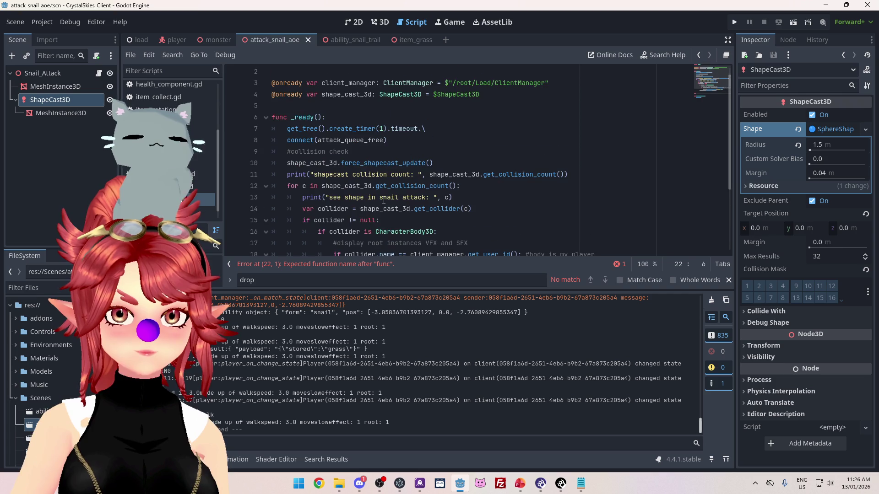
{"action": "scroll", "coordinate": [332, 139], "scroll_direction": "down", "scroll_amount": 1}
{"action": "scroll", "coordinate": [360, 210], "scroll_direction": "down", "scroll_amount": 2}
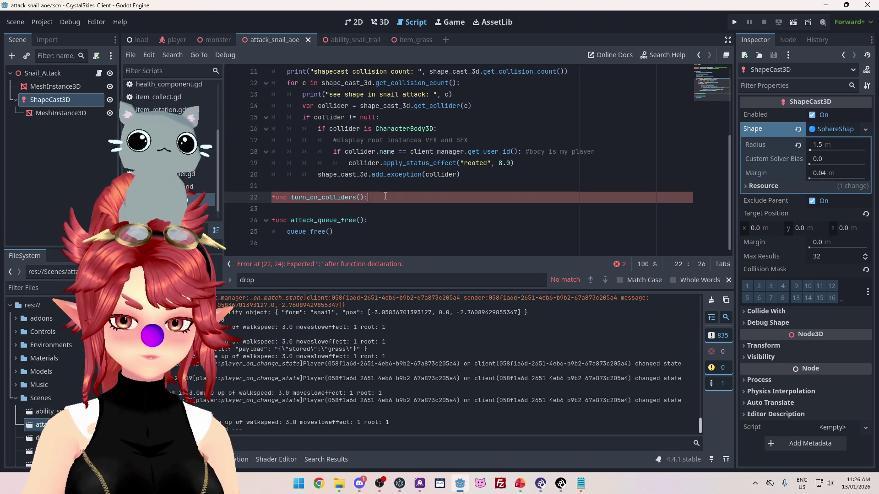
{"action": "key", "text": "Return"}
{"action": "scroll", "coordinate": [357, 167], "scroll_direction": "up", "scroll_amount": 3}
{"action": "scroll", "coordinate": [379, 183], "scroll_direction": "down", "scroll_amount": 4}
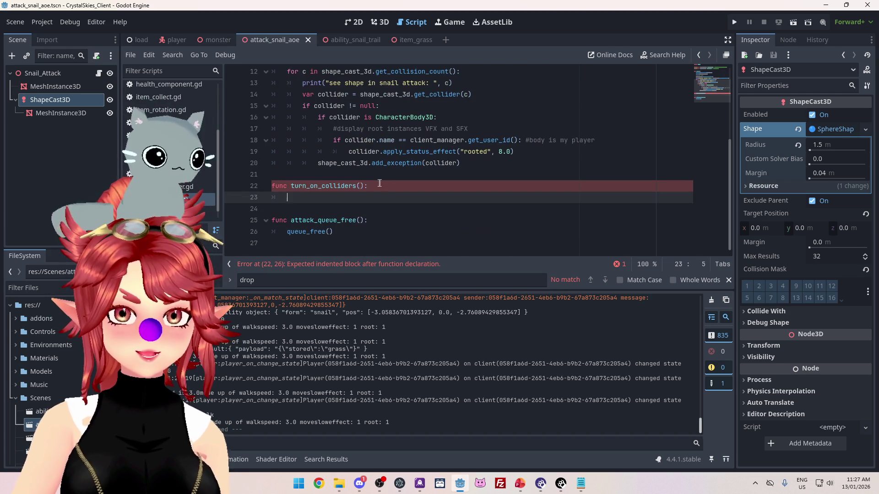
{"action": "left_click", "coordinate": [356, 186]}
{"action": "type", "text": "_mask"}
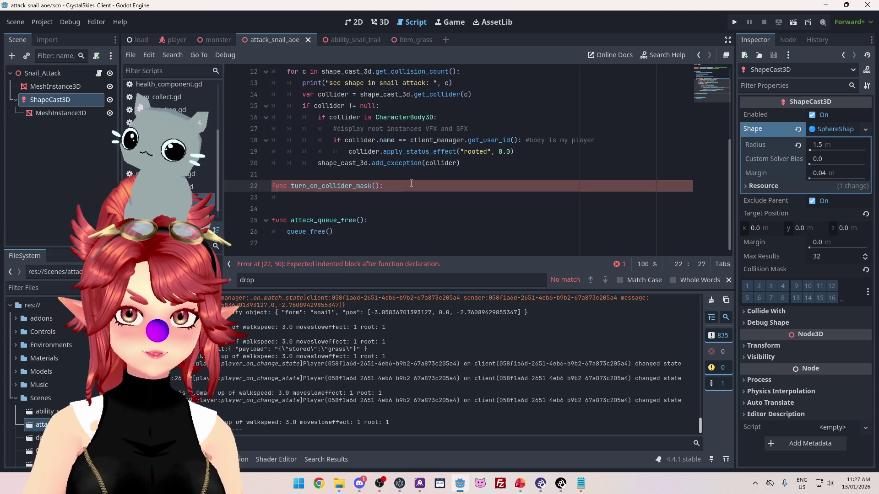
{"action": "left_click", "coordinate": [340, 197]}
{"action": "scroll", "coordinate": [341, 200], "scroll_direction": "up", "scroll_amount": 2}
{"action": "scroll", "coordinate": [340, 200], "scroll_direction": "down", "scroll_amount": 2}
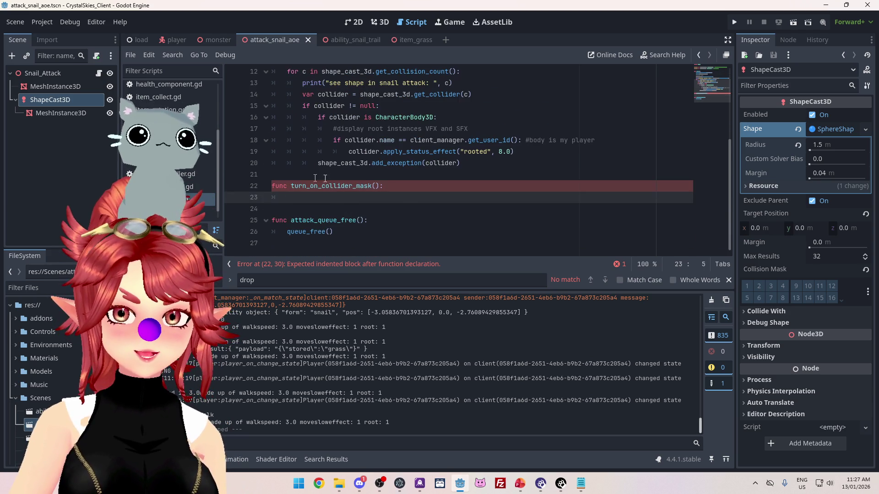
{"action": "scroll", "coordinate": [363, 176], "scroll_direction": "up", "scroll_amount": 4}
Step: Copy _ready's timer lines into turn_on_collider_mask and shorten its wait to 0.1 seconds
{"action": "left_click_drag", "start_coordinate": [285, 140], "coordinate": [392, 152]}
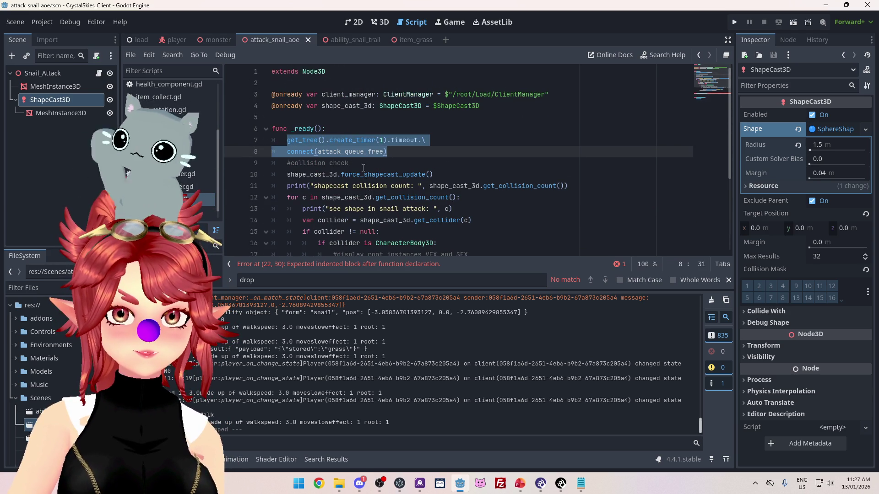
{"action": "key", "text": "ctrl+c"}
{"action": "scroll", "coordinate": [363, 168], "scroll_direction": "down", "scroll_amount": 4}
{"action": "left_click", "coordinate": [320, 197]}
{"action": "key", "text": "ctrl+v"}
{"action": "left_click", "coordinate": [381, 197]}
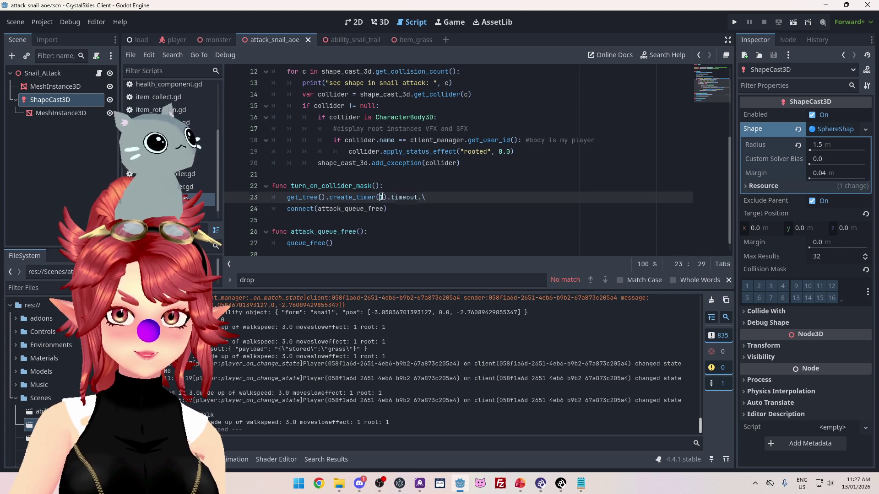
{"action": "type", "text": "0.1"}
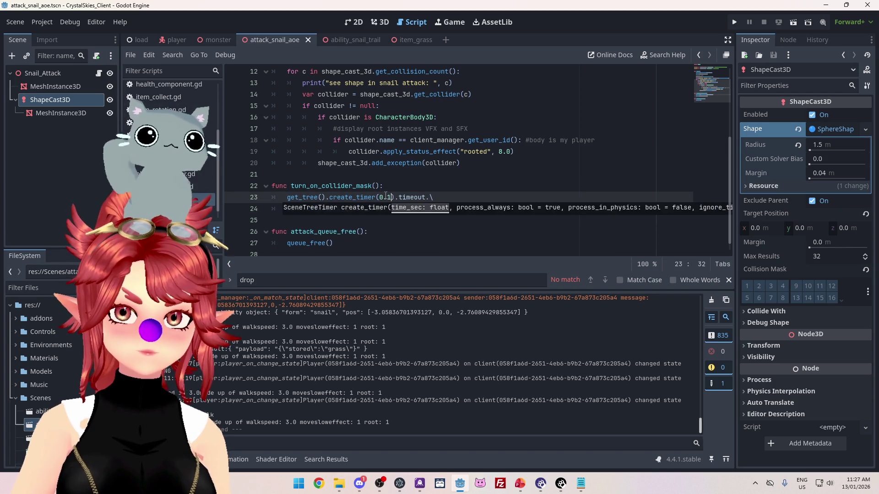
{"action": "scroll", "coordinate": [321, 203], "scroll_direction": "down", "scroll_amount": 1}
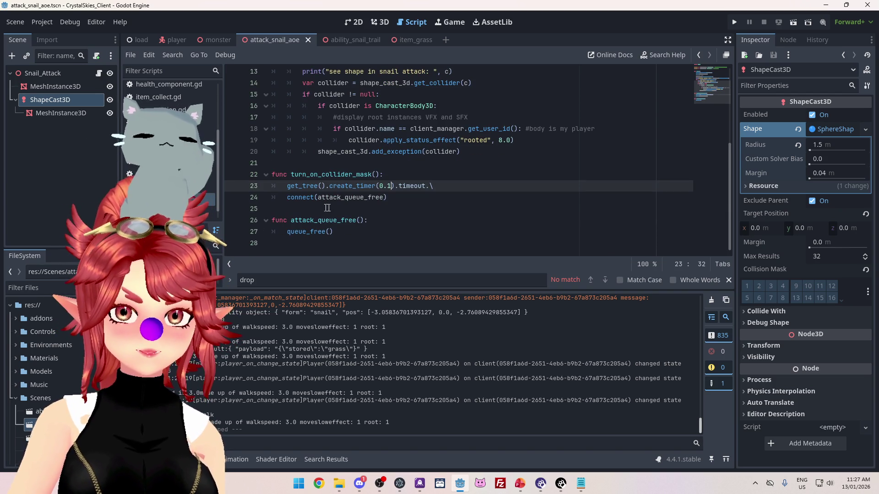
{"action": "key", "text": "Down"}
{"action": "scroll", "coordinate": [315, 192], "scroll_direction": "up", "scroll_amount": 3}
{"action": "scroll", "coordinate": [306, 183], "scroll_direction": "down", "scroll_amount": 3}
Step: Replace attack_queue_free with turn_on_collider_mask in _ready's timer connect call
{"action": "left_click_drag", "start_coordinate": [292, 175], "coordinate": [373, 178]}
{"action": "scroll", "coordinate": [332, 165], "scroll_direction": "up", "scroll_amount": 4}
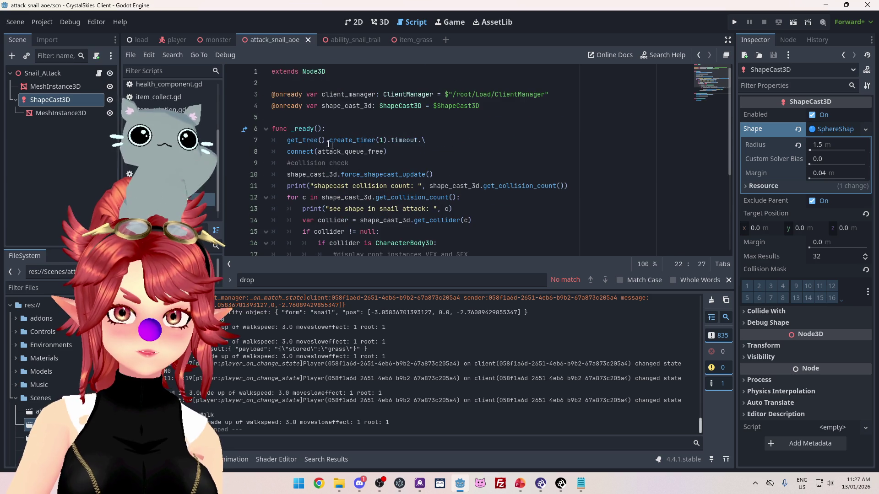
{"action": "left_click_drag", "start_coordinate": [319, 151], "coordinate": [385, 151]}
{"action": "scroll", "coordinate": [384, 173], "scroll_direction": "down", "scroll_amount": 4}
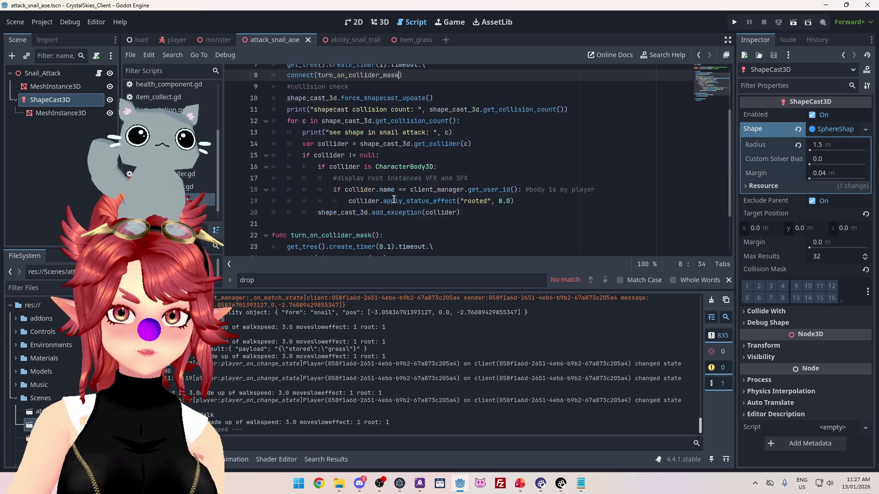
{"action": "left_click", "coordinate": [387, 196]}
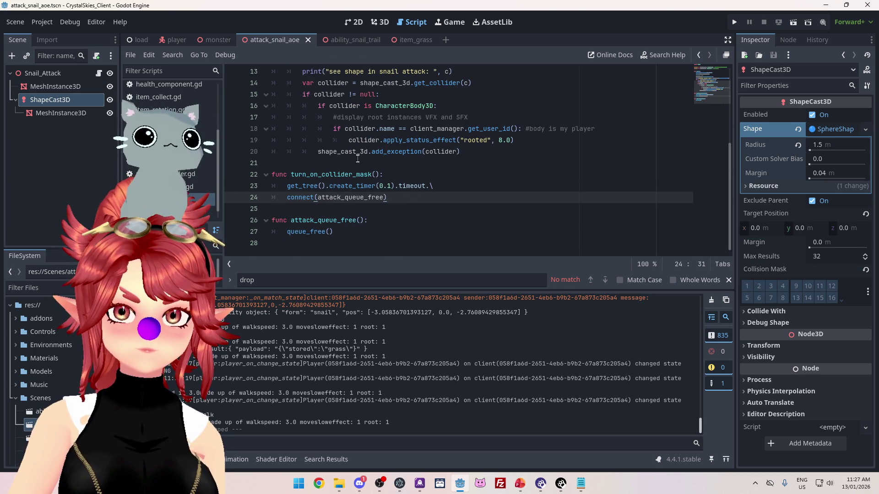
{"action": "mouse_move", "coordinate": [337, 192]}
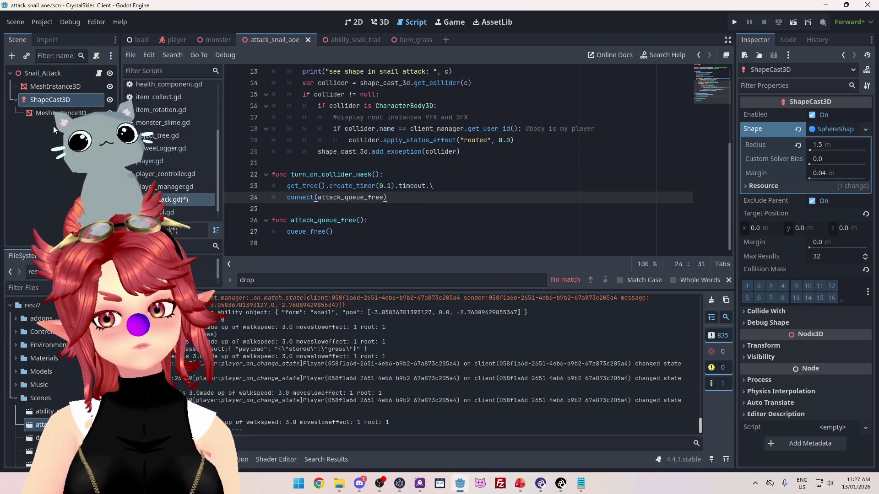
{"action": "left_click", "coordinate": [46, 114]}
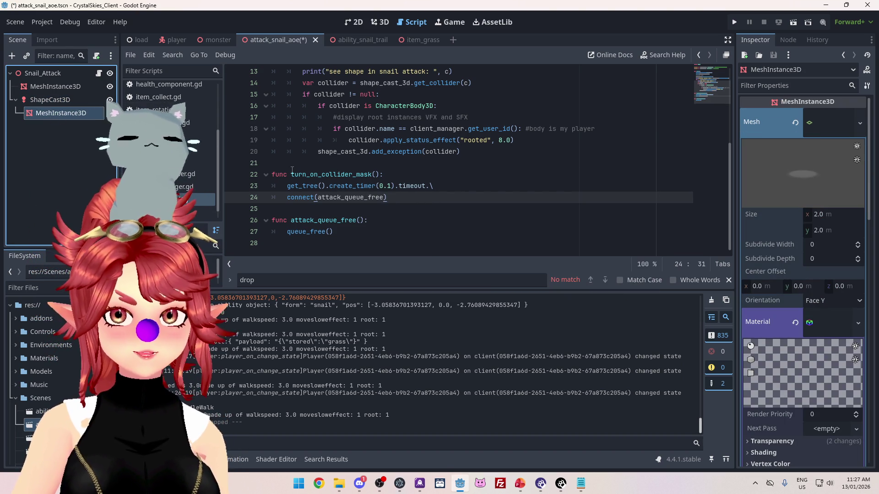
{"action": "key", "text": "Up"}
{"action": "key", "text": "Up"}
{"action": "key", "text": "Return"}
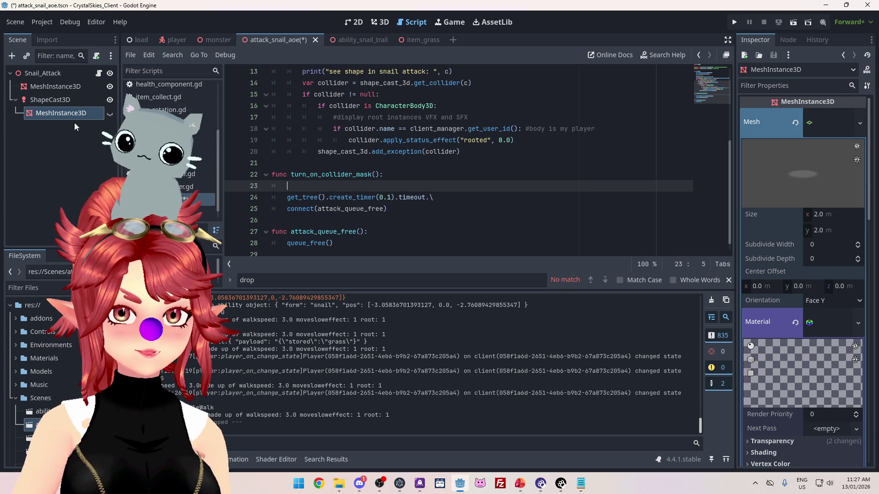
{"action": "scroll", "coordinate": [412, 160], "scroll_direction": "up", "scroll_amount": 4}
{"action": "mouse_move", "coordinate": [68, 109]}
{"action": "left_mouse_down"}
{"action": "mouse_move", "coordinate": [270, 129]}
{"action": "mouse_move", "coordinate": [272, 118]}
{"action": "left_mouse_up"}
{"action": "key", "text": "Return"}
Step: Make mesh_instance_3d.visible = true the first line of turn_on_collider_mask
{"action": "double_click", "coordinate": [348, 117]}
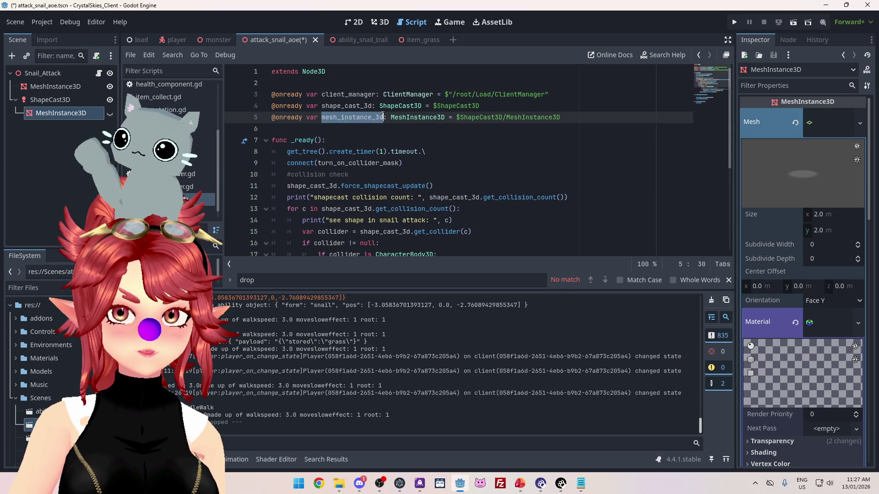
{"action": "scroll", "coordinate": [371, 191], "scroll_direction": "down", "scroll_amount": 5}
{"action": "left_click", "coordinate": [328, 174]}
{"action": "key", "text": "ctrl+v"}
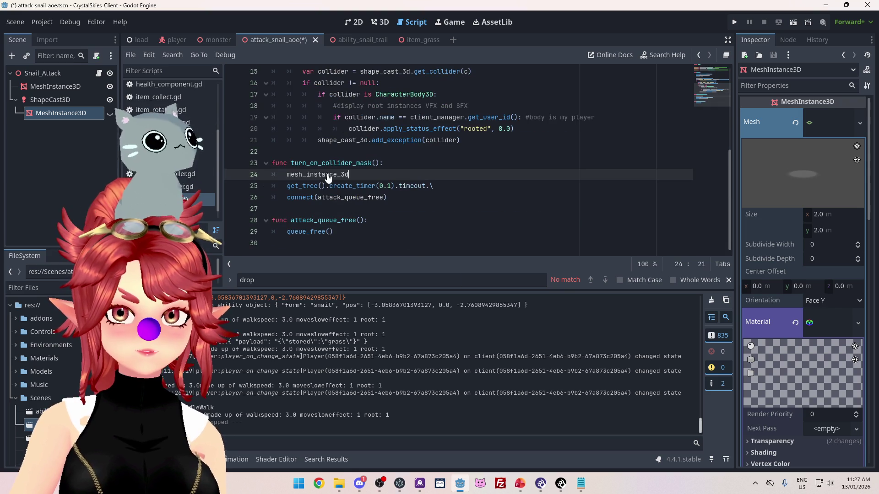
{"action": "type", "text": ".visi"}
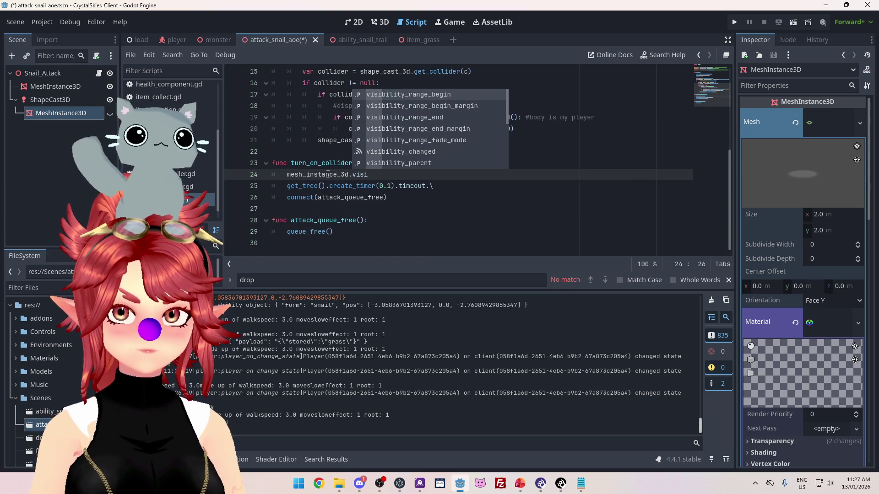
{"action": "type", "text": "bi"}
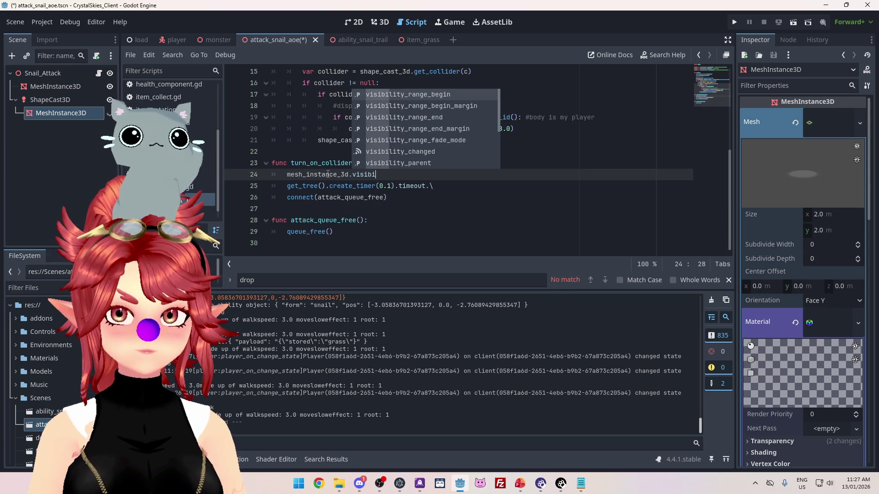
{"action": "scroll", "coordinate": [408, 130], "scroll_direction": "down", "scroll_amount": 2}
{"action": "scroll", "coordinate": [407, 130], "scroll_direction": "down", "scroll_amount": 2}
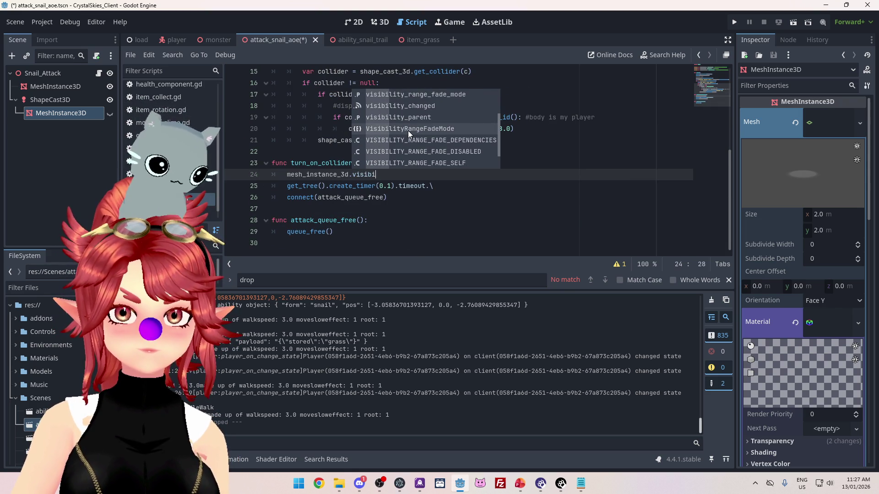
{"action": "key", "text": "BackSpace"}
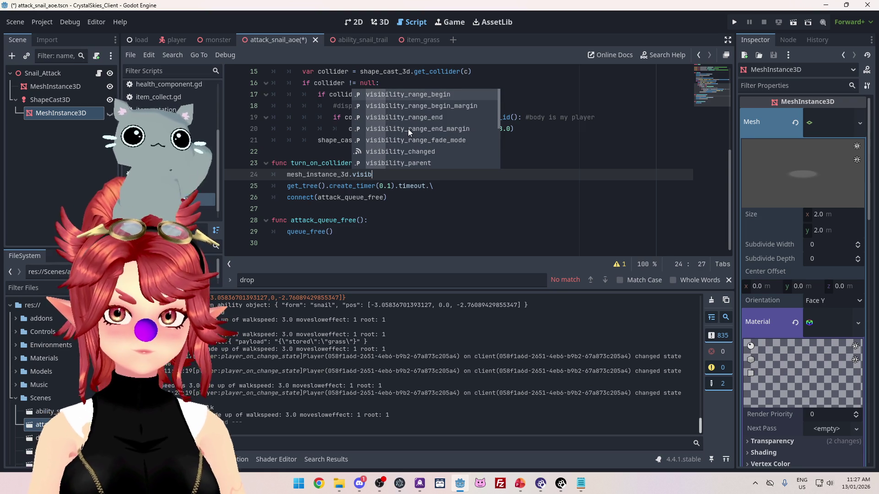
{"action": "type", "text": "l"}
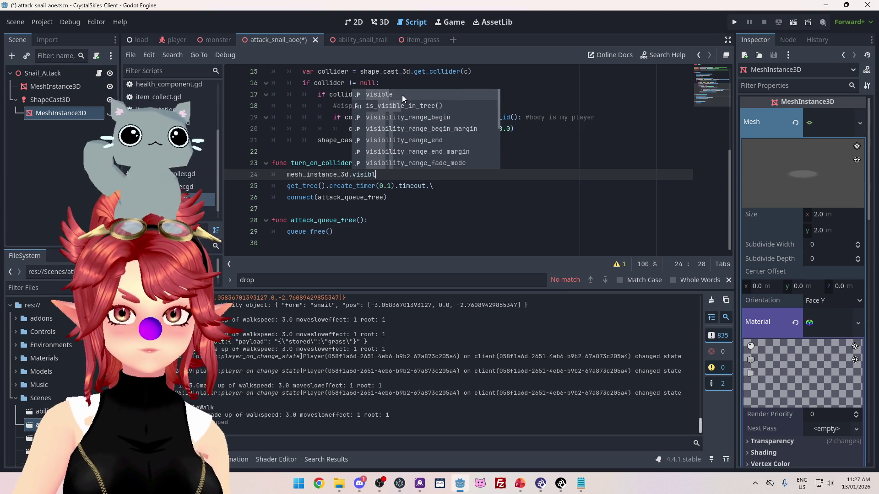
{"action": "left_click", "coordinate": [402, 95]}
{"action": "type", "text": "= tru"}
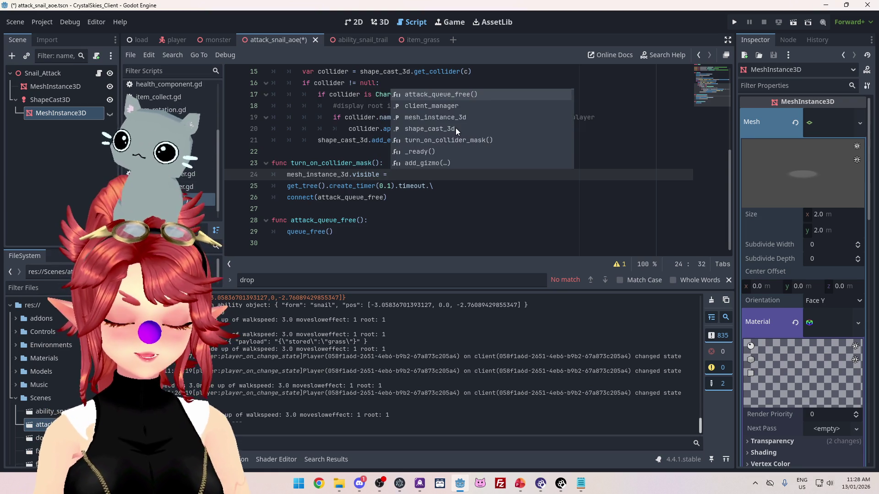
{"action": "key", "text": "Return"}
{"action": "key", "text": "Down"}
{"action": "key", "text": "Down"}
{"action": "key", "text": "Down"}
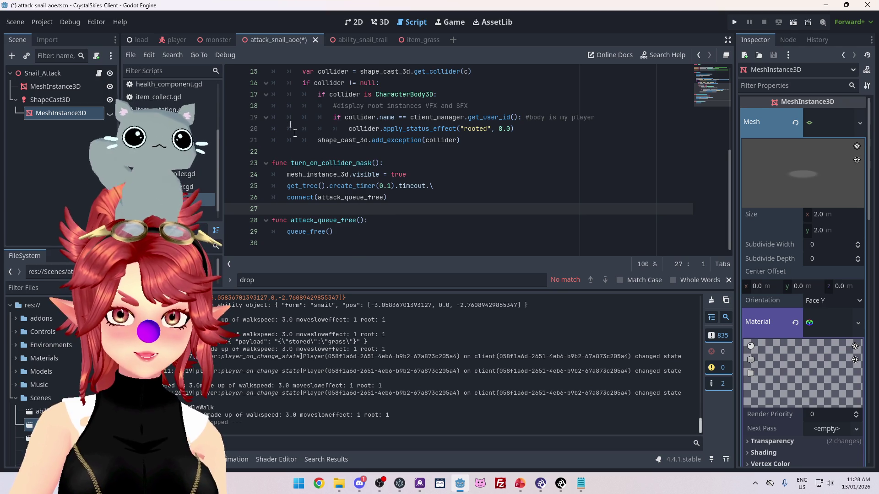
{"action": "scroll", "coordinate": [395, 208], "scroll_direction": "up", "scroll_amount": 1}
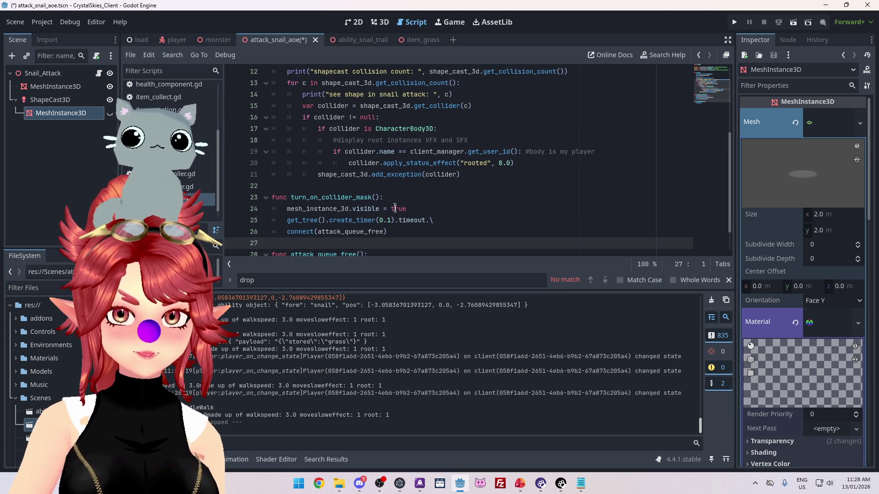
{"action": "scroll", "coordinate": [395, 208], "scroll_direction": "down", "scroll_amount": 1}
{"action": "left_click", "coordinate": [426, 174]}
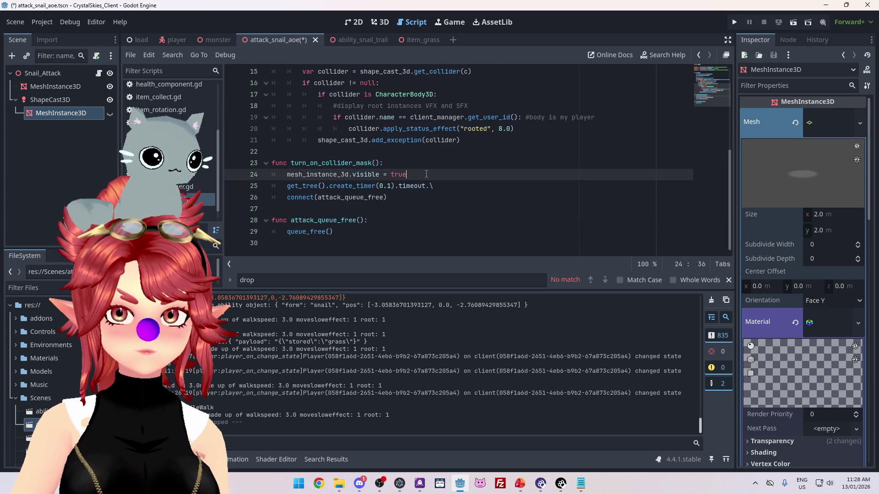
{"action": "key", "text": "Return"}
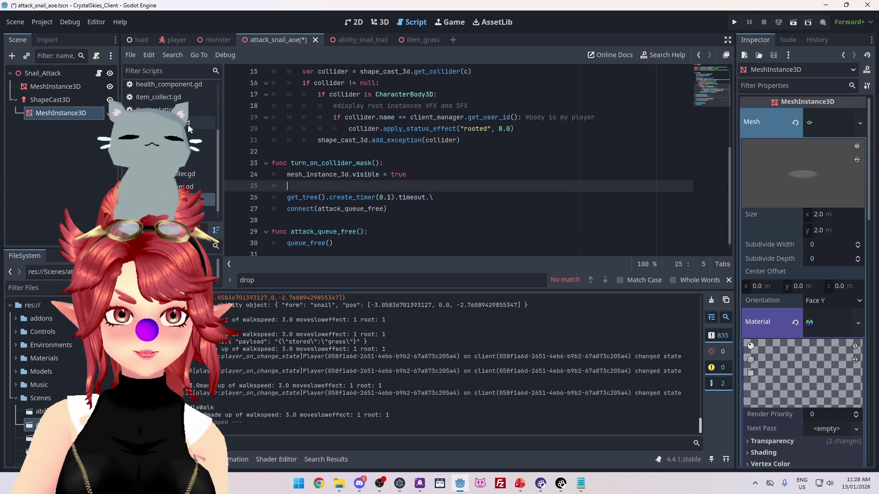
{"action": "scroll", "coordinate": [497, 174], "scroll_direction": "up", "scroll_amount": 5}
{"action": "scroll", "coordinate": [496, 175], "scroll_direction": "down", "scroll_amount": 5}
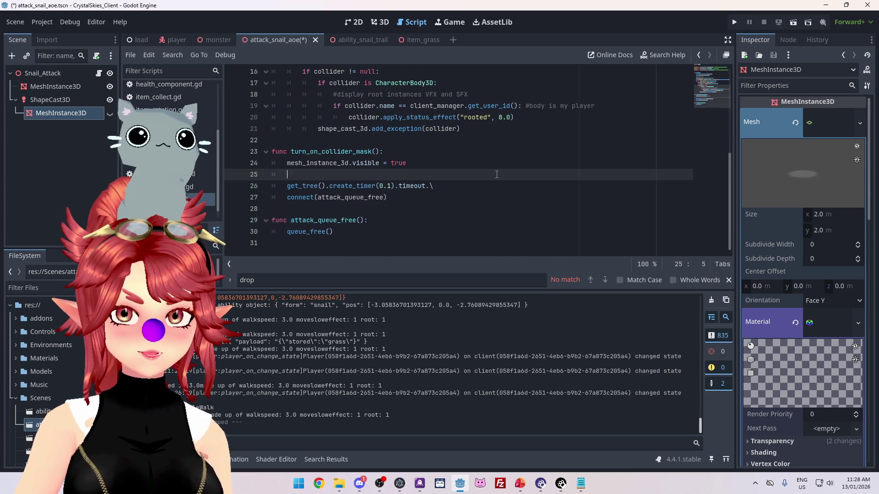
{"action": "left_click", "coordinate": [66, 101]}
{"action": "type", "text": "sha"}
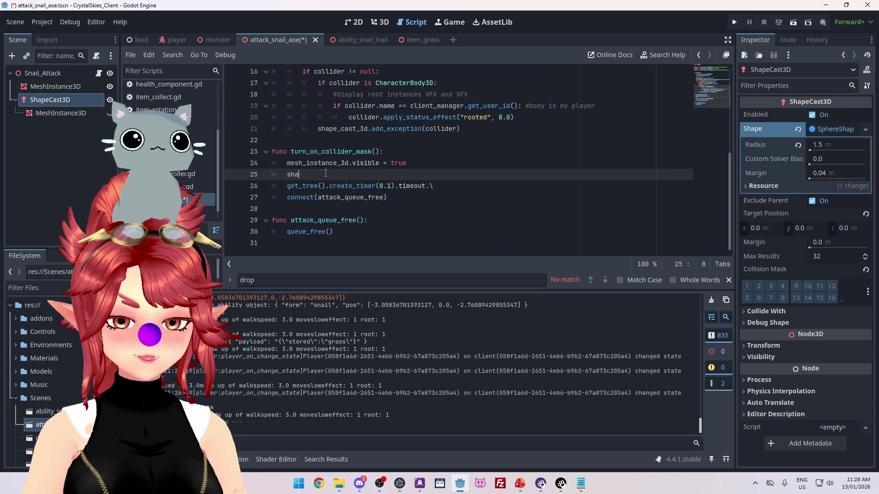
Step: Add shape_cast_3d.set_collision_mask_value(2, true) to turn_on_collider_mask
{"action": "key", "text": "Return"}
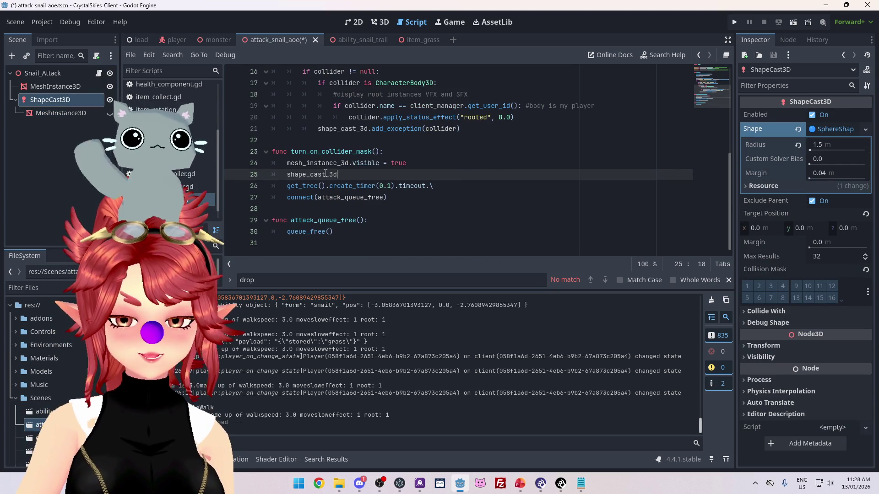
{"action": "type", "text": "."}
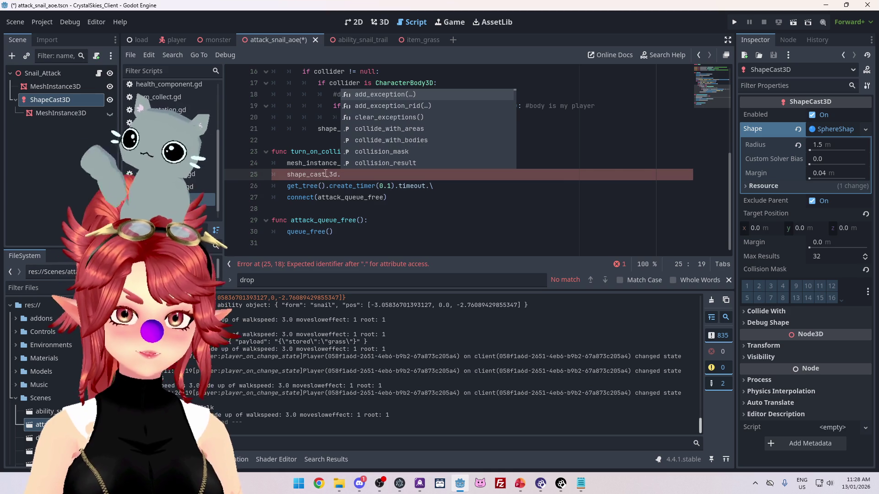
{"action": "type", "text": "col"}
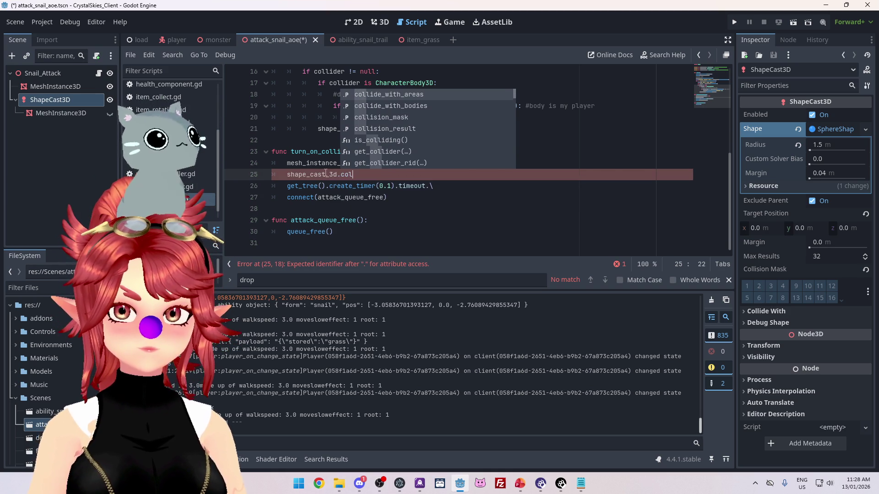
{"action": "double_click", "coordinate": [386, 118]}
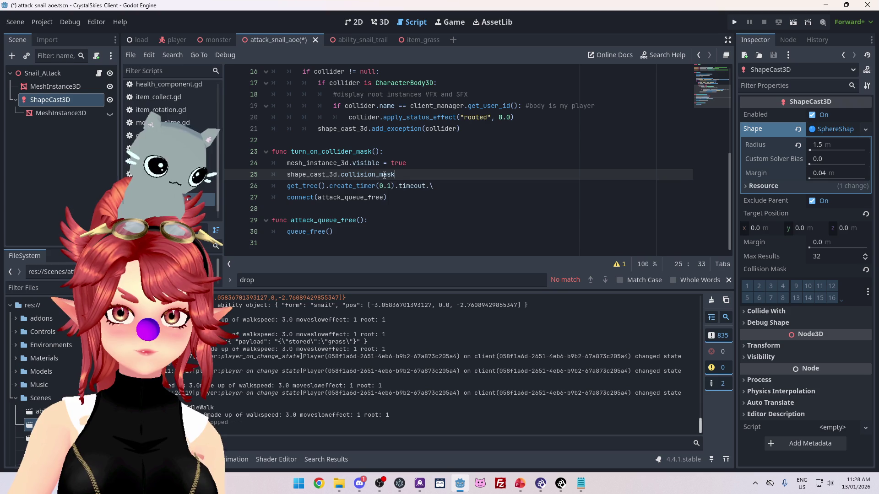
{"action": "mouse_move", "coordinate": [384, 174]}
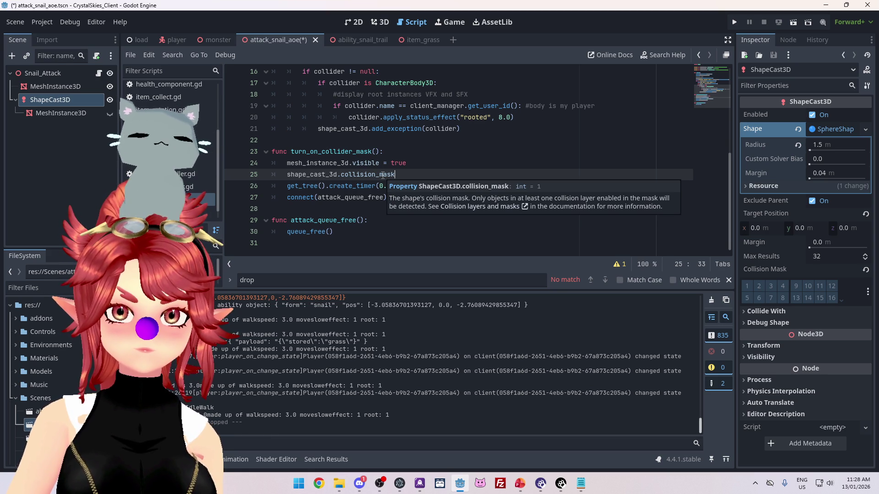
{"action": "left_click_drag", "start_coordinate": [399, 174], "coordinate": [342, 173]}
{"action": "type", "text": "et"}
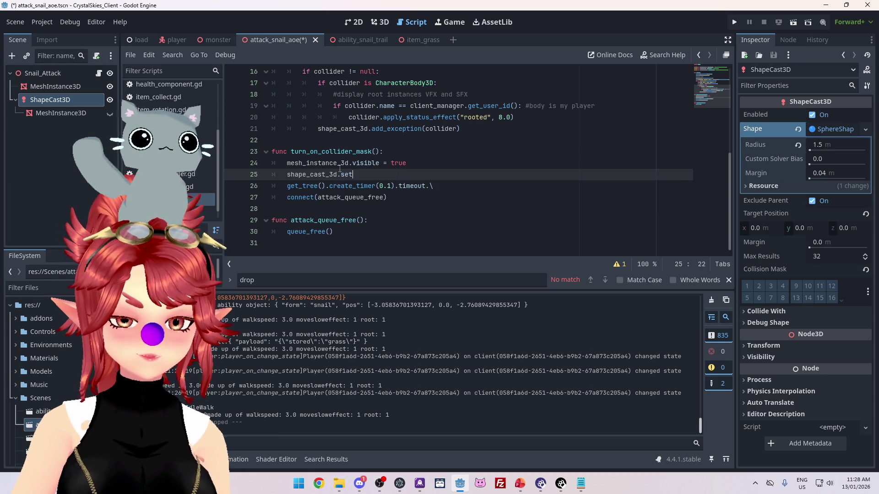
{"action": "type", "text": "_collision_mask_value(2"}
{"action": "key", "text": "Return"}
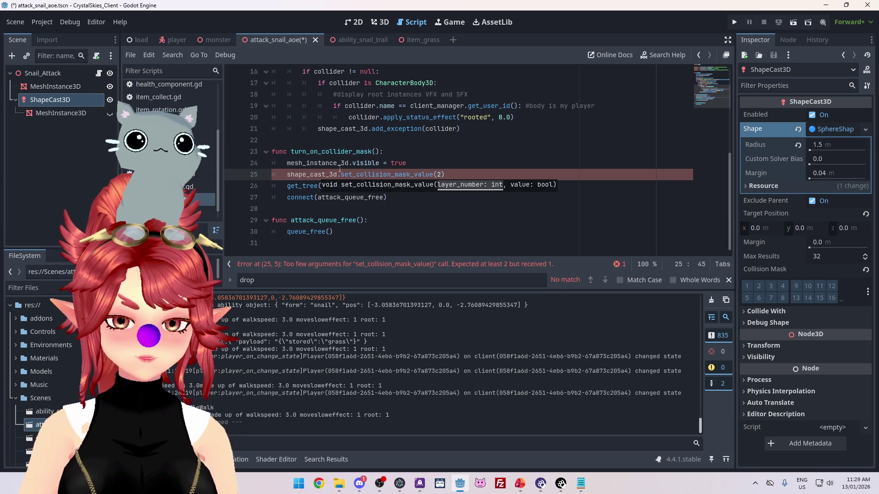
{"action": "type", "text": ",true"}
{"action": "key", "text": "End"}
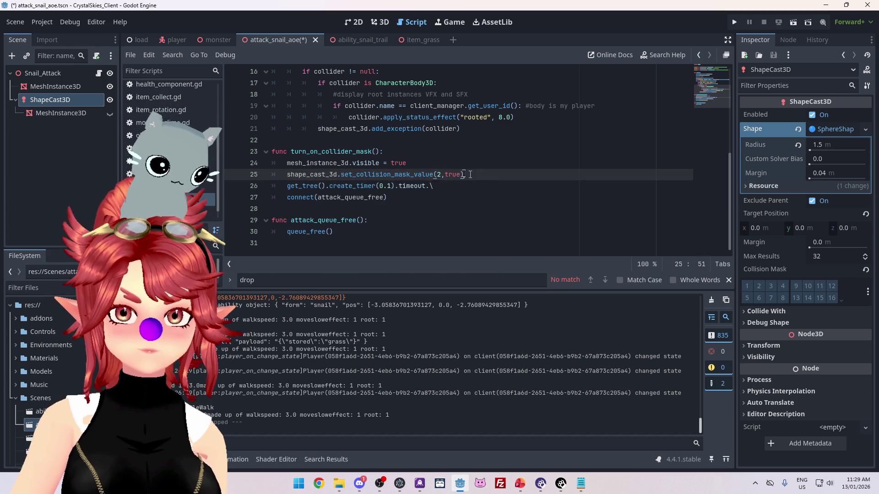
{"action": "key", "text": "shift+Home"}
Step: Add the matching layer 3 collision mask call and save the scene
{"action": "left_click", "coordinate": [483, 176]}
{"action": "key", "text": "Return"}
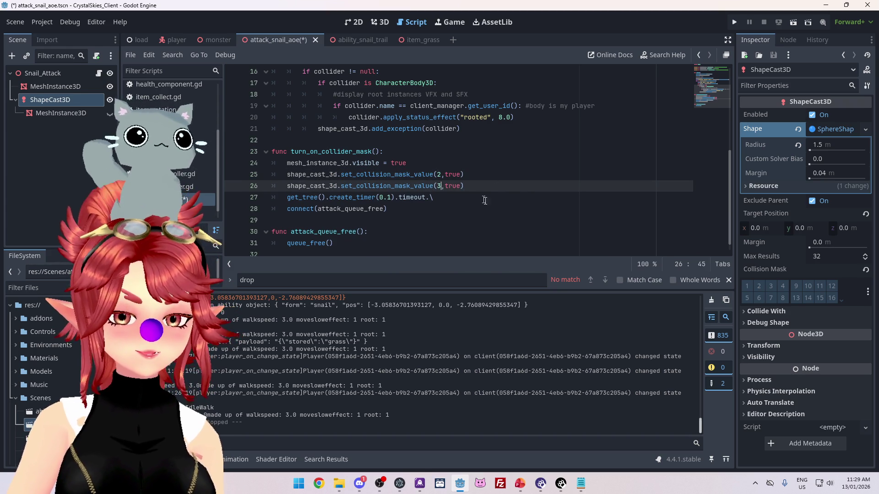
{"action": "left_click", "coordinate": [518, 205]}
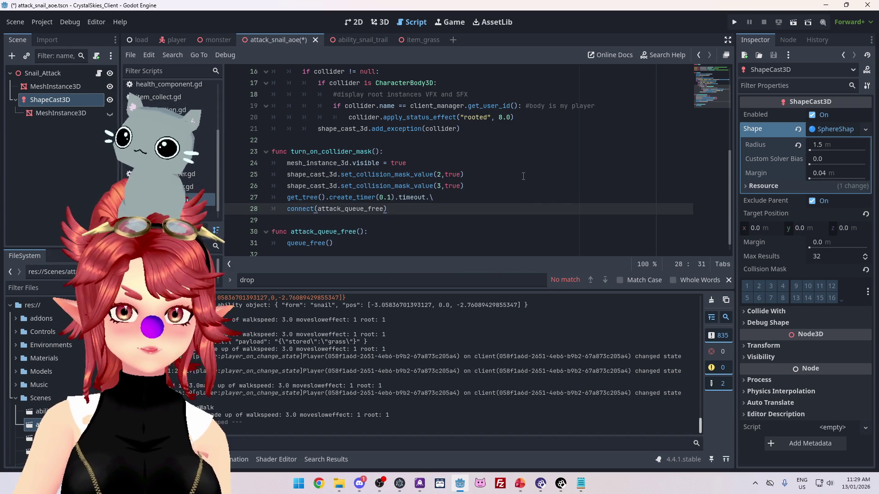
{"action": "key", "text": "ctrl+s"}
{"action": "left_click", "coordinate": [737, 22]}
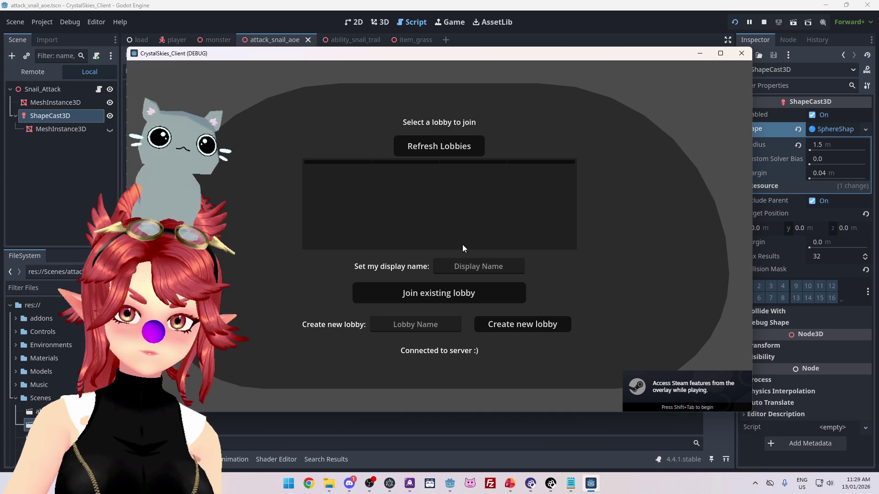
{"action": "left_click", "coordinate": [462, 259]}
{"action": "type", "text": "e"}
{"action": "key", "text": "Tab"}
{"action": "key", "text": "Tab"}
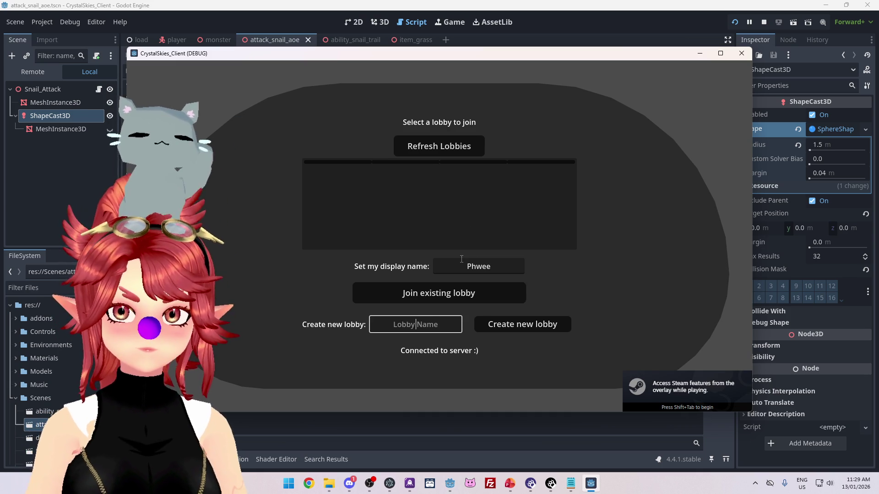
{"action": "left_click", "coordinate": [533, 322]}
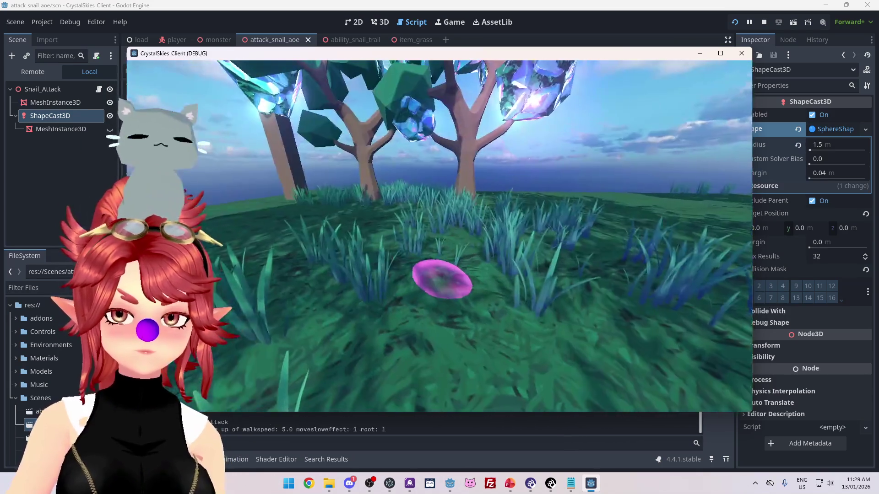
{"action": "key", "text": "w"}
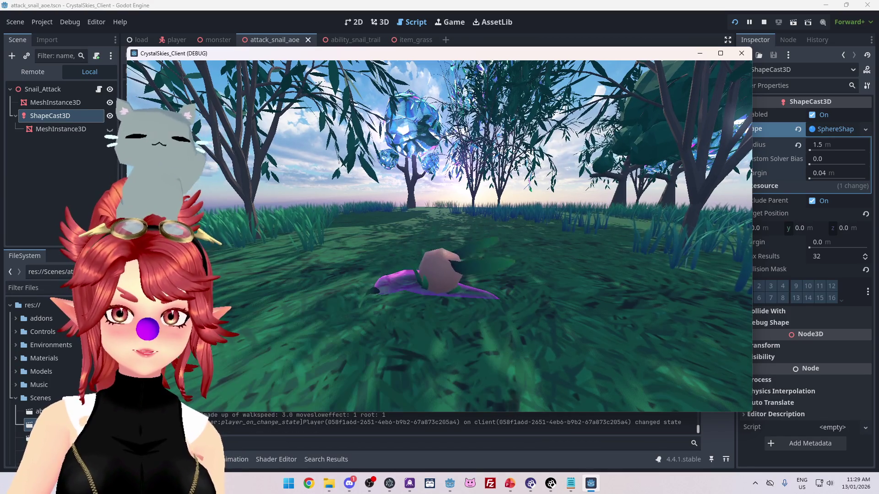
{"action": "key", "text": "Escape"}
{"action": "left_click", "coordinate": [763, 24]}
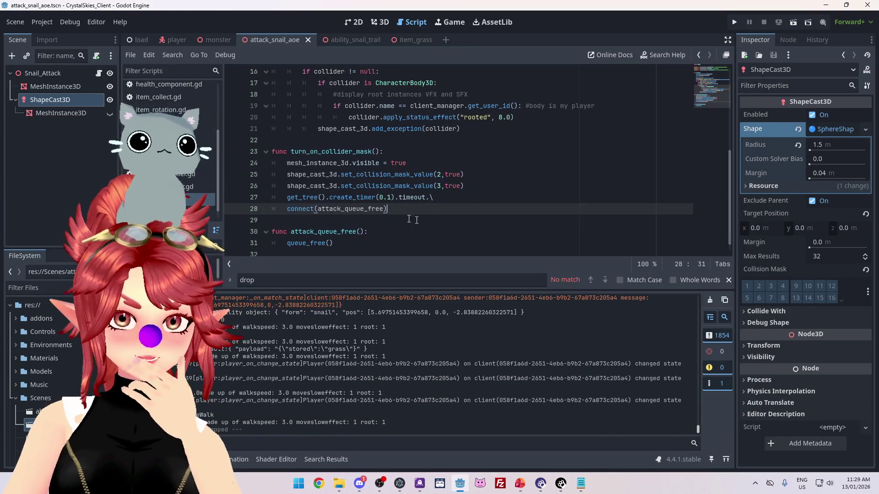
Step: Rename the top-level MeshInstance3D to Cast_Circle
{"action": "left_click", "coordinate": [305, 163]}
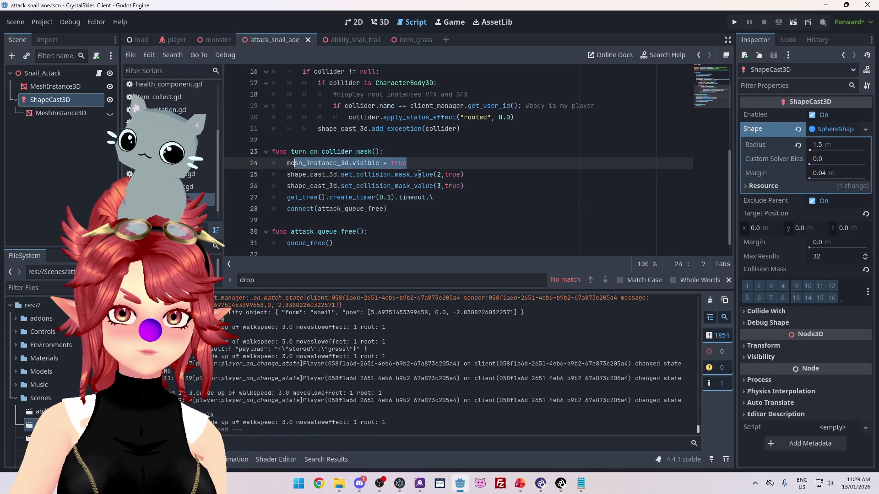
{"action": "scroll", "coordinate": [412, 160], "scroll_direction": "up", "scroll_amount": 5}
{"action": "left_click", "coordinate": [56, 113]}
{"action": "left_click", "coordinate": [45, 85]}
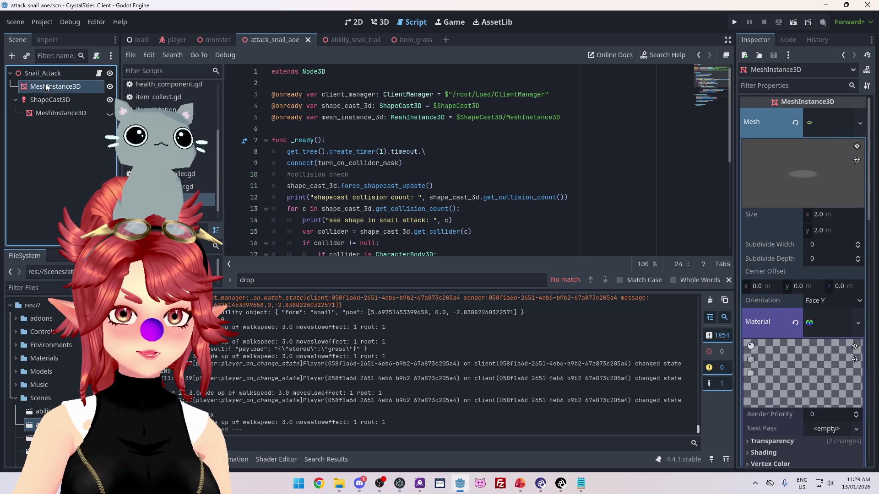
{"action": "left_click", "coordinate": [45, 85]}
{"action": "left_click_drag", "start_coordinate": [41, 87], "coordinate": [1, 82]}
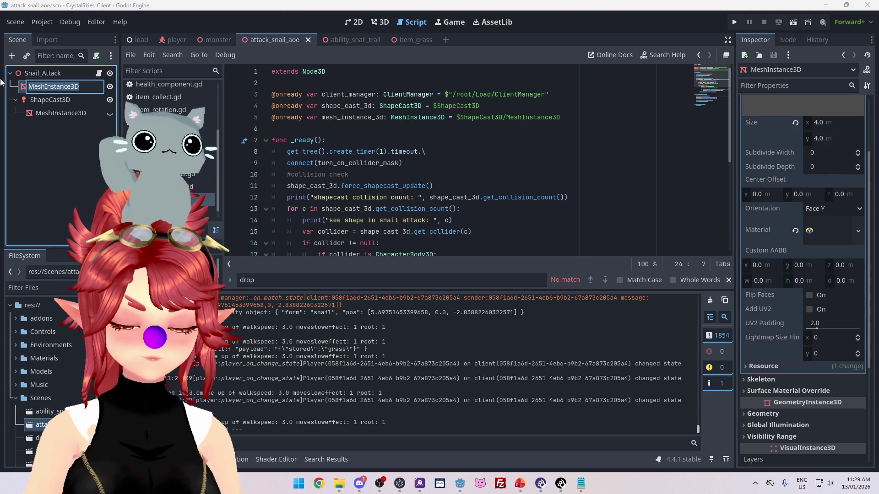
{"action": "type", "text": "Cast"}
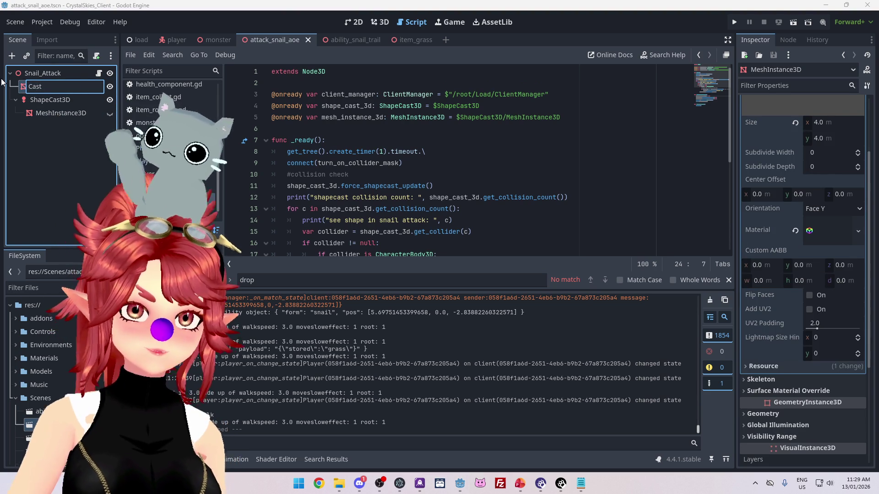
{"action": "type", "text": "_C"}
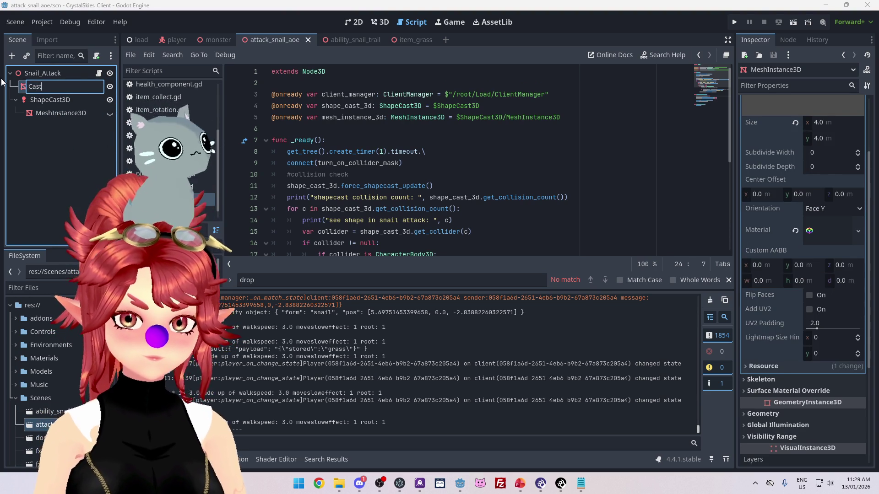
{"action": "type", "text": "ircle"}
{"action": "key", "text": "Return"}
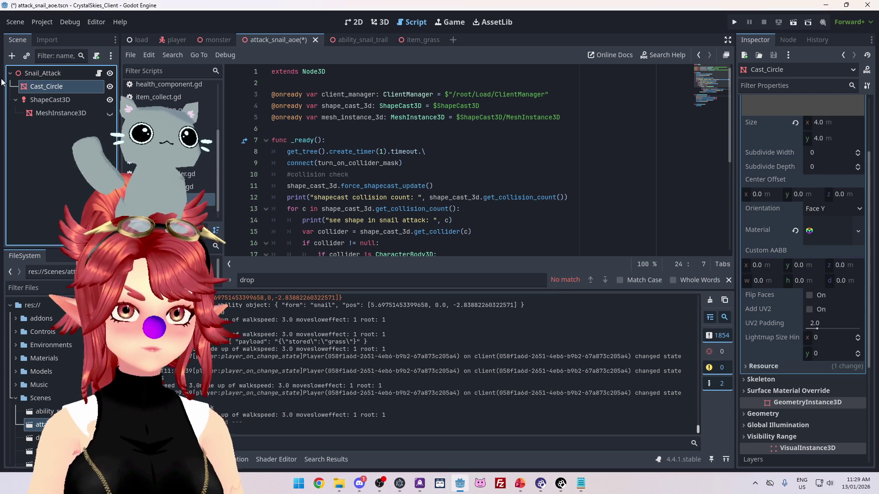
Step: Rename the mesh under ShapeCast3D to Attack_Circle and add an onready cast_circle reference
{"action": "left_click", "coordinate": [45, 113]}
{"action": "left_click", "coordinate": [45, 114]}
{"action": "type", "text": "Attac"}
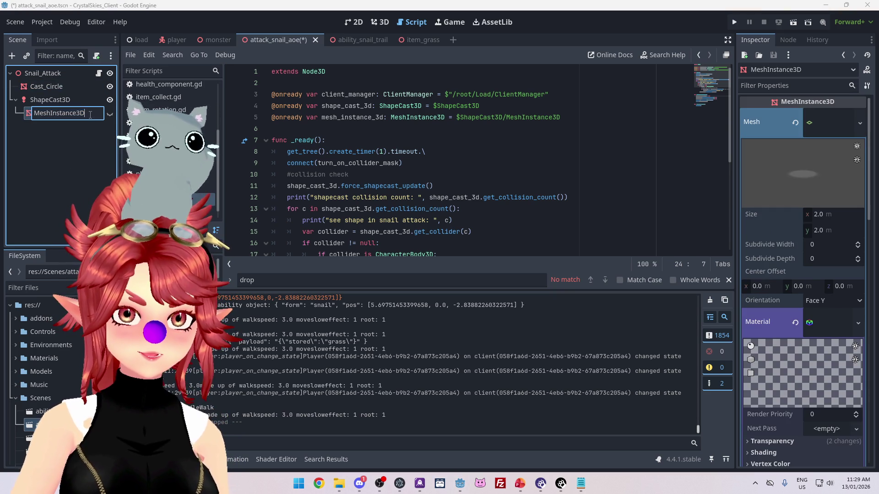
{"action": "type", "text": "k"}
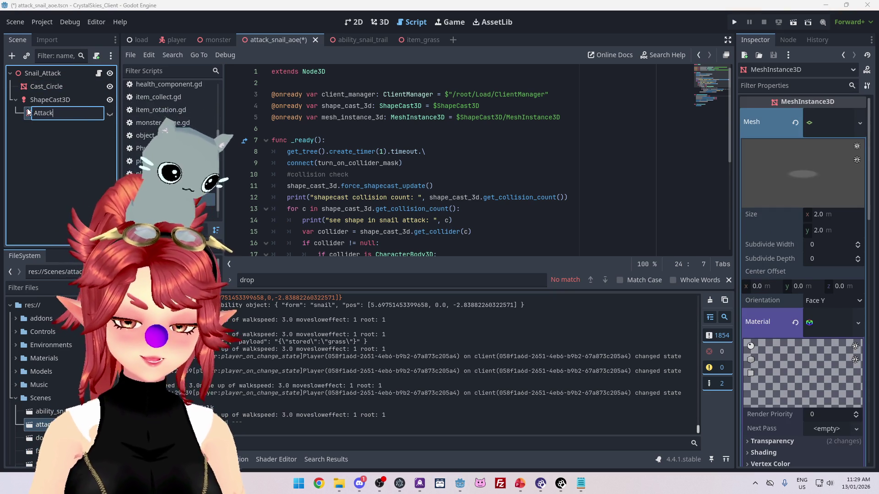
{"action": "type", "text": "_Circle"}
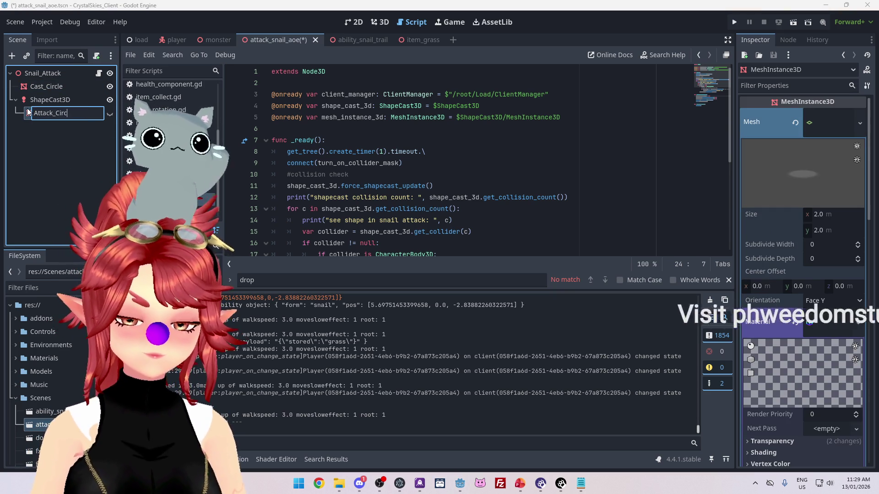
{"action": "key", "text": "Return"}
{"action": "mouse_move", "coordinate": [46, 87]}
{"action": "left_mouse_down"}
{"action": "mouse_move", "coordinate": [293, 124]}
{"action": "mouse_move", "coordinate": [275, 129]}
{"action": "left_mouse_up"}
Step: Add an onready attack_circle reference and delete the old mesh_instance_3d line
{"action": "left_click_drag", "start_coordinate": [77, 115], "coordinate": [316, 138]}
{"action": "left_click_drag", "start_coordinate": [486, 130], "coordinate": [271, 130]}
{"action": "key", "text": "BackSpace"}
{"action": "key", "text": "BackSpace"}
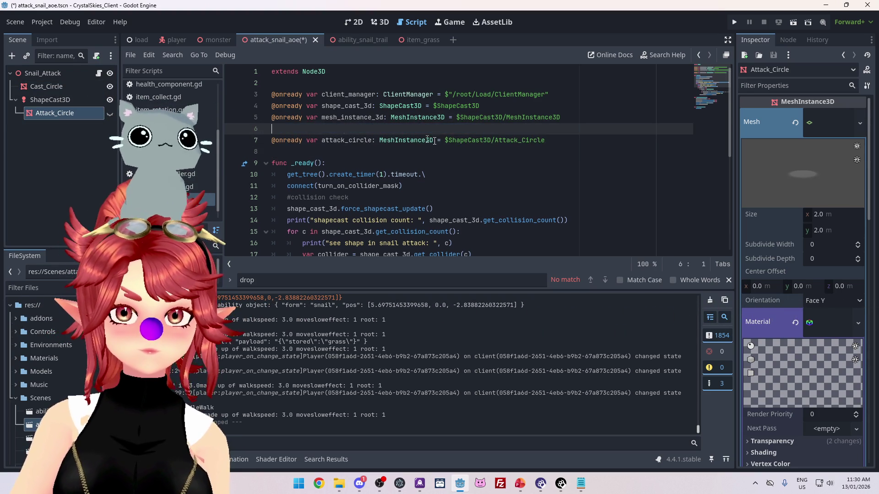
{"action": "scroll", "coordinate": [391, 160], "scroll_direction": "down", "scroll_amount": 3}
{"action": "scroll", "coordinate": [391, 159], "scroll_direction": "up", "scroll_amount": 3}
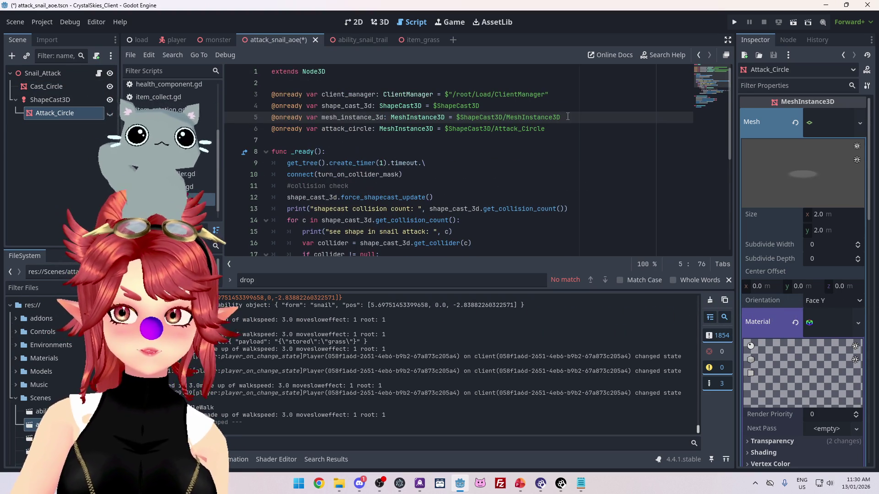
{"action": "key", "text": "ctrl+z"}
{"action": "left_click_drag", "start_coordinate": [563, 118], "coordinate": [272, 117]}
{"action": "key", "text": "BackSpace"}
{"action": "key", "text": "BackSpace"}
{"action": "scroll", "coordinate": [407, 189], "scroll_direction": "down", "scroll_amount": 5}
{"action": "scroll", "coordinate": [407, 189], "scroll_direction": "up", "scroll_amount": 1}
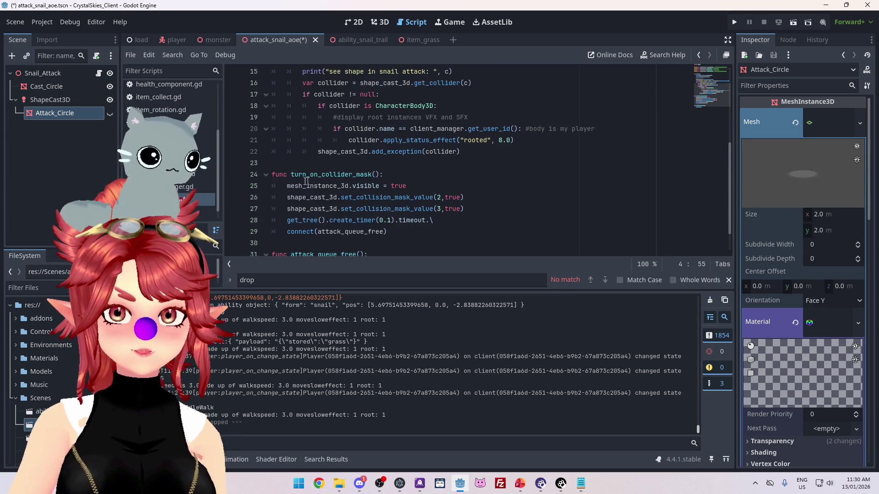
Step: Make turn_on_collider_mask set attack_circle.visible and cast_circle.visible to true, then save
{"action": "left_click_drag", "start_coordinate": [288, 186], "coordinate": [346, 185]}
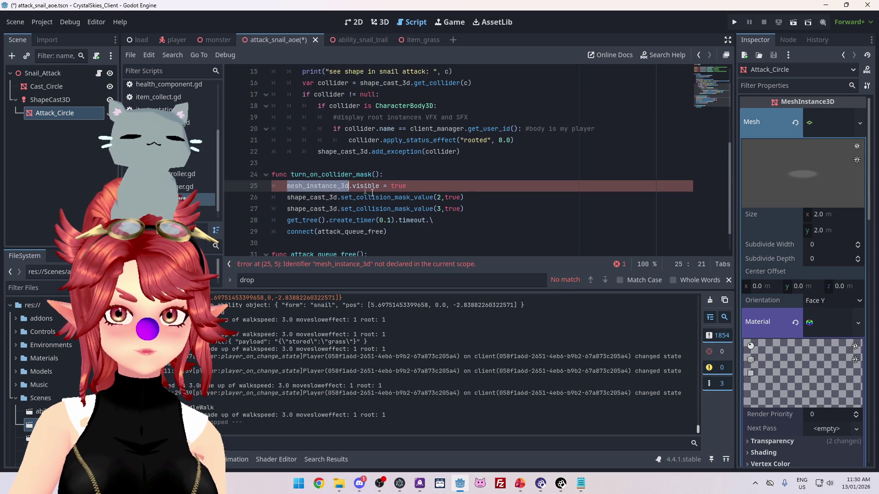
{"action": "type", "text": "attack_circle"}
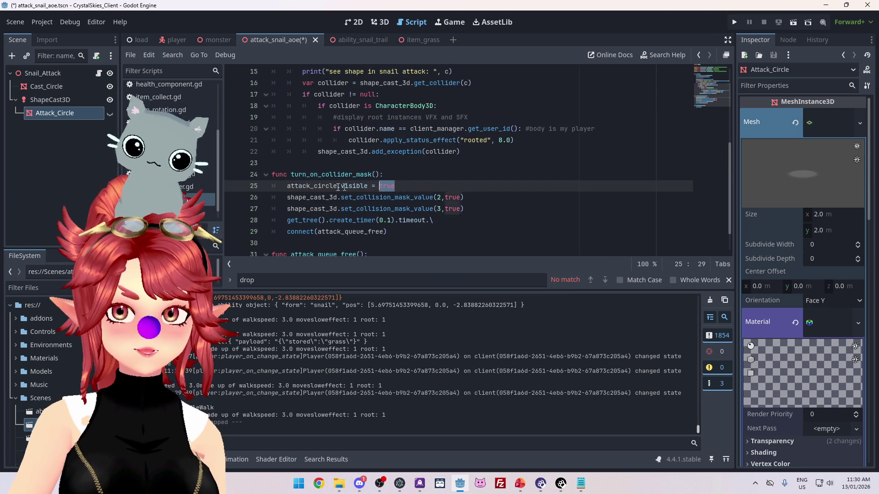
{"action": "left_click_drag", "start_coordinate": [394, 186], "coordinate": [285, 189]}
{"action": "key", "text": "ctrl+c"}
{"action": "left_click", "coordinate": [399, 189]}
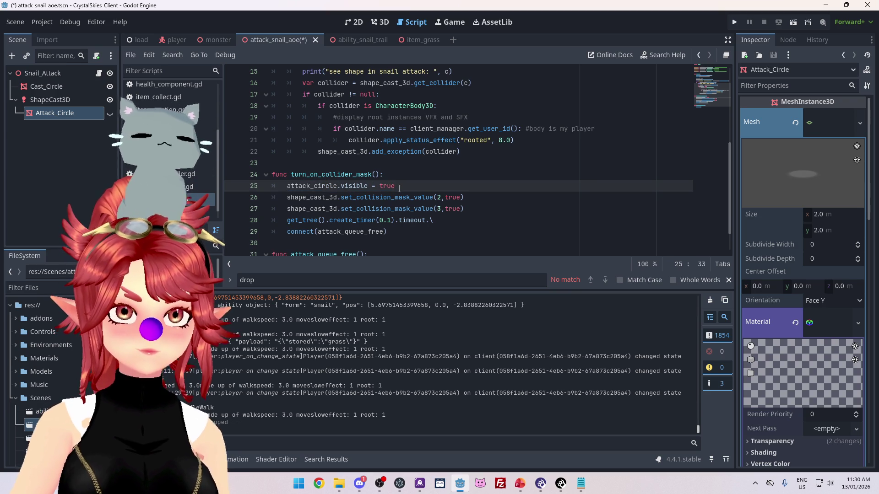
{"action": "key", "text": "Return"}
{"action": "key", "text": "ctrl+v"}
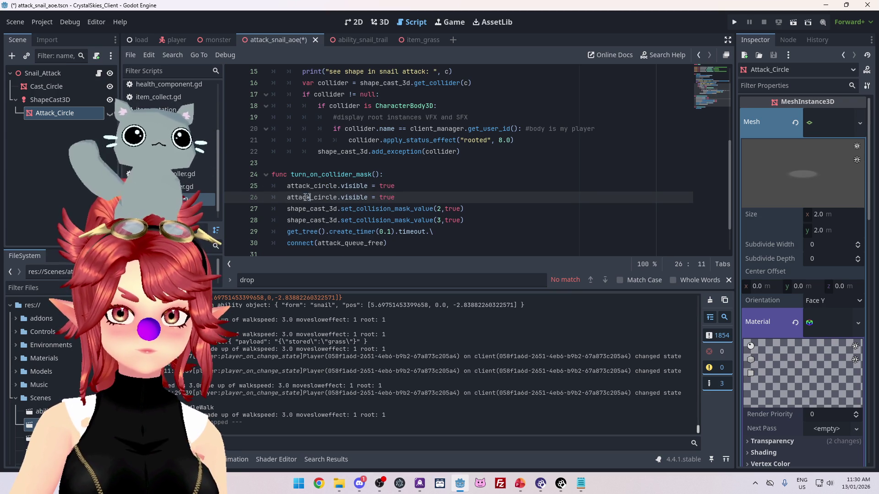
{"action": "type", "text": "ast"}
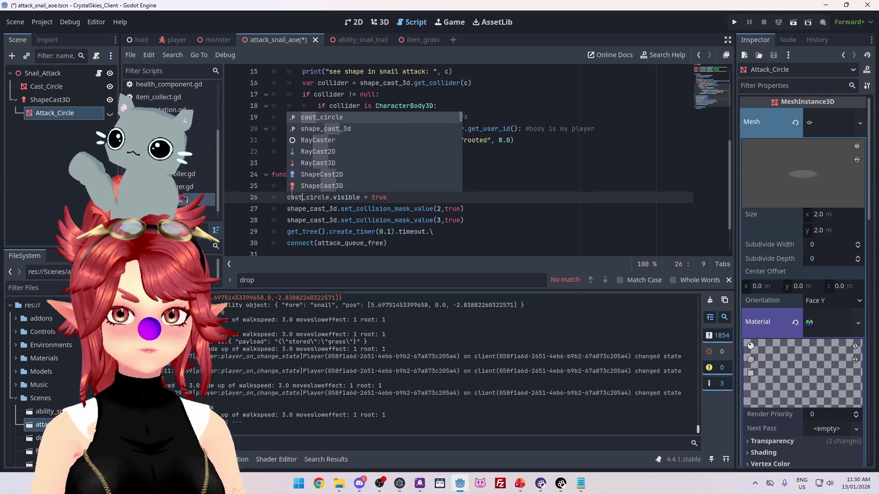
{"action": "left_click", "coordinate": [341, 208]}
{"action": "key", "text": "ctrl+s"}
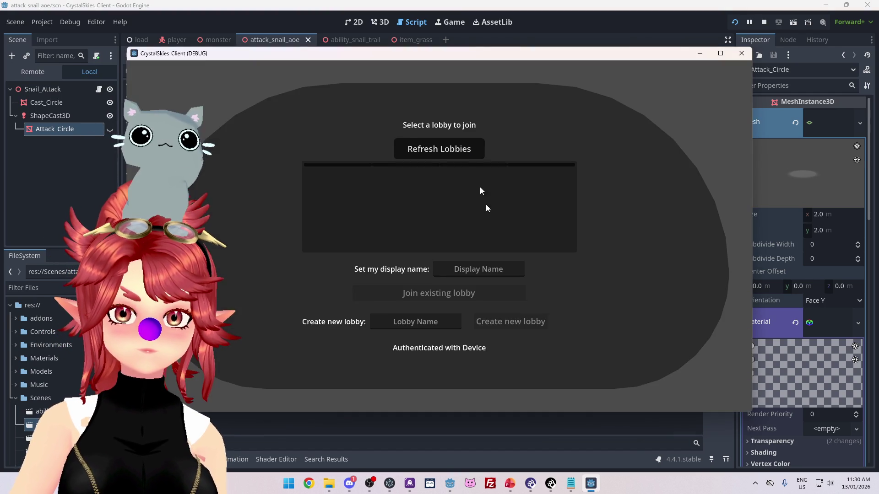
Step: Enter a display name and create a new lobby in the running game
{"action": "left_click", "coordinate": [490, 261]}
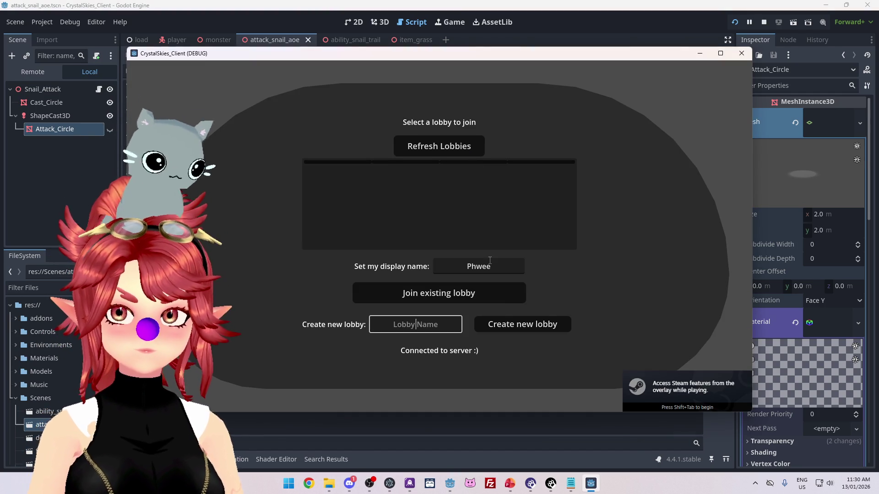
{"action": "type", "text": "asd"}
{"action": "left_click", "coordinate": [504, 324]}
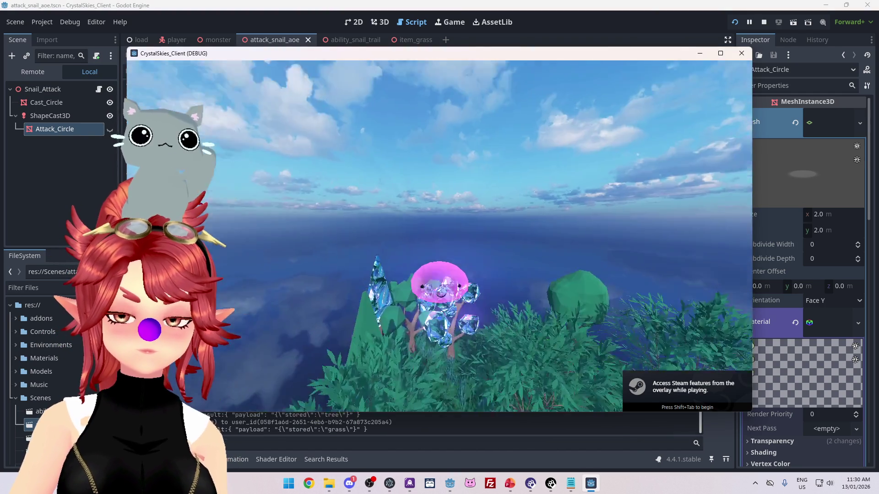
Step: Move toward the snail to trigger its area attack, then stop the game
{"action": "key", "text": "w"}
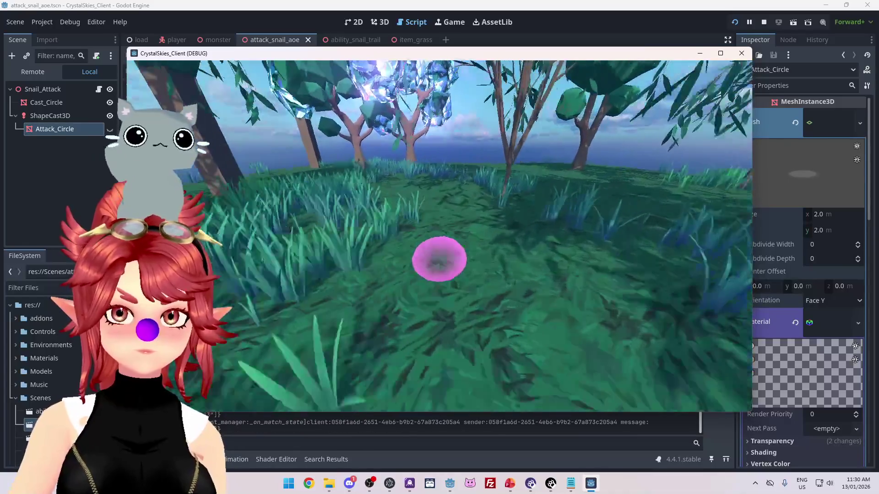
{"action": "key", "text": "w"}
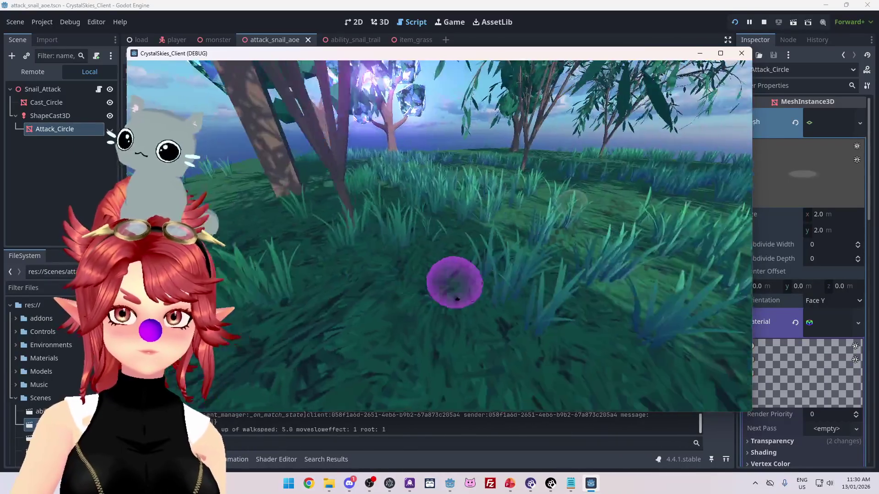
{"action": "key", "text": "w"}
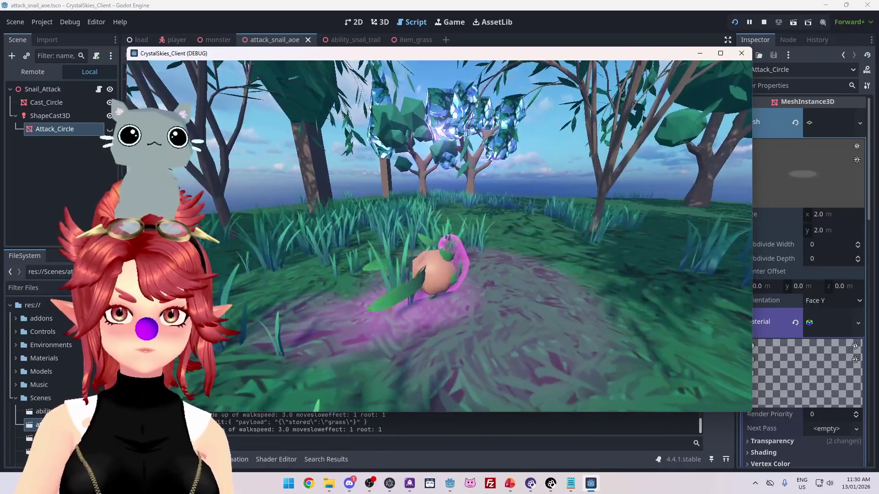
{"action": "key", "text": "w"}
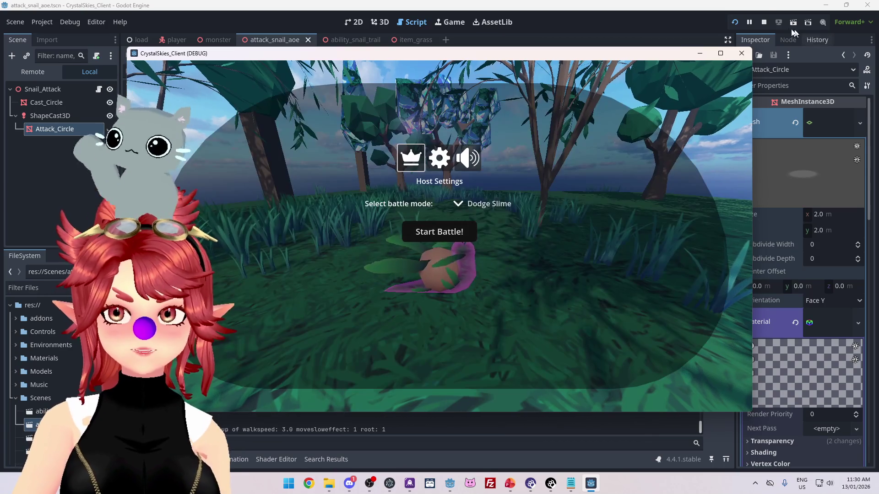
{"action": "left_click", "coordinate": [759, 22]}
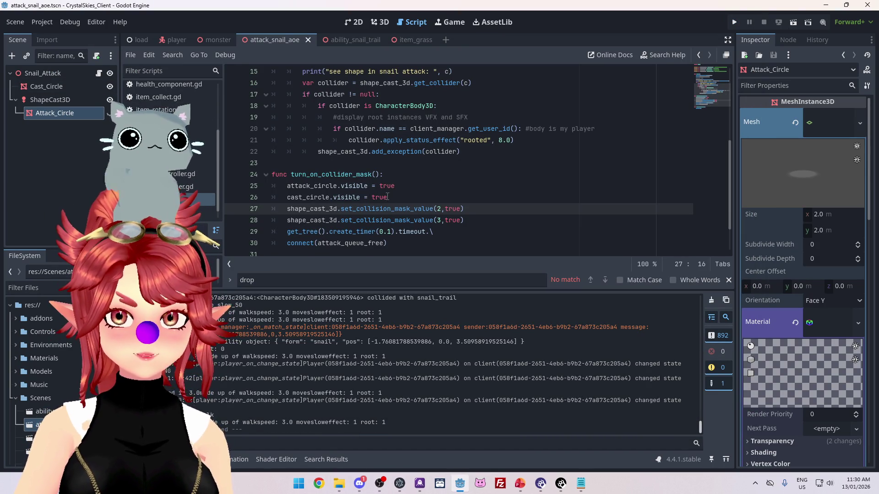
Step: Change line 26 so cast_circle.visible is set to false
{"action": "double_click", "coordinate": [387, 196]}
{"action": "type", "text": "fals"}
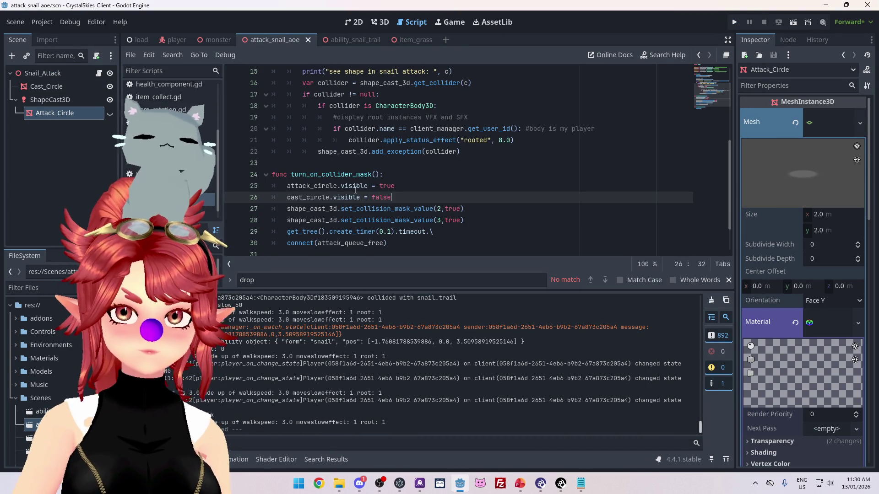
{"action": "left_click", "coordinate": [100, 115]}
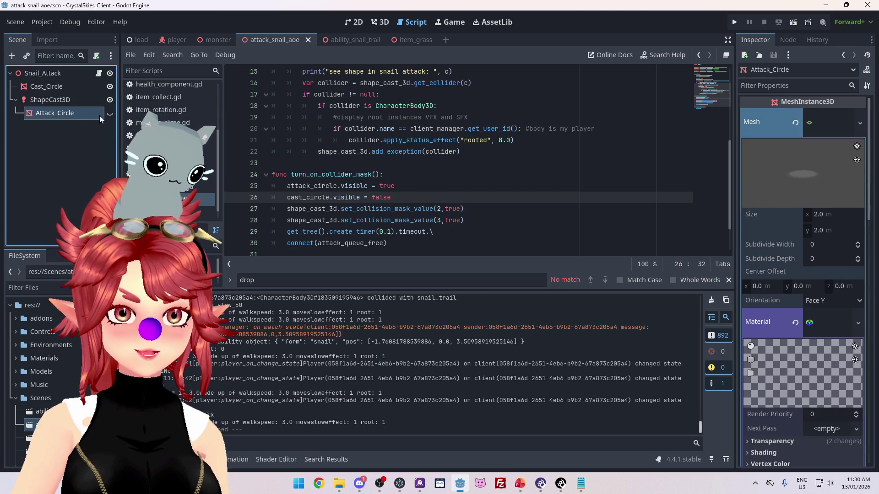
Step: Resize Attack_Circle's plane mesh to 4 × 4 m, save, and relaunch the game
{"action": "key", "text": "ctrl+F2"}
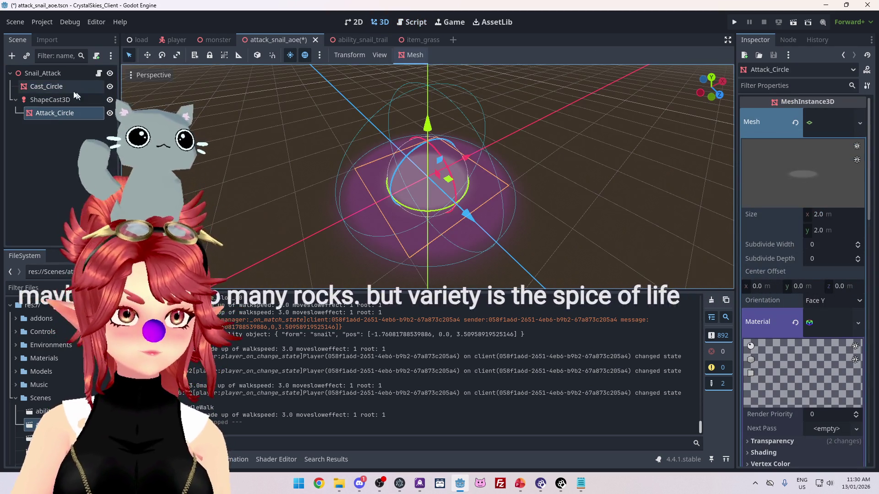
{"action": "left_click", "coordinate": [75, 91]}
{"action": "left_click", "coordinate": [64, 116]}
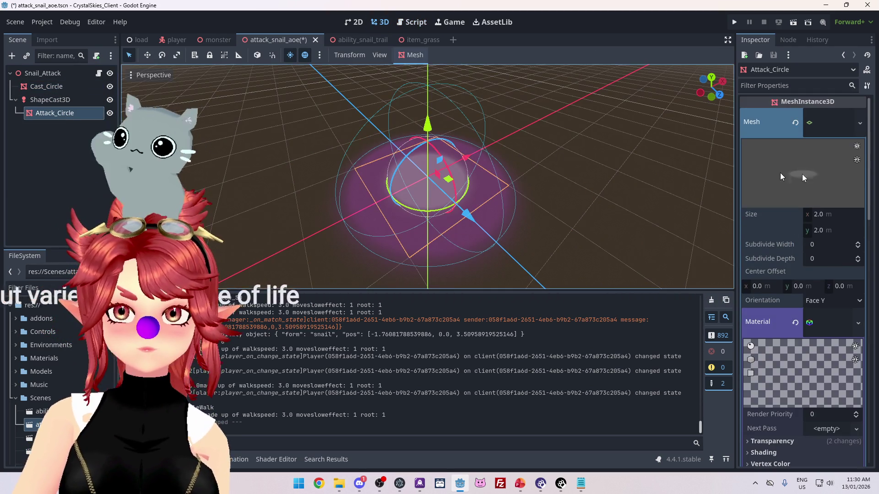
{"action": "left_click", "coordinate": [828, 215]}
{"action": "key", "text": "Return"}
{"action": "key", "text": "ctrl+s"}
{"action": "left_click", "coordinate": [732, 24]}
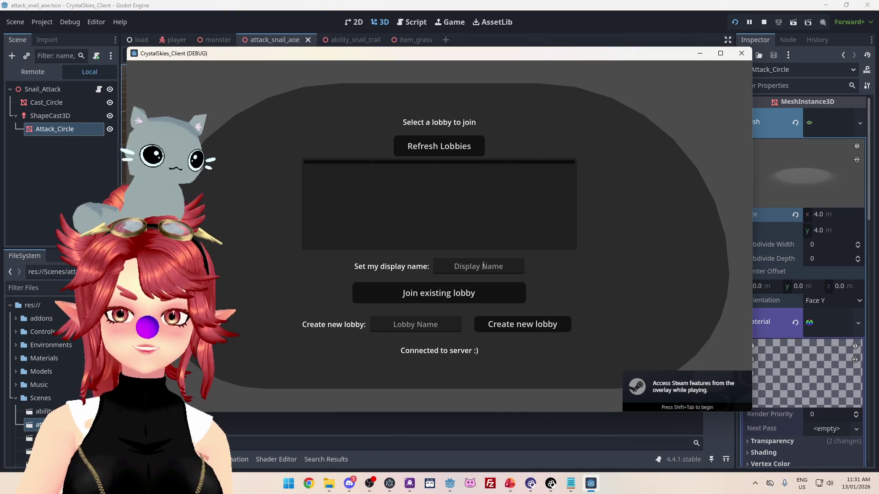
Step: Create a lobby to test the larger circle, then stop and hide Attack_Circle by default
{"action": "type", "text": "Phwee"}
{"action": "key", "text": "Tab"}
{"action": "key", "text": "Tab"}
{"action": "type", "text": "asdasdasd"}
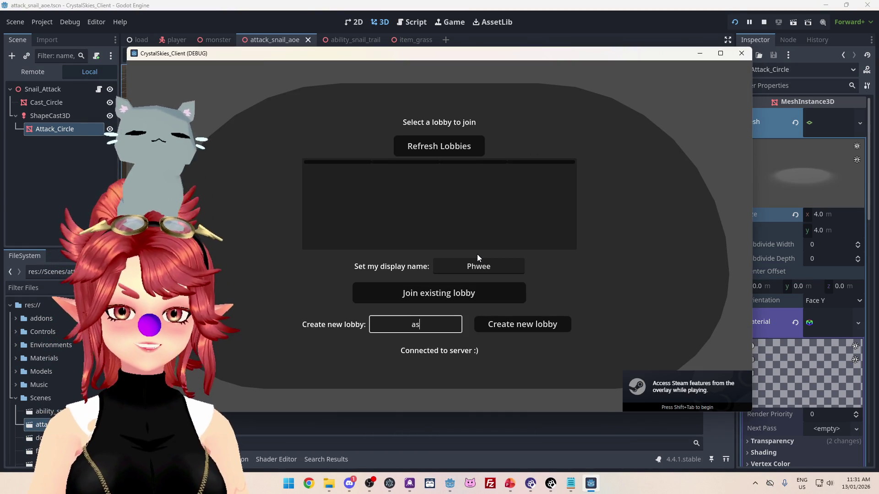
{"action": "left_click", "coordinate": [525, 323]}
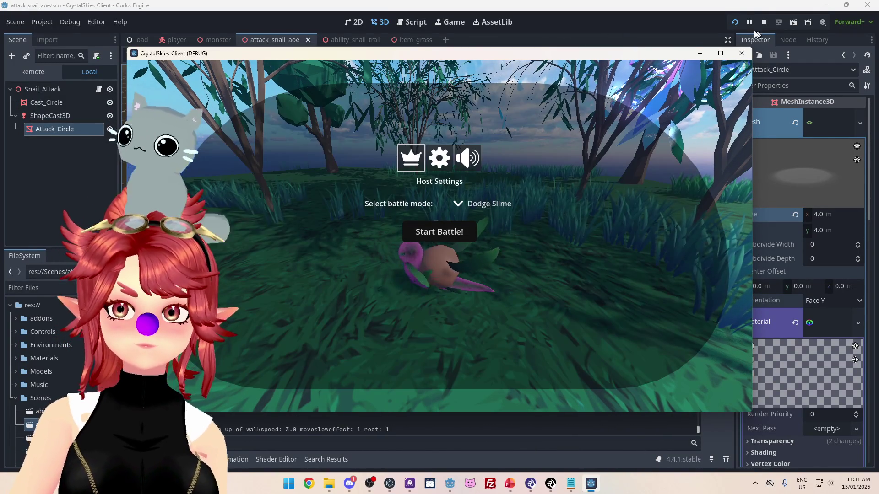
{"action": "left_click", "coordinate": [764, 22]}
{"action": "left_click", "coordinate": [111, 130]}
{"action": "type", "text": "asdsad"}
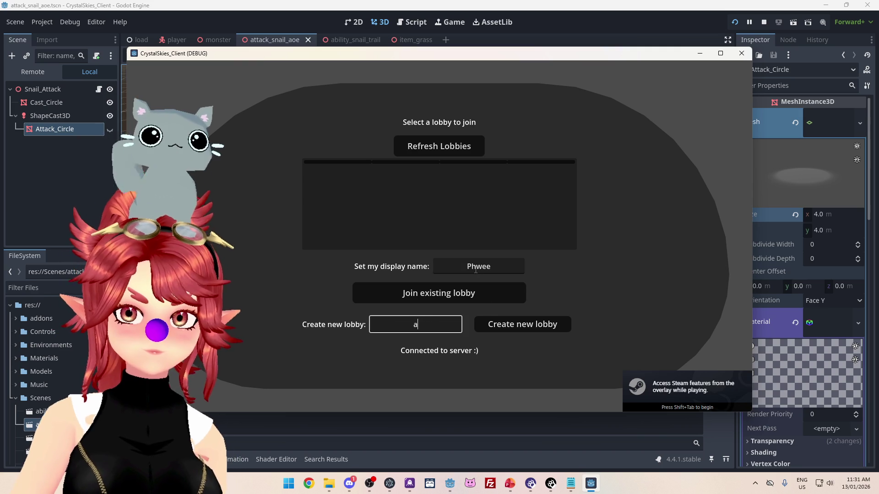
Step: Create a new lobby and walk the slime across the grassland to the snail
{"action": "left_click", "coordinate": [501, 323]}
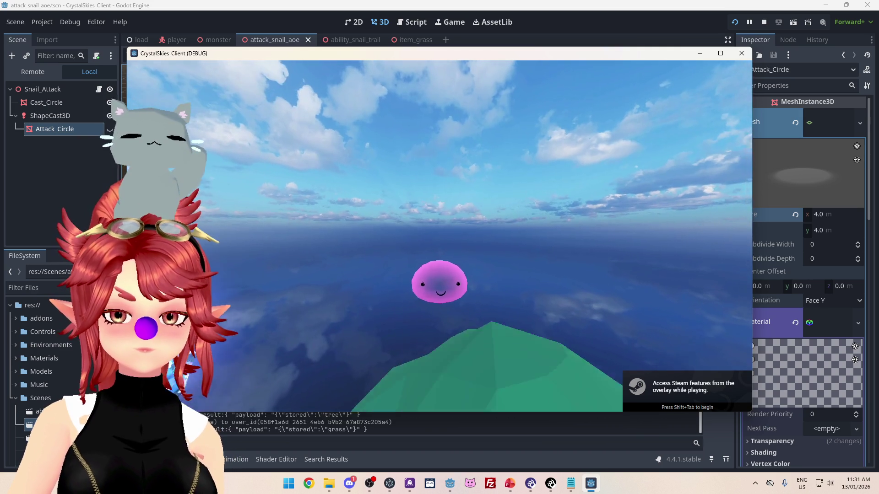
{"action": "key", "text": "w"}
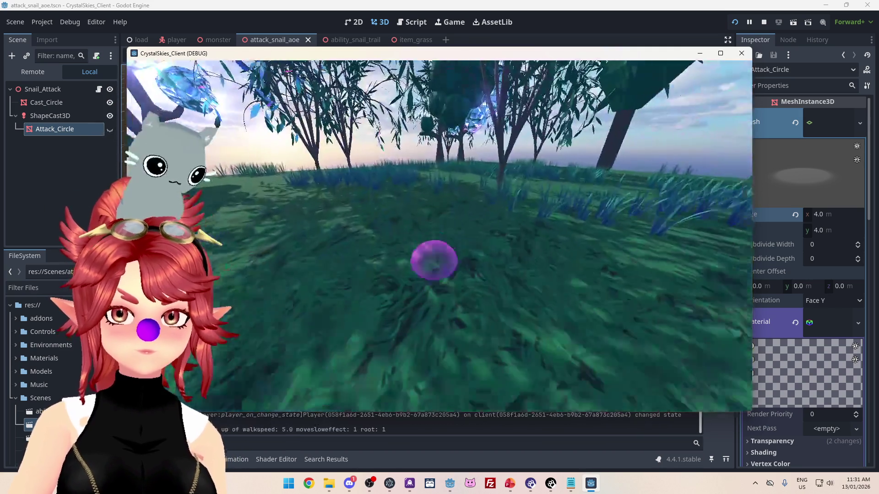
{"action": "key", "text": "w"}
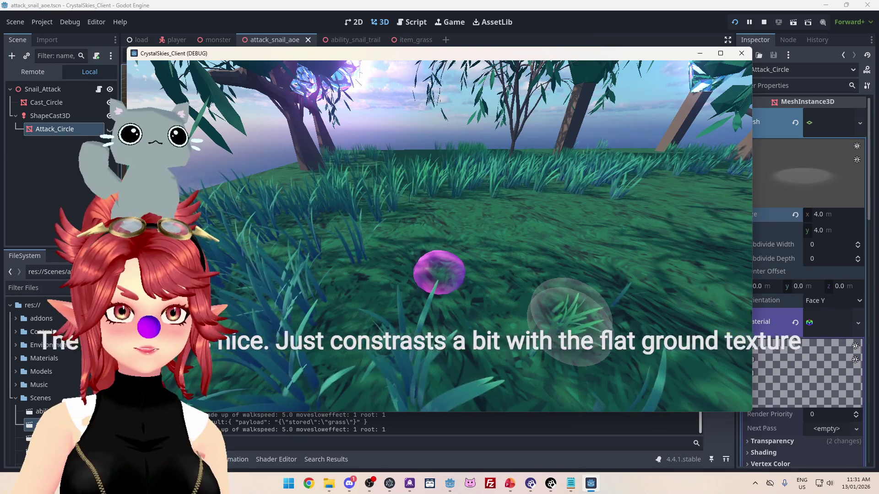
{"action": "key", "text": "w"}
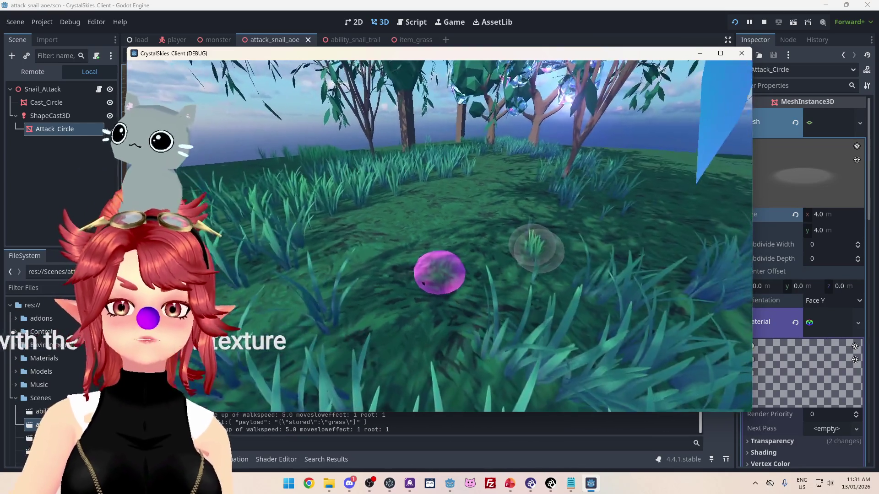
{"action": "key", "text": "w"}
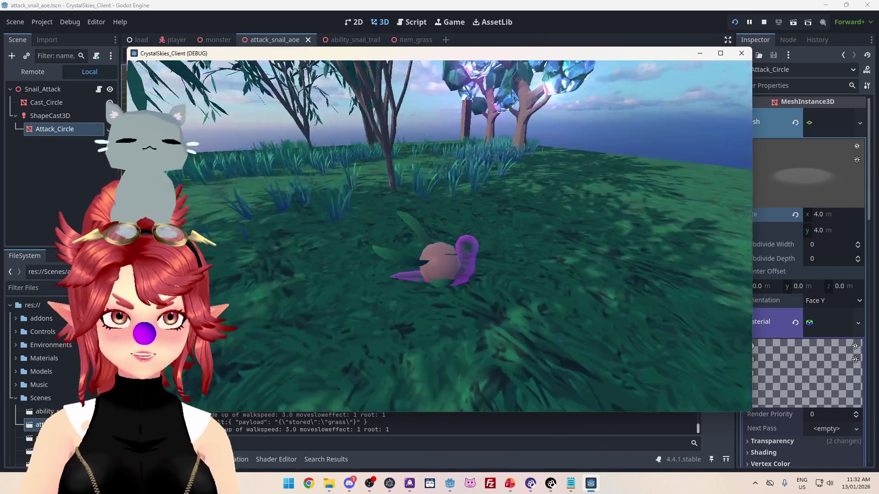
Step: Crawl the snail forward to check its purple trail, then switch to the to-do presentation
{"action": "key", "text": "w"}
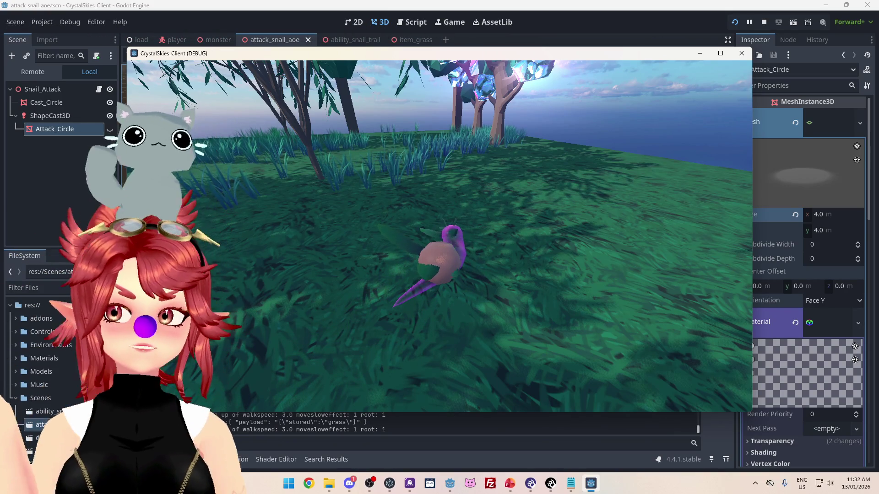
{"action": "key", "text": "w"}
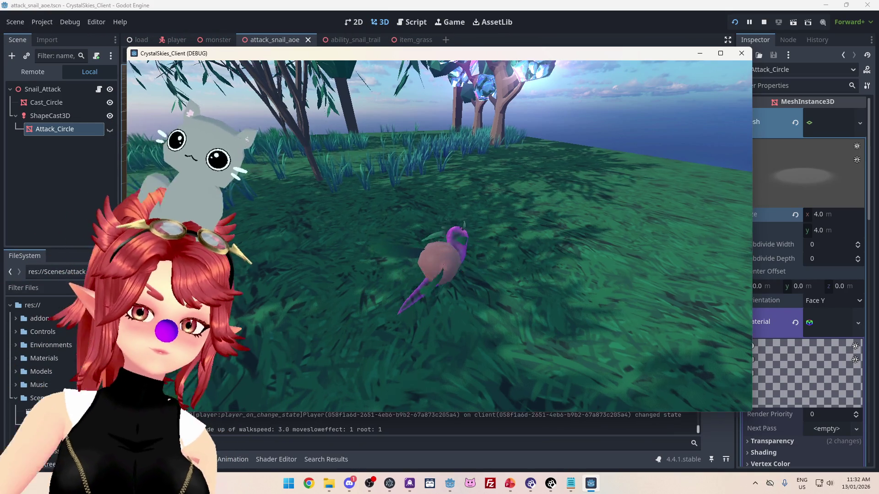
{"action": "key", "text": "w"}
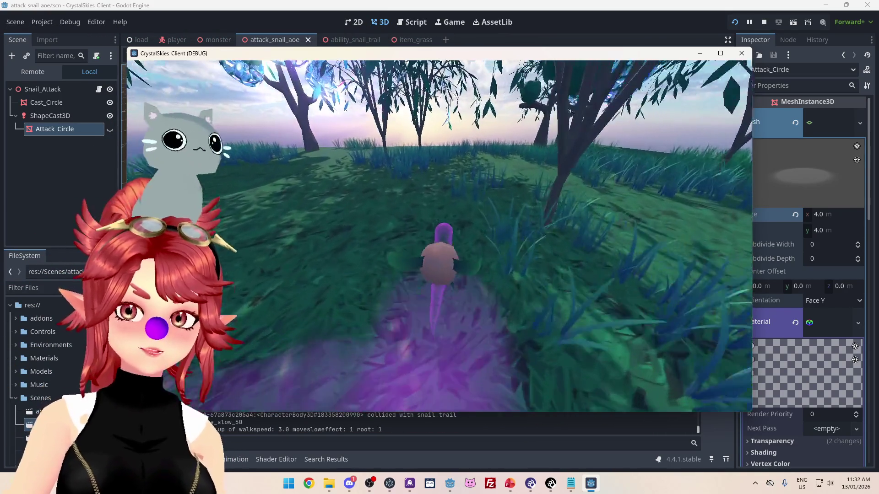
{"action": "key", "text": "w"}
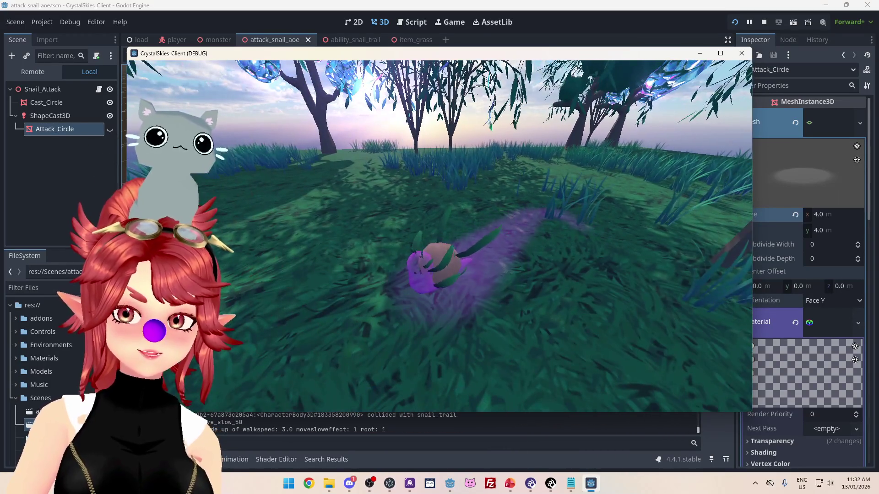
{"action": "key", "text": "Escape"}
{"action": "left_click", "coordinate": [510, 483]}
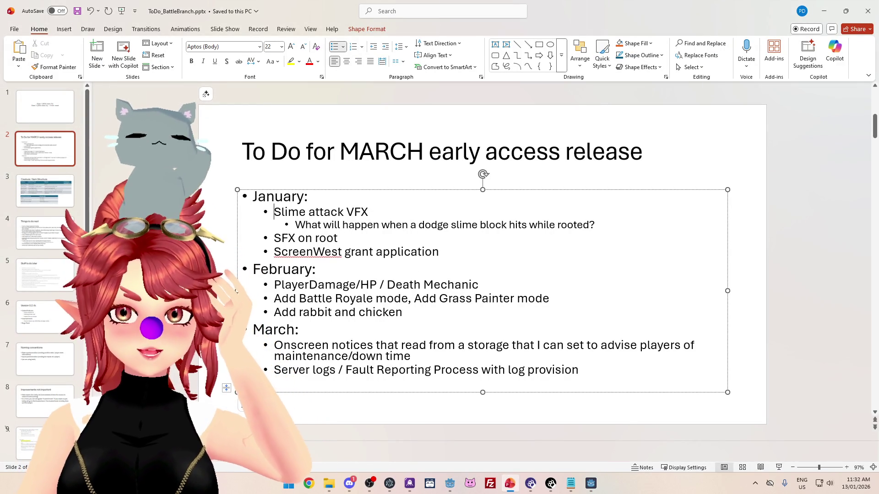
Step: Highlight the SFX on root and grant items on slide 2, then minimize PowerPoint
{"action": "mouse_move", "coordinate": [440, 253]}
{"action": "left_mouse_down"}
{"action": "mouse_move", "coordinate": [298, 239]}
{"action": "mouse_move", "coordinate": [274, 253]}
{"action": "left_mouse_up"}
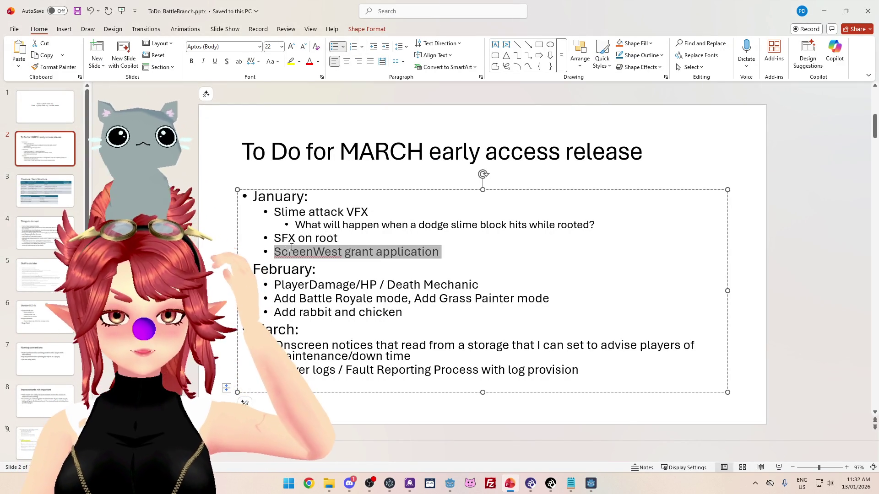
{"action": "left_click", "coordinate": [824, 11]}
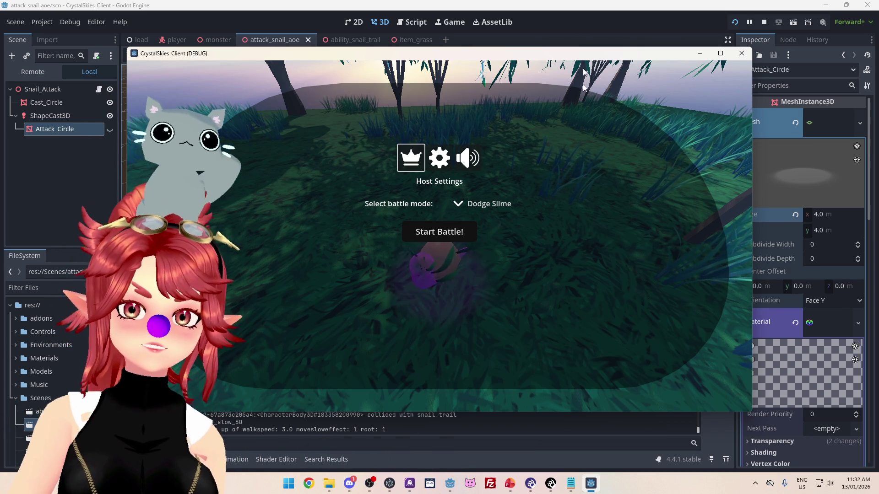
Step: Crawl the snail briefly, start a Dodge Slime battle from the host menu, then stop the run
{"action": "key", "text": "Escape"}
{"action": "key", "text": "w"}
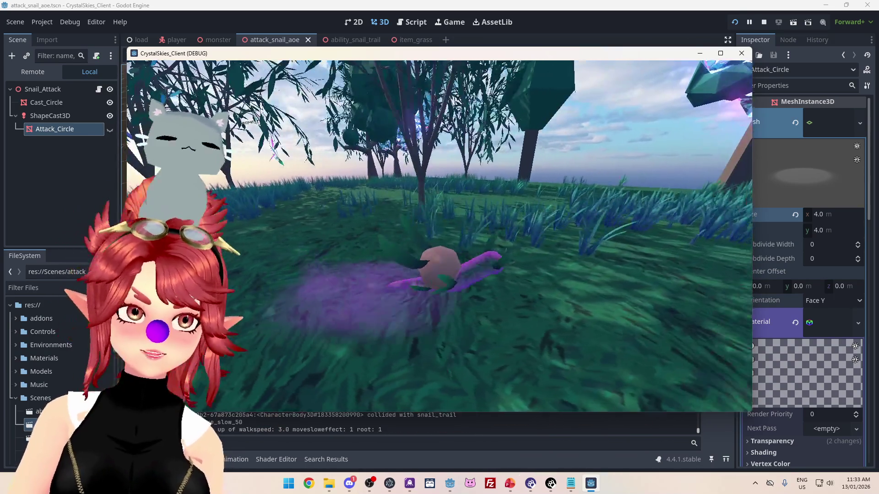
{"action": "key", "text": "Escape"}
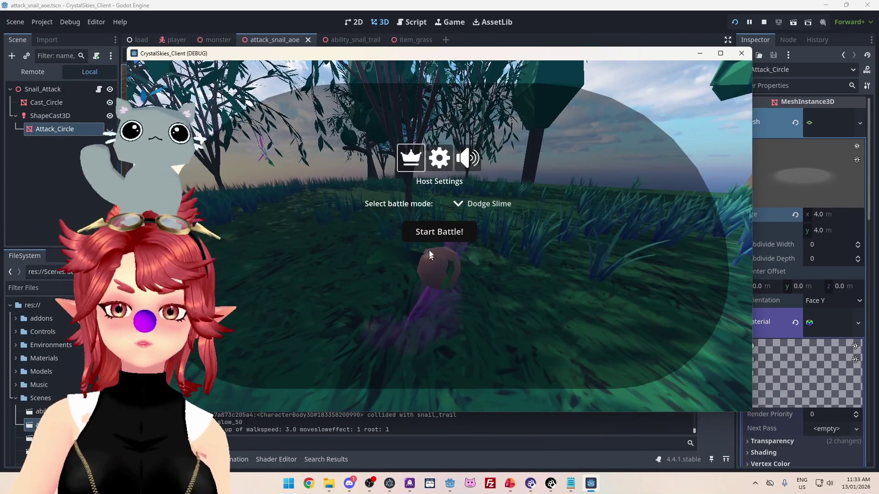
{"action": "left_click", "coordinate": [443, 236]}
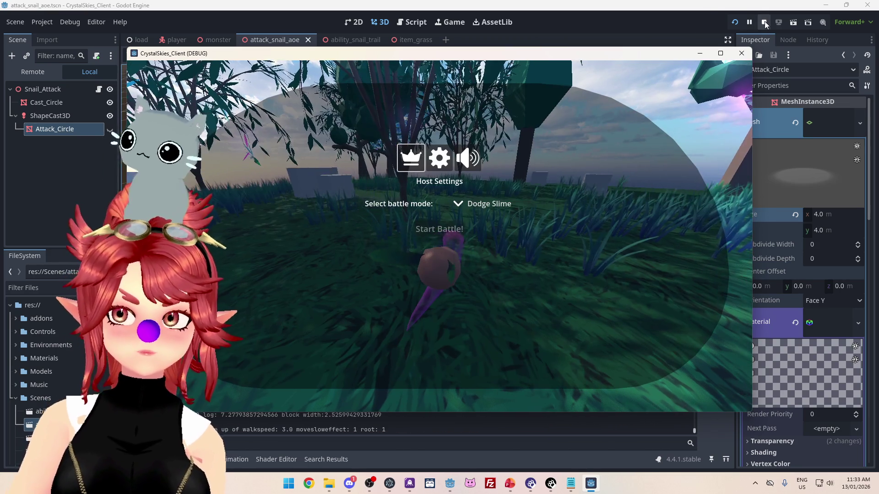
{"action": "left_click", "coordinate": [763, 22]}
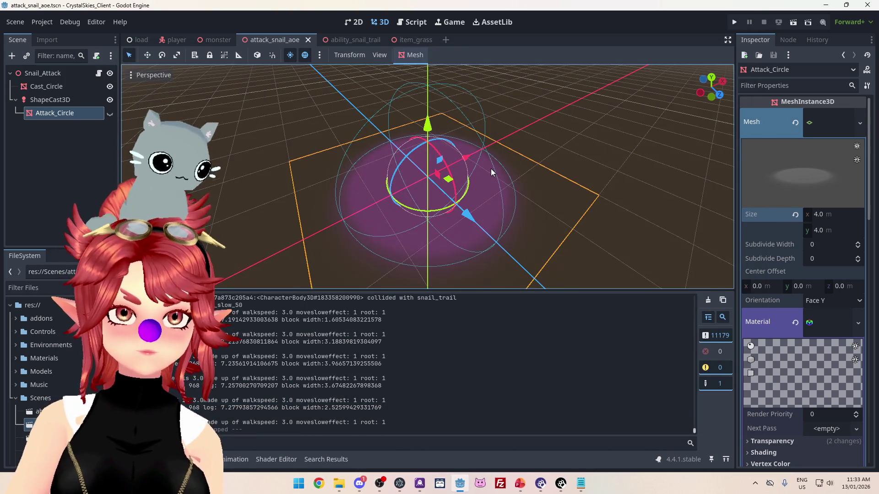
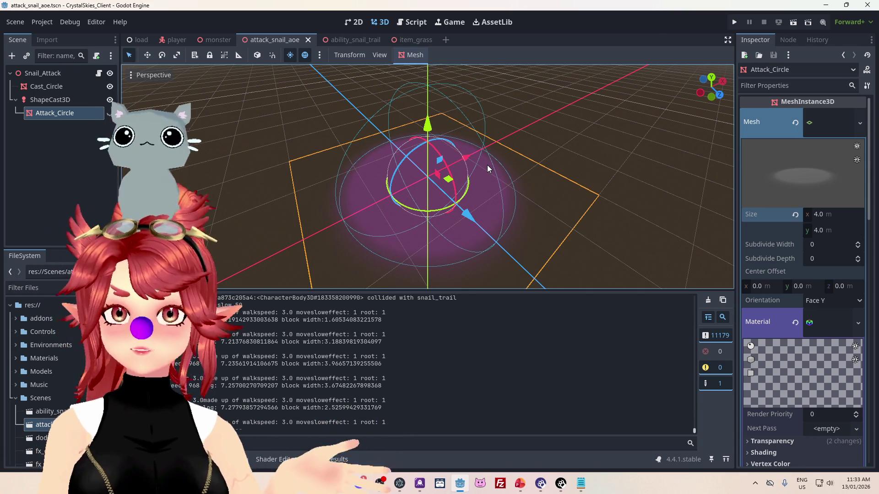
Step: In Crystal_Skies_GDD_2.docx, go to the blank page 8 and type 'asdasdasd' on it
{"action": "key", "text": "alt+Tab"}
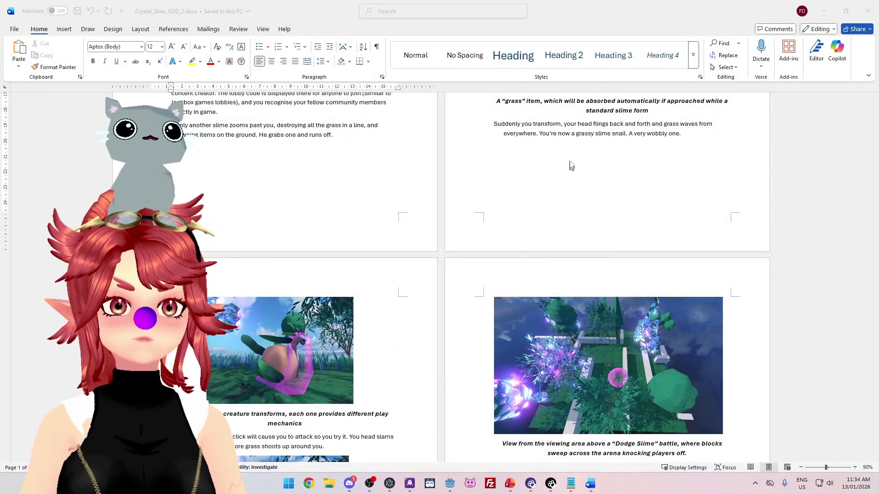
{"action": "scroll", "coordinate": [598, 151], "scroll_direction": "down", "scroll_amount": 15}
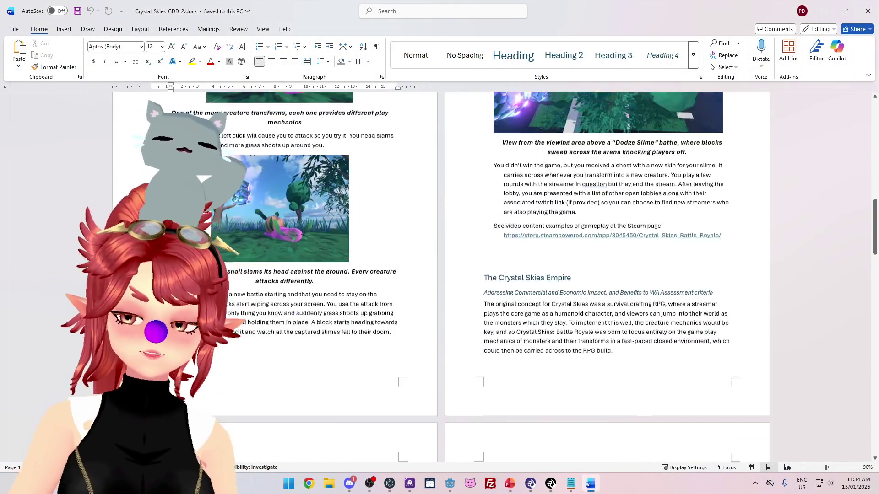
{"action": "scroll", "coordinate": [623, 239], "scroll_direction": "down", "scroll_amount": 10}
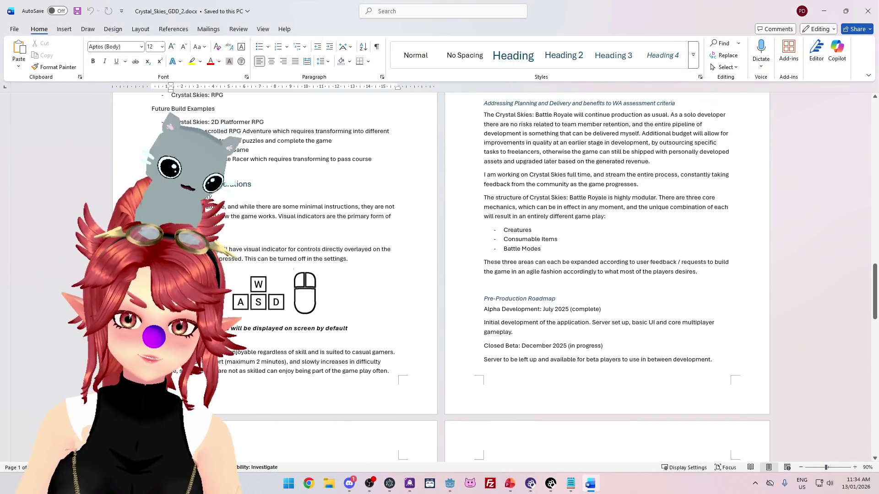
{"action": "scroll", "coordinate": [539, 235], "scroll_direction": "down", "scroll_amount": 6}
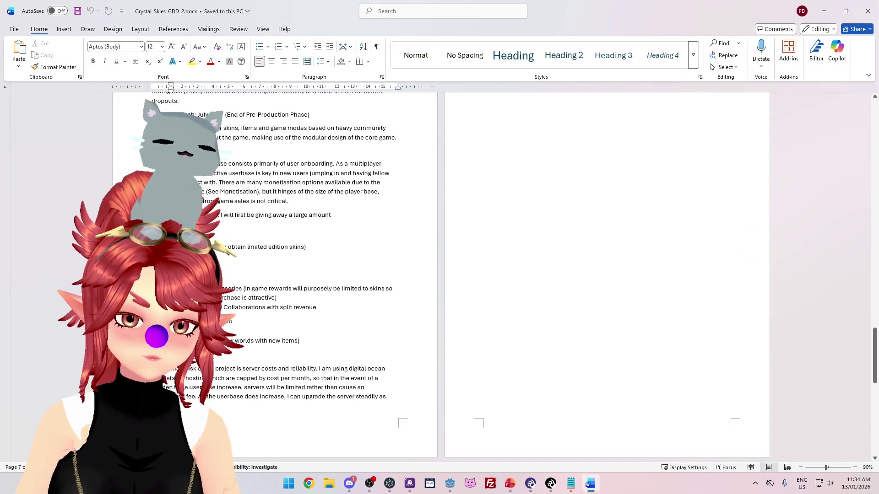
{"action": "scroll", "coordinate": [465, 211], "scroll_direction": "up", "scroll_amount": 2}
{"action": "left_click", "coordinate": [464, 112]}
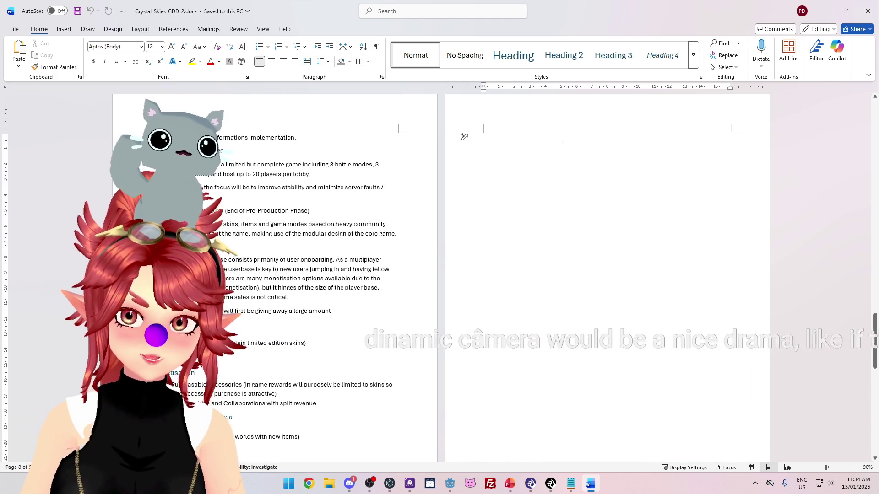
{"action": "scroll", "coordinate": [362, 361], "scroll_direction": "down", "scroll_amount": 3}
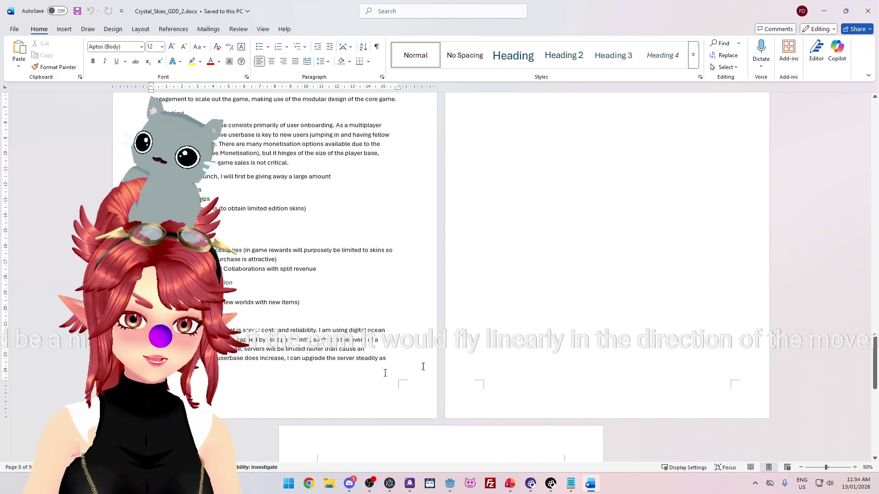
{"action": "scroll", "coordinate": [464, 137], "scroll_direction": "up", "scroll_amount": 3}
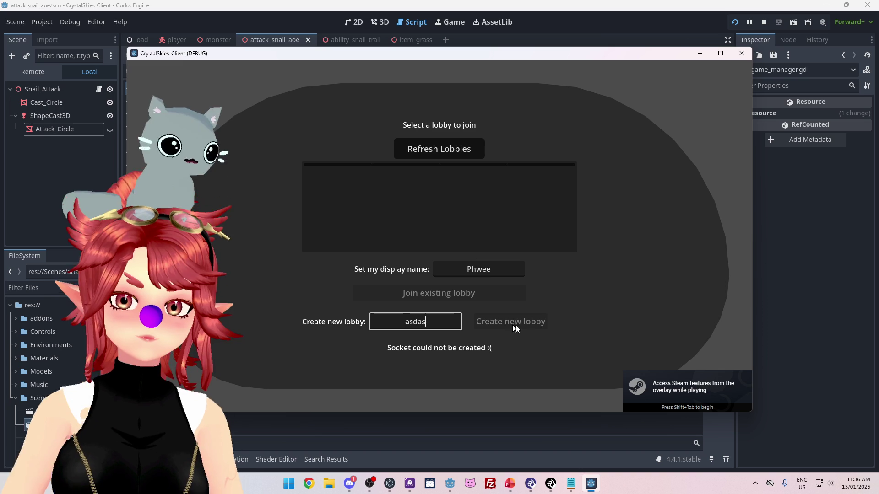
{"action": "type", "text": "asdasdasd"}
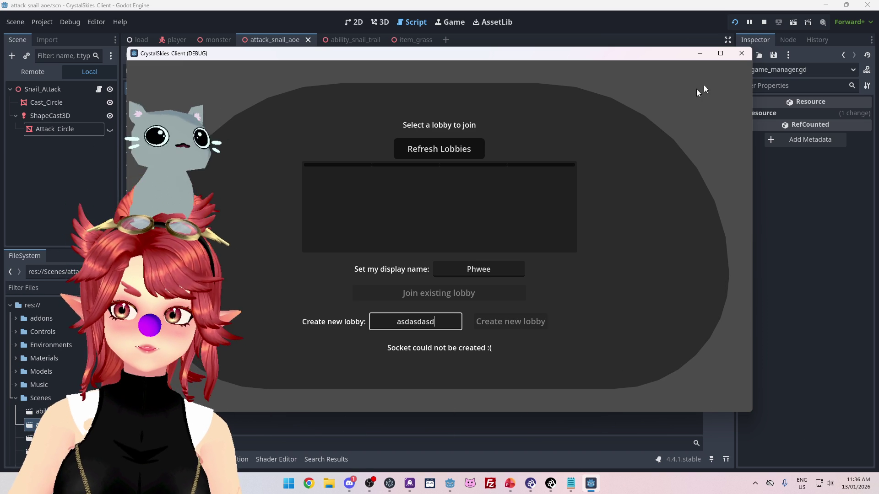
Step: Relaunch the game and try creating lobby 'asdasd' under a display name
{"action": "left_click", "coordinate": [741, 53]}
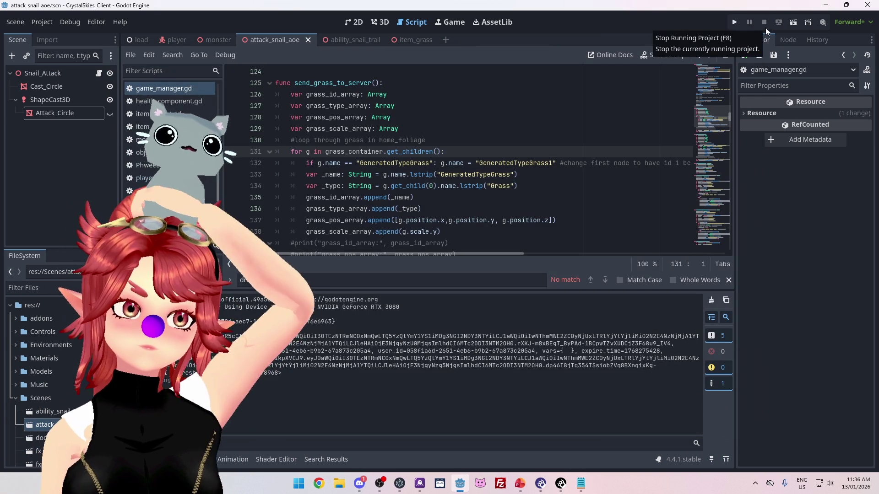
{"action": "left_click", "coordinate": [737, 23]}
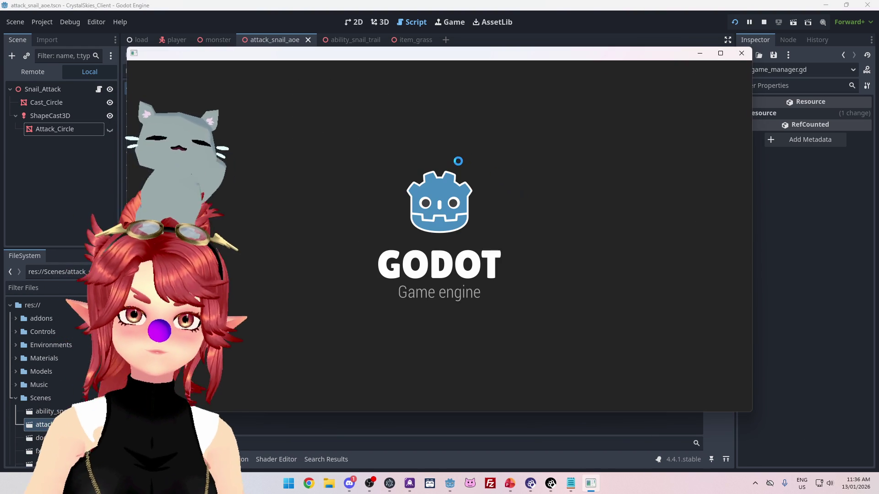
{"action": "left_click", "coordinate": [501, 268]}
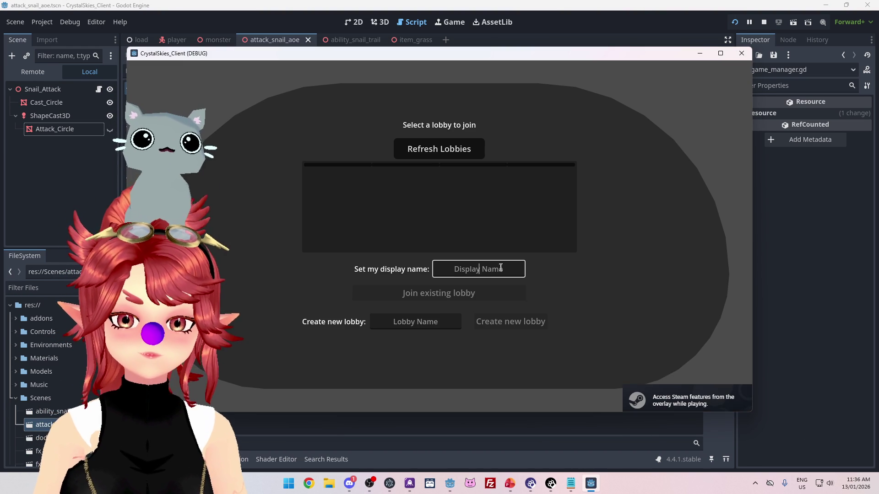
{"action": "type", "text": "Phwee"}
{"action": "key", "text": "Tab"}
{"action": "key", "text": "Tab"}
{"action": "type", "text": "asdasd"}
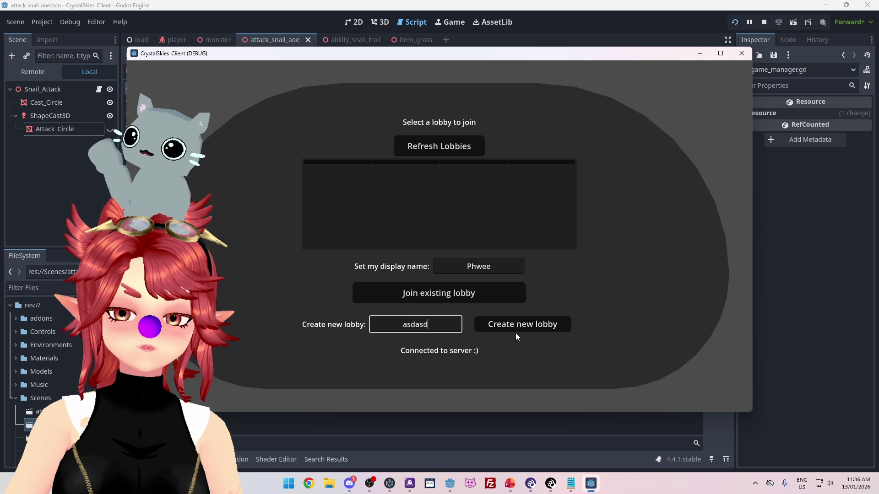
{"action": "left_click", "coordinate": [517, 326]}
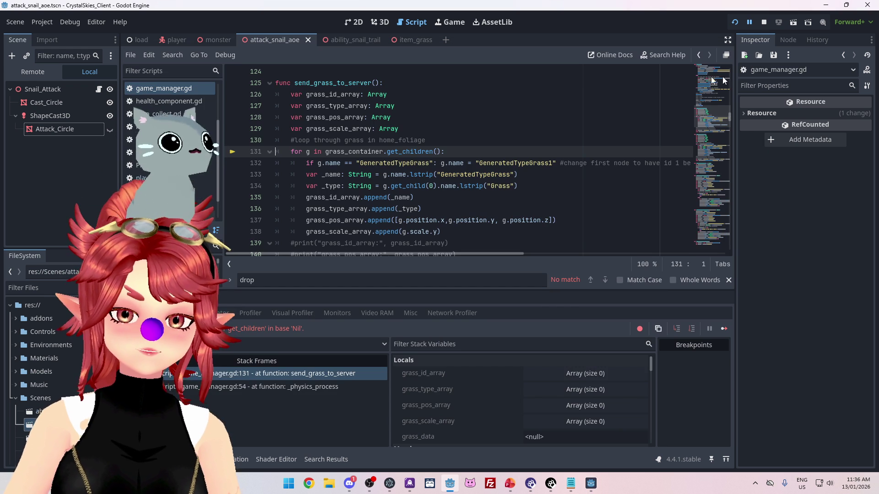
Step: After the crash, restart the game and create lobby 'asdasdas' with the same display name
{"action": "left_click", "coordinate": [764, 22]}
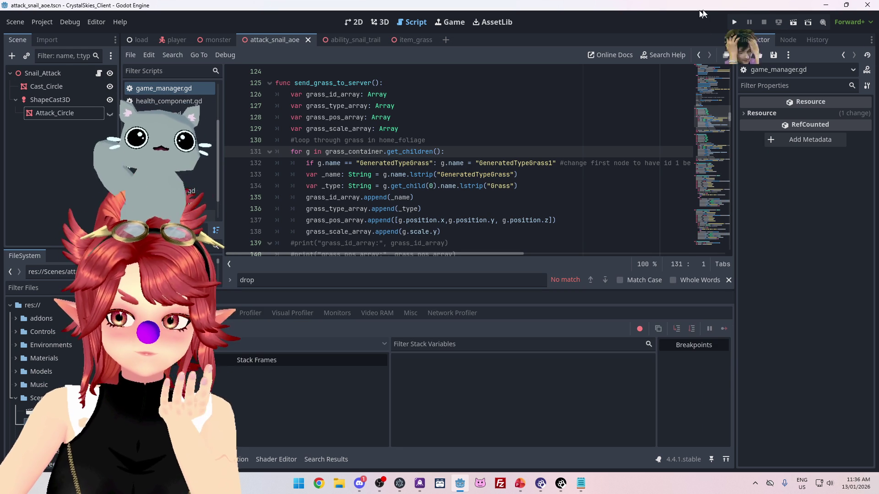
{"action": "left_click", "coordinate": [736, 24]}
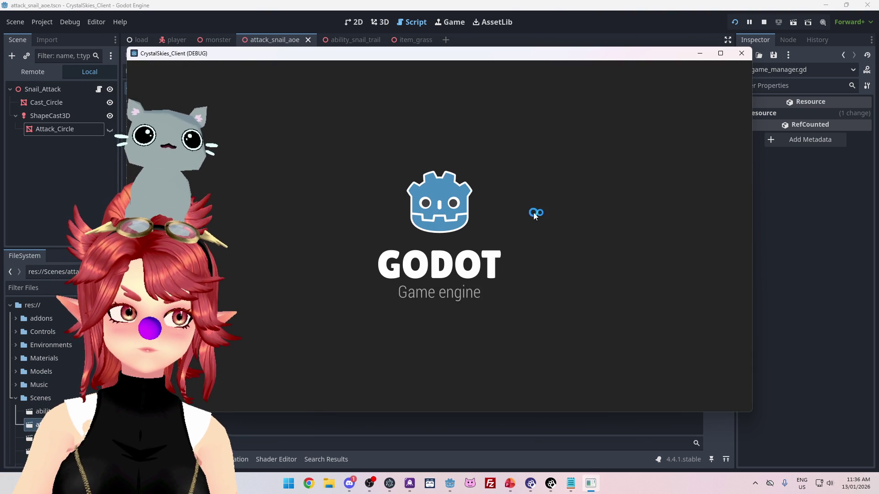
{"action": "left_click", "coordinate": [502, 260]}
{"action": "type", "text": "Phwee"}
{"action": "key", "text": "Tab"}
{"action": "type", "text": "asdasdas"}
{"action": "left_click", "coordinate": [522, 329]}
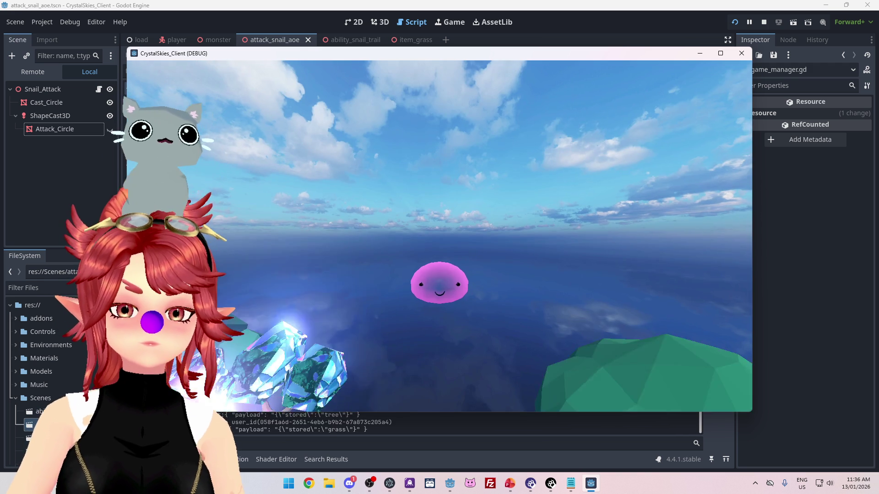
Step: Steer the snail through the grass with W/A/S/D, leaving its purple trail, then exit with F8
{"action": "key", "text": "w"}
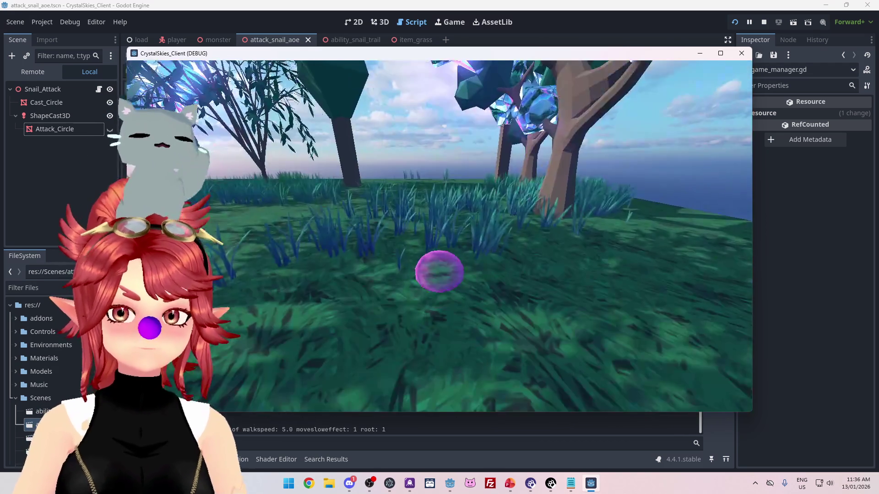
{"action": "key", "text": "w"}
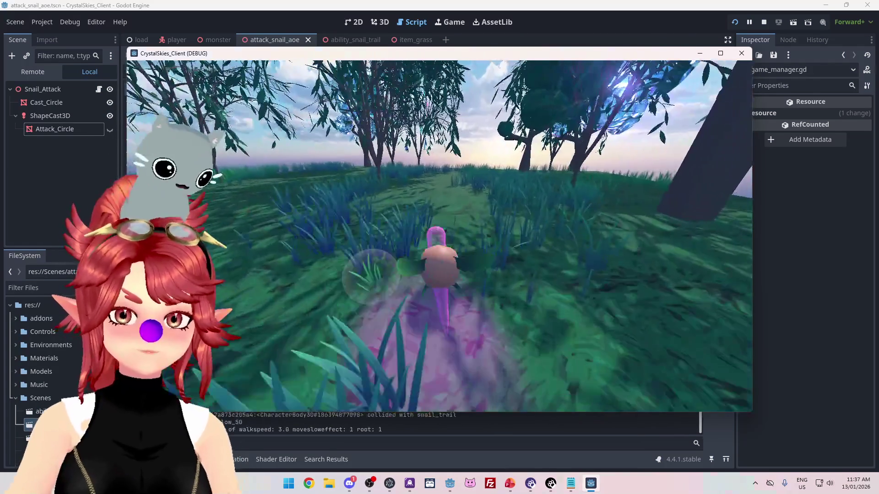
{"action": "key", "text": "a"}
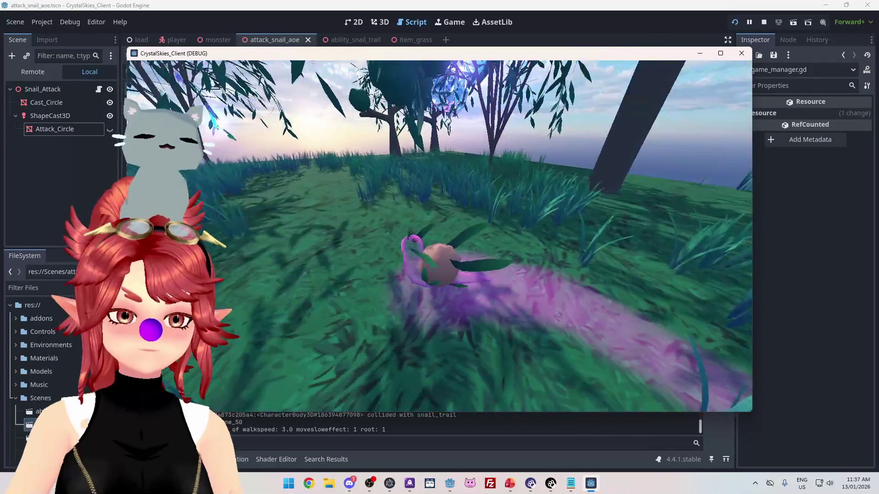
{"action": "key", "text": "a"}
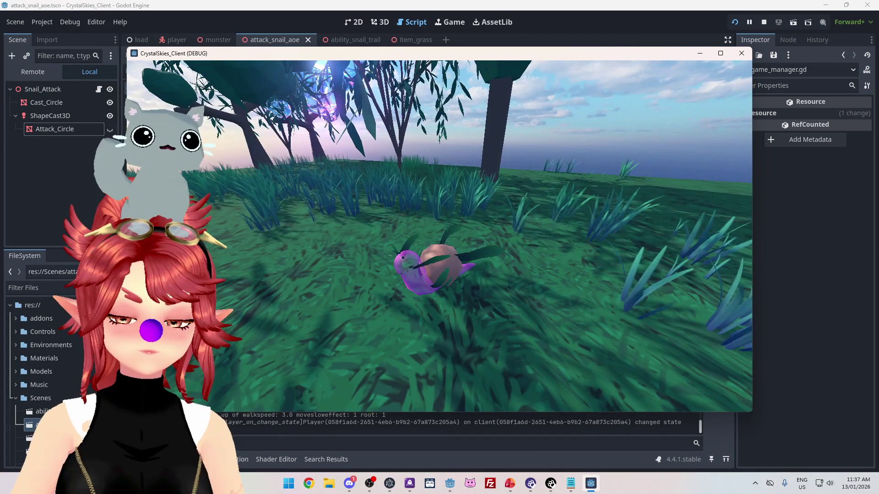
{"action": "key", "text": "w"}
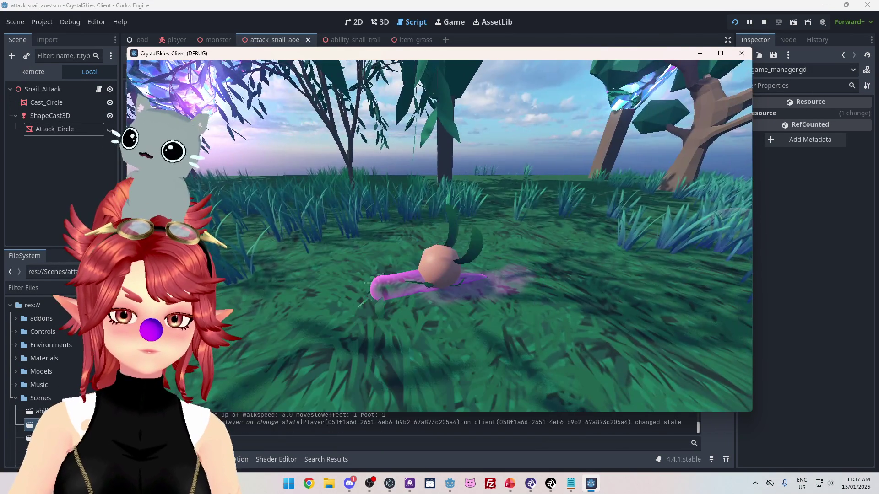
{"action": "key", "text": "d"}
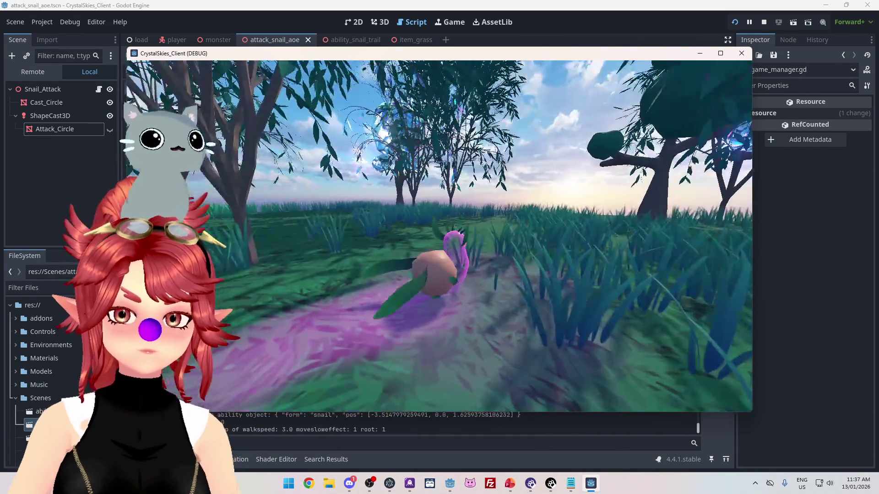
{"action": "key", "text": "s"}
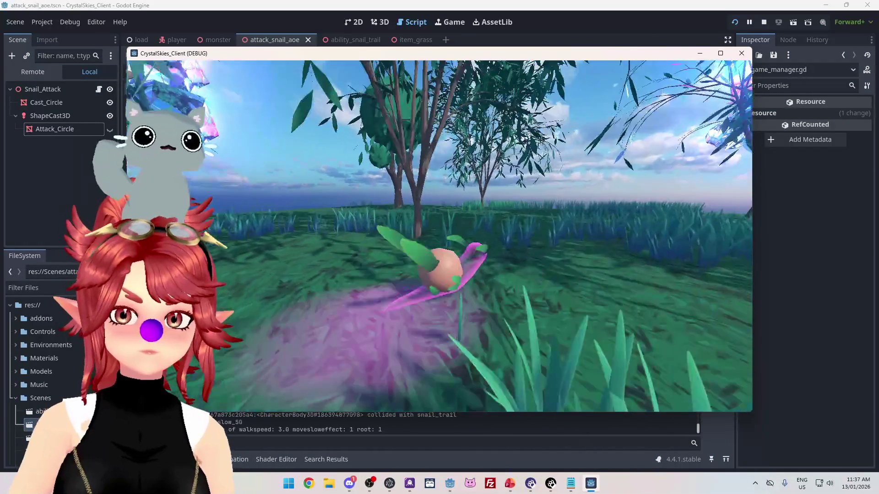
{"action": "key", "text": "d"}
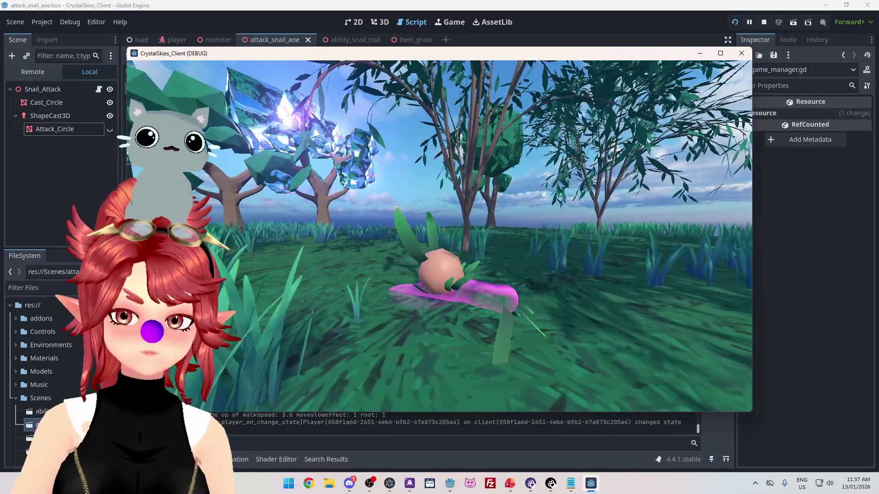
{"action": "key", "text": "w"}
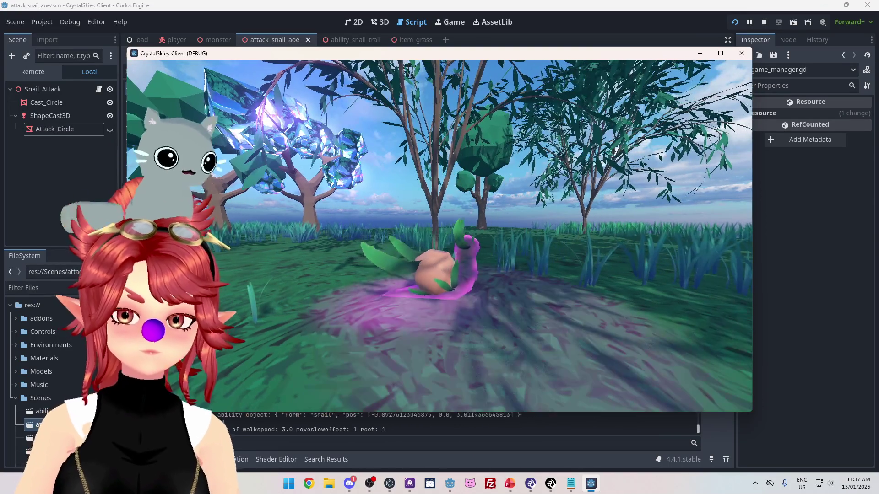
{"action": "key", "text": "d"}
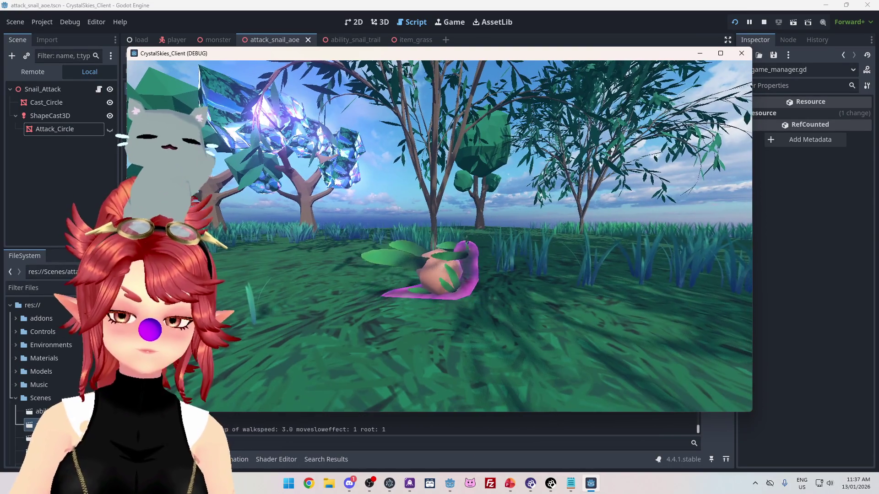
{"action": "key", "text": "w"}
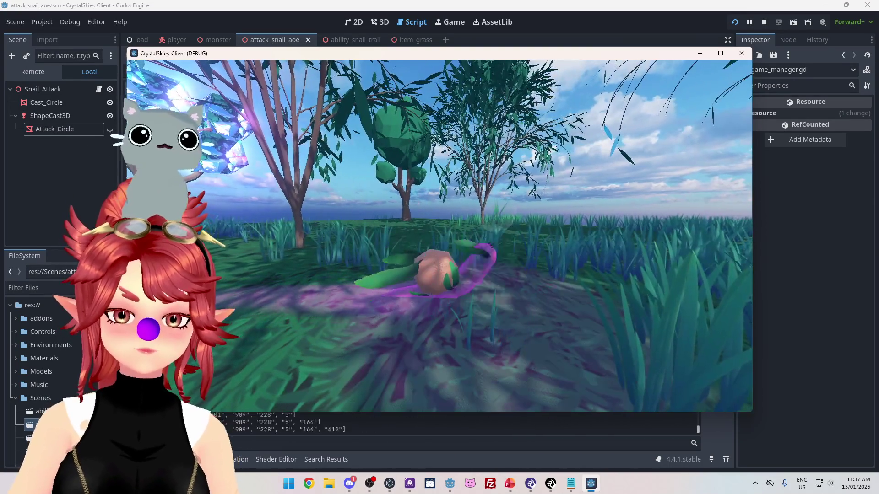
{"action": "key", "text": "d"}
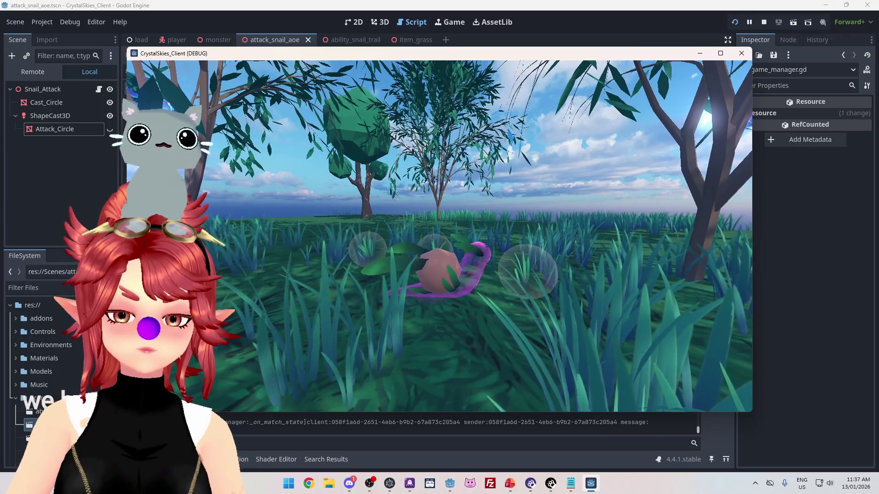
{"action": "key", "text": "a"}
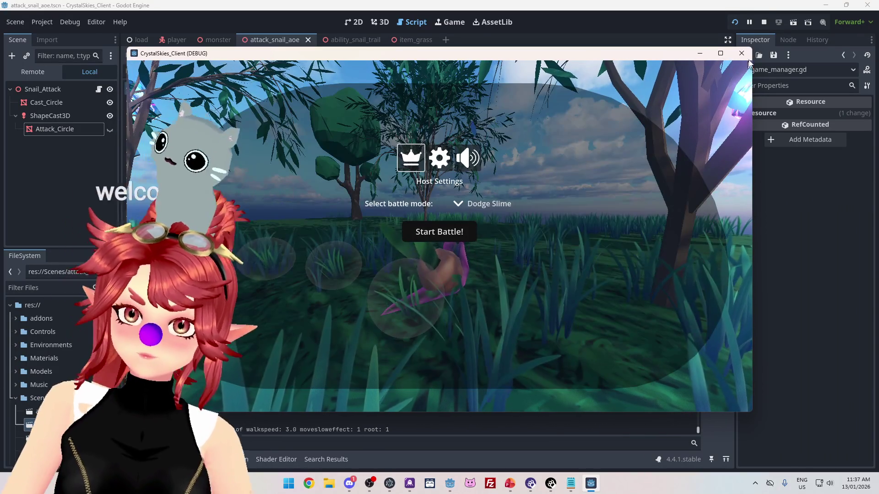
{"action": "key", "text": "F8"}
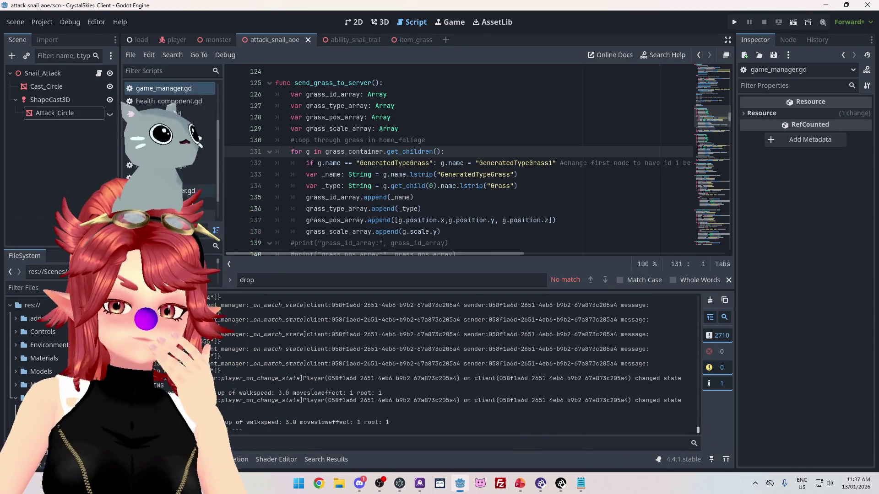
Step: Open the player state-change script and enlarge the script editor over the output panel
{"action": "left_click", "coordinate": [169, 177]}
{"action": "scroll", "coordinate": [420, 163], "scroll_direction": "up", "scroll_amount": 10}
{"action": "scroll", "coordinate": [420, 163], "scroll_direction": "up", "scroll_amount": 12}
{"action": "scroll", "coordinate": [420, 163], "scroll_direction": "up", "scroll_amount": 11}
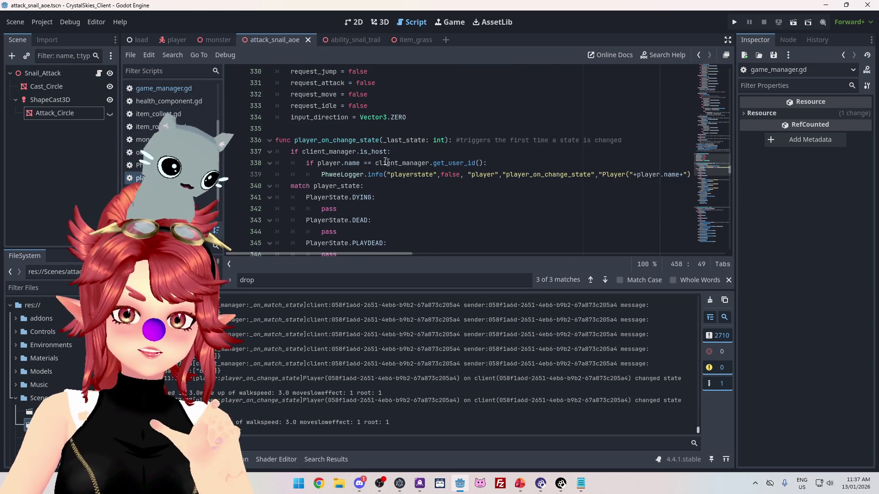
{"action": "scroll", "coordinate": [393, 163], "scroll_direction": "down", "scroll_amount": 3}
{"action": "scroll", "coordinate": [385, 143], "scroll_direction": "down", "scroll_amount": 2}
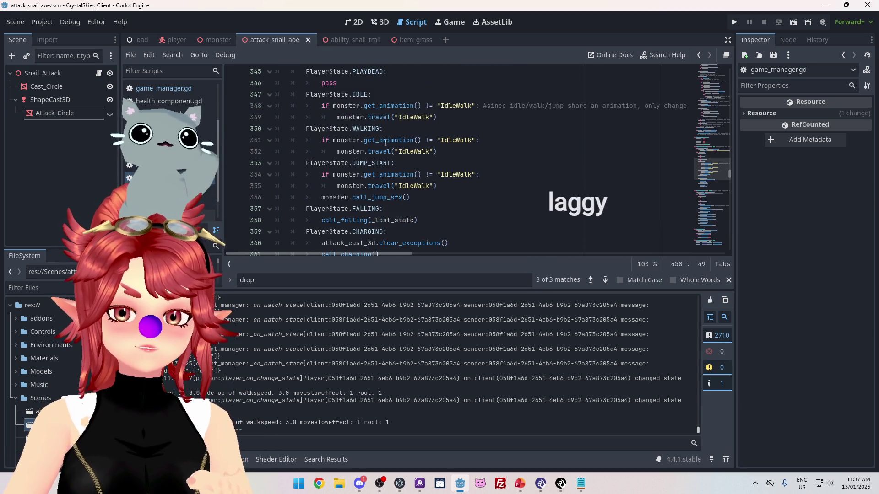
{"action": "scroll", "coordinate": [355, 106], "scroll_direction": "down", "scroll_amount": 2}
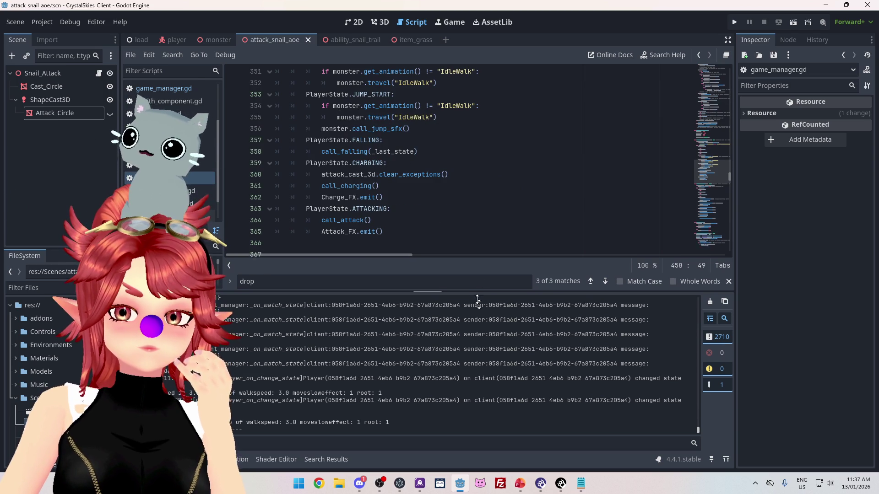
{"action": "left_click_drag", "start_coordinate": [475, 293], "coordinate": [475, 353]}
Step: Review the state match code and jump to the call_attack definition in player.gd
{"action": "scroll", "coordinate": [389, 129], "scroll_direction": "up", "scroll_amount": 3}
{"action": "scroll", "coordinate": [373, 143], "scroll_direction": "down", "scroll_amount": 1}
{"action": "scroll", "coordinate": [370, 143], "scroll_direction": "down", "scroll_amount": 5}
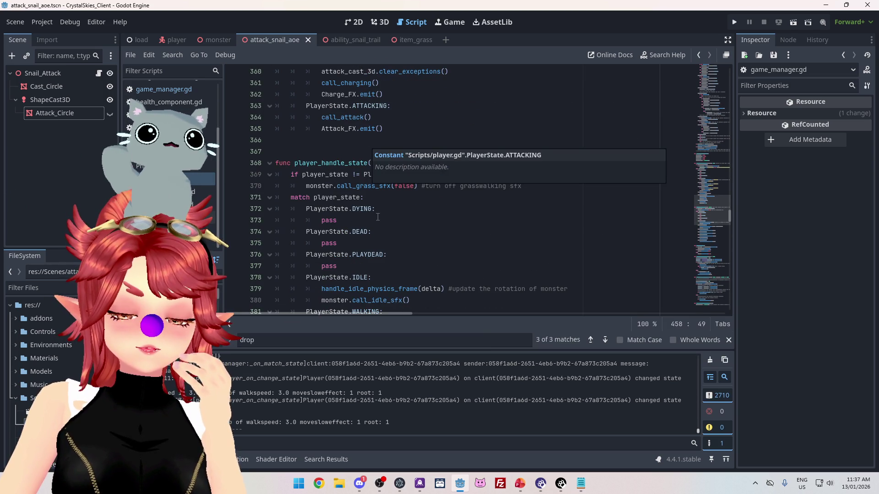
{"action": "scroll", "coordinate": [377, 216], "scroll_direction": "down", "scroll_amount": 3}
{"action": "scroll", "coordinate": [375, 215], "scroll_direction": "up", "scroll_amount": 1}
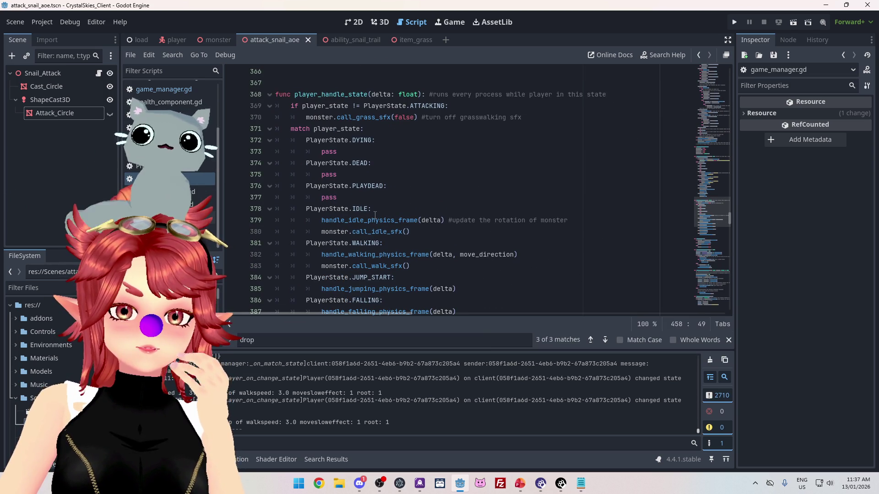
{"action": "scroll", "coordinate": [391, 136], "scroll_direction": "up", "scroll_amount": 9}
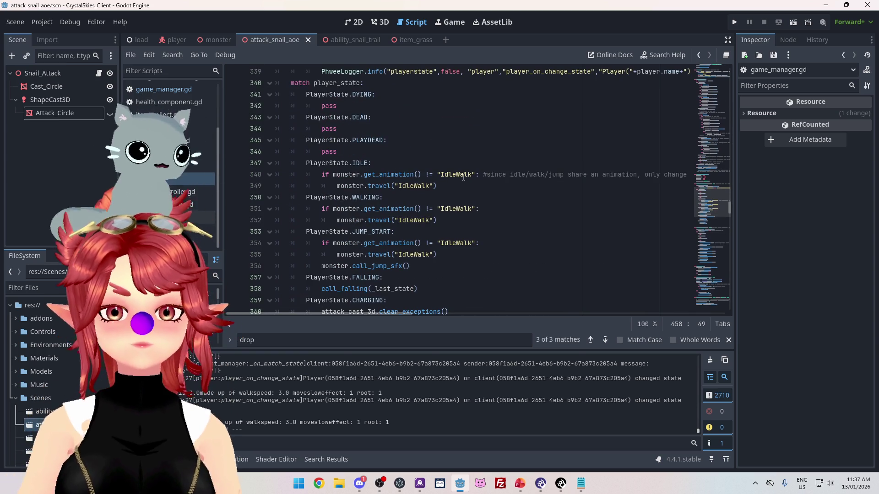
{"action": "scroll", "coordinate": [529, 191], "scroll_direction": "up", "scroll_amount": 3}
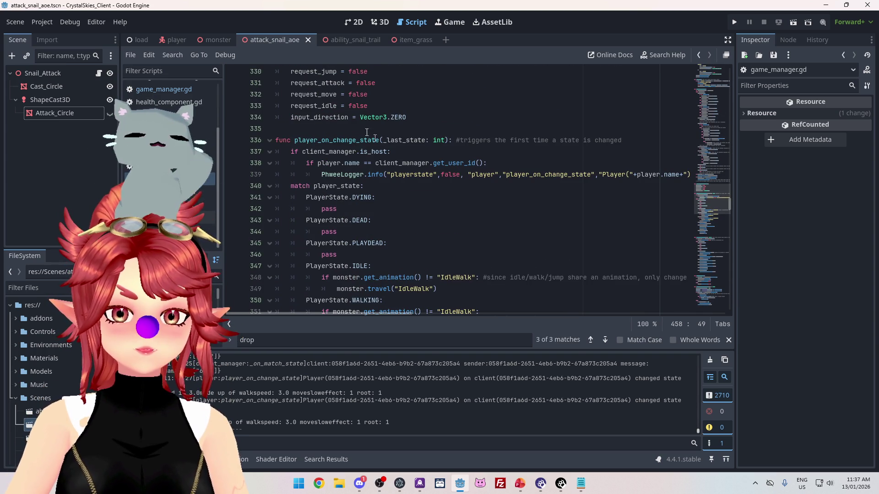
{"action": "scroll", "coordinate": [375, 146], "scroll_direction": "down", "scroll_amount": 3}
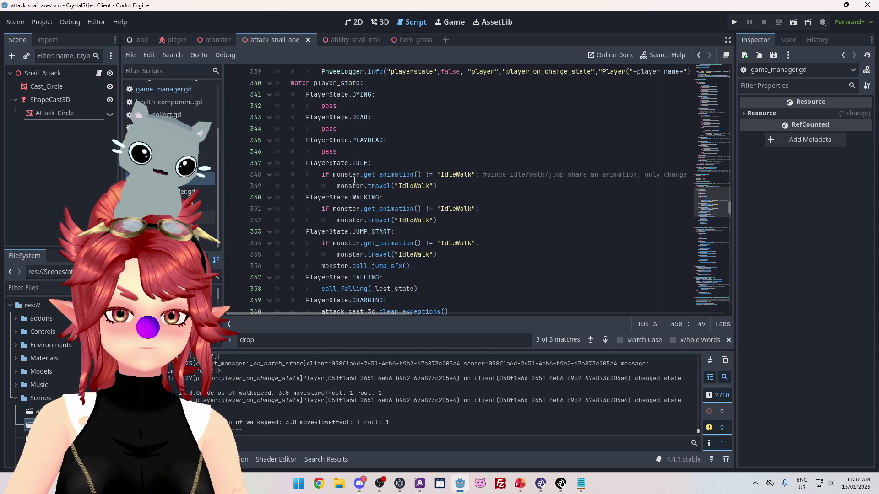
{"action": "scroll", "coordinate": [397, 203], "scroll_direction": "down", "scroll_amount": 2}
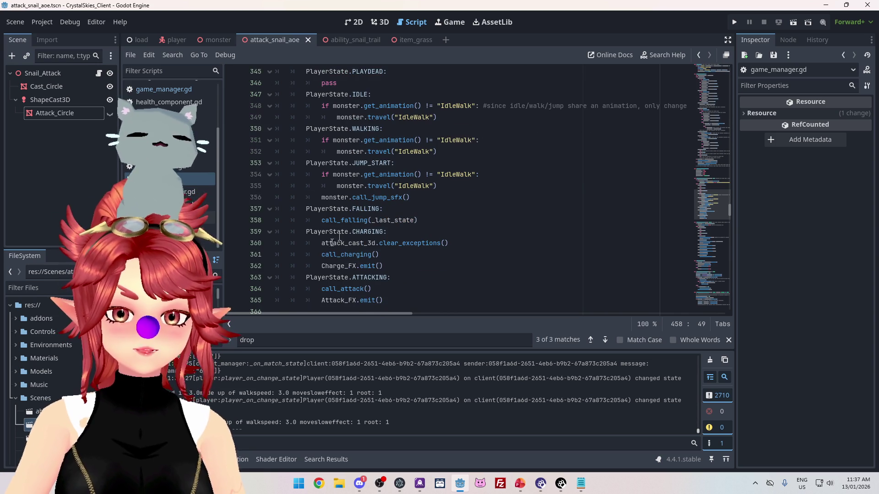
{"action": "scroll", "coordinate": [354, 256], "scroll_direction": "down", "scroll_amount": 1}
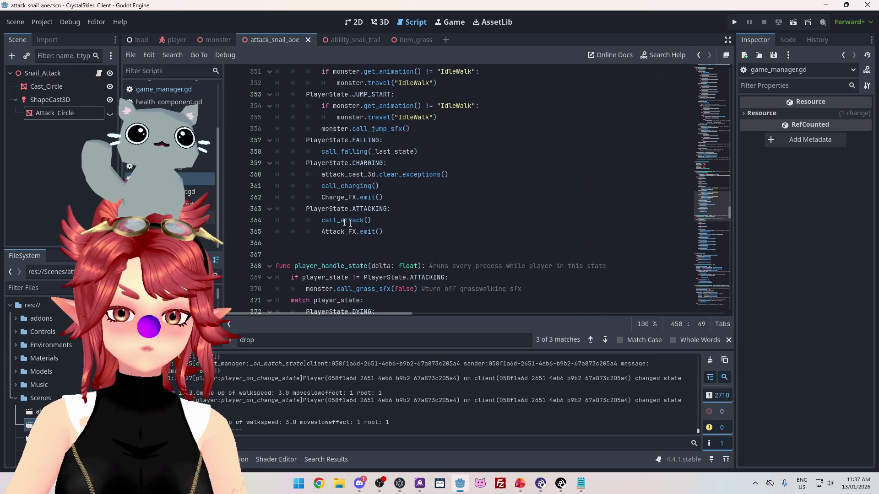
{"action": "scroll", "coordinate": [359, 252], "scroll_direction": "down", "scroll_amount": 2}
{"action": "left_click", "coordinate": [350, 186], "text": "ctrl"}
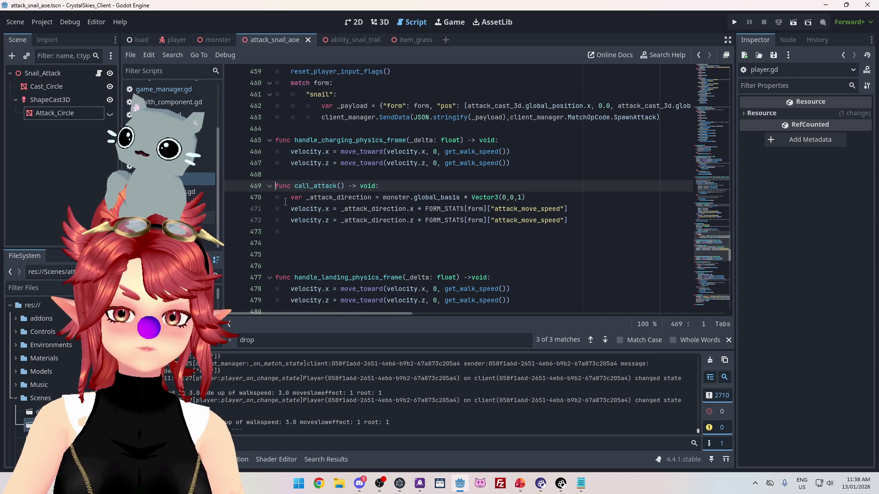
{"action": "left_click", "coordinate": [325, 229]}
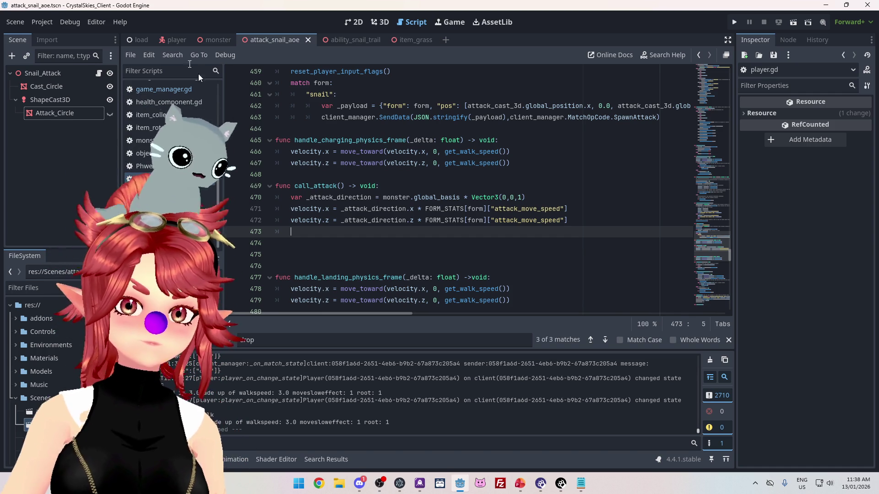
Step: Switch from the player scene to the monster scene and open the monster's script
{"action": "left_click", "coordinate": [167, 41]}
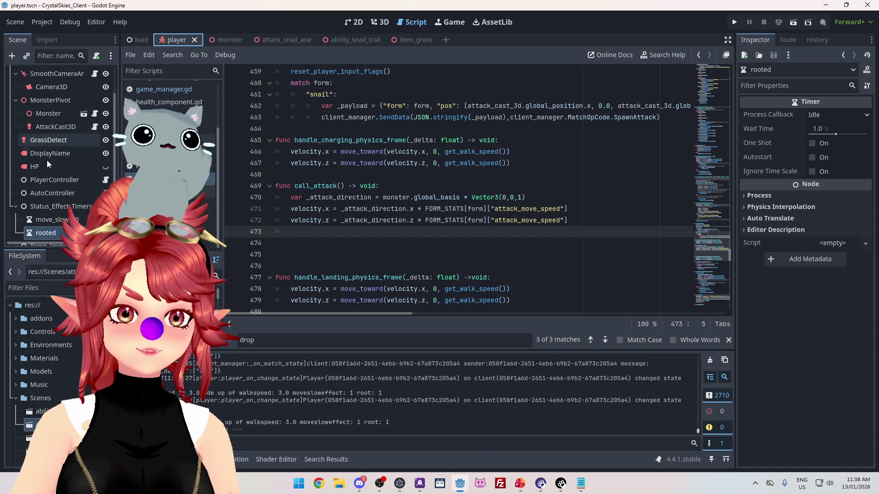
{"action": "scroll", "coordinate": [51, 159], "scroll_direction": "up", "scroll_amount": 3}
{"action": "scroll", "coordinate": [49, 158], "scroll_direction": "down", "scroll_amount": 3}
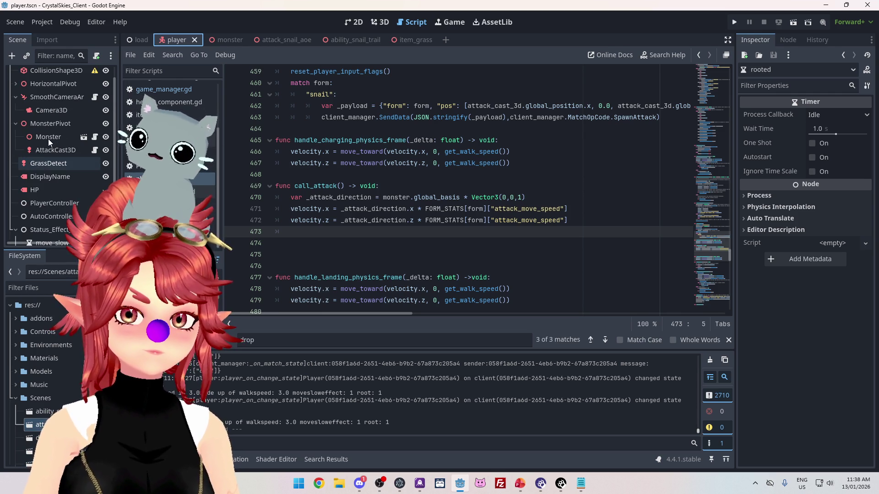
{"action": "left_click", "coordinate": [225, 40]}
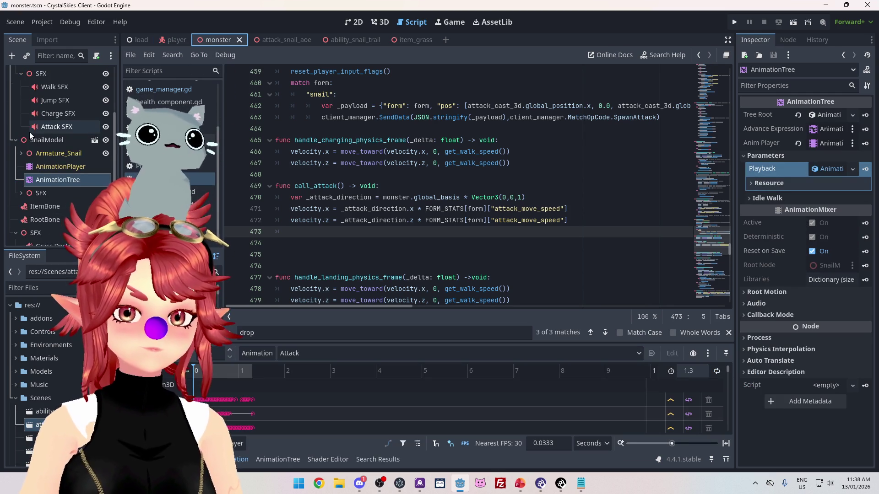
{"action": "scroll", "coordinate": [30, 132], "scroll_direction": "down", "scroll_amount": 1}
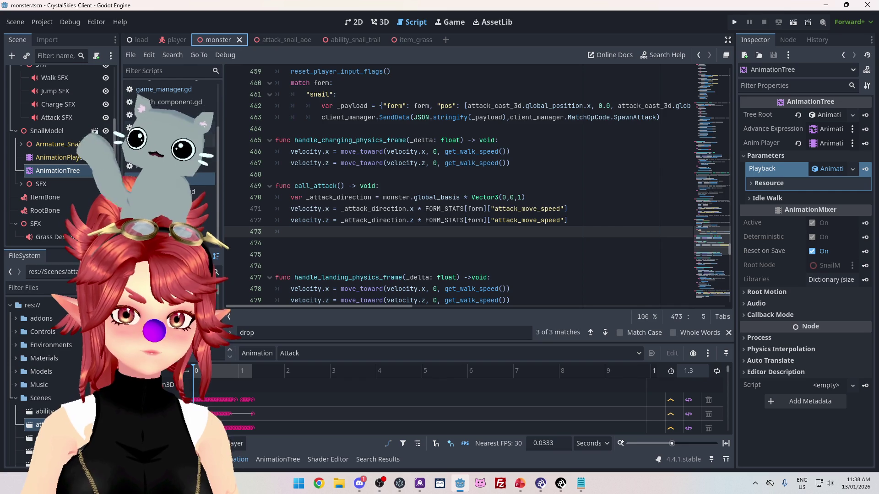
{"action": "left_click", "coordinate": [142, 140]}
{"action": "scroll", "coordinate": [390, 200], "scroll_direction": "down", "scroll_amount": 4}
{"action": "scroll", "coordinate": [389, 201], "scroll_direction": "up", "scroll_amount": 15}
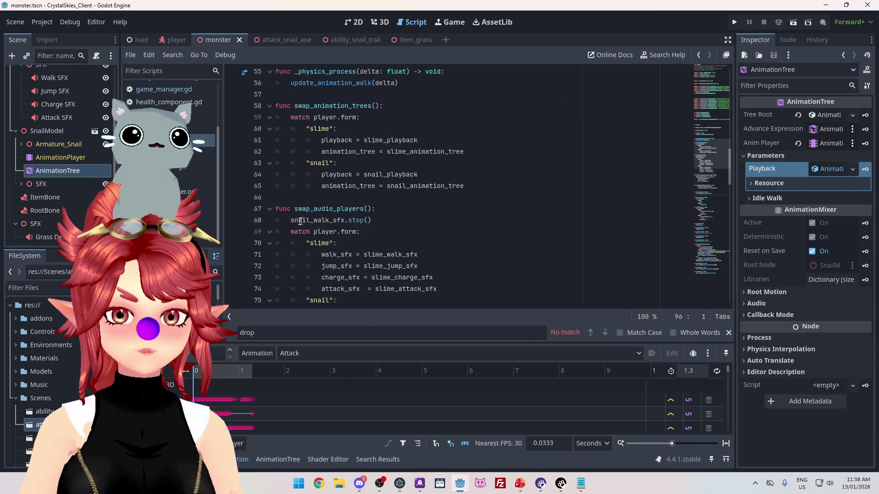
Step: Select the snail_walk_sfx.stop() statement and place the caret after attack_sfx.play() in call_attack_sfx
{"action": "mouse_move", "coordinate": [306, 209]}
{"action": "left_mouse_down"}
{"action": "mouse_move", "coordinate": [344, 208]}
{"action": "mouse_move", "coordinate": [291, 221]}
{"action": "left_mouse_up"}
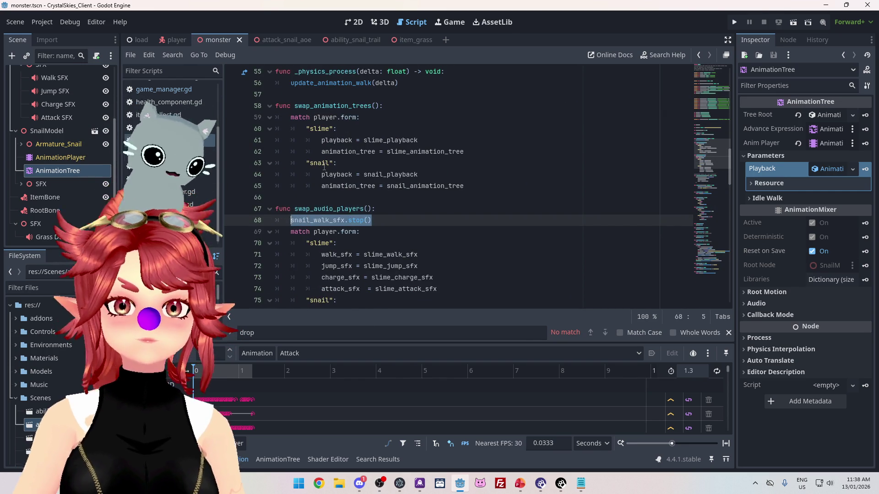
{"action": "scroll", "coordinate": [394, 200], "scroll_direction": "up", "scroll_amount": 1}
{"action": "scroll", "coordinate": [392, 202], "scroll_direction": "up", "scroll_amount": 1}
{"action": "scroll", "coordinate": [398, 200], "scroll_direction": "down", "scroll_amount": 10}
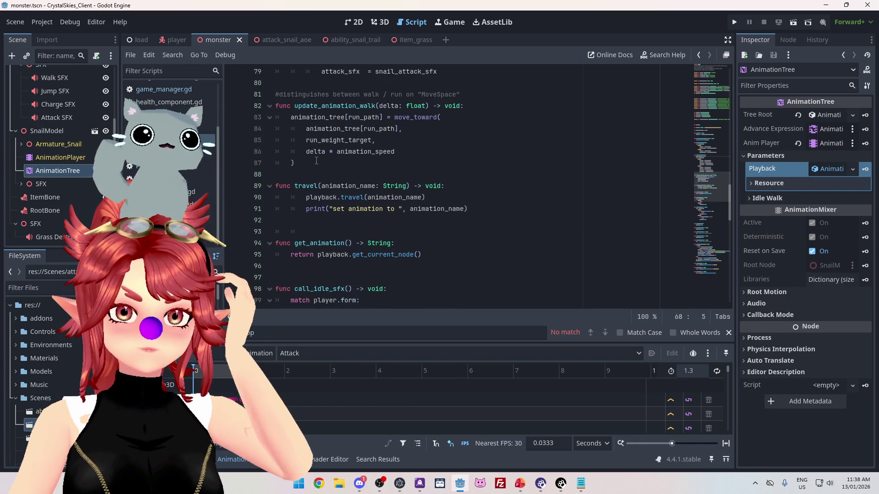
{"action": "scroll", "coordinate": [316, 158], "scroll_direction": "down", "scroll_amount": 1}
{"action": "scroll", "coordinate": [316, 151], "scroll_direction": "down", "scroll_amount": 4}
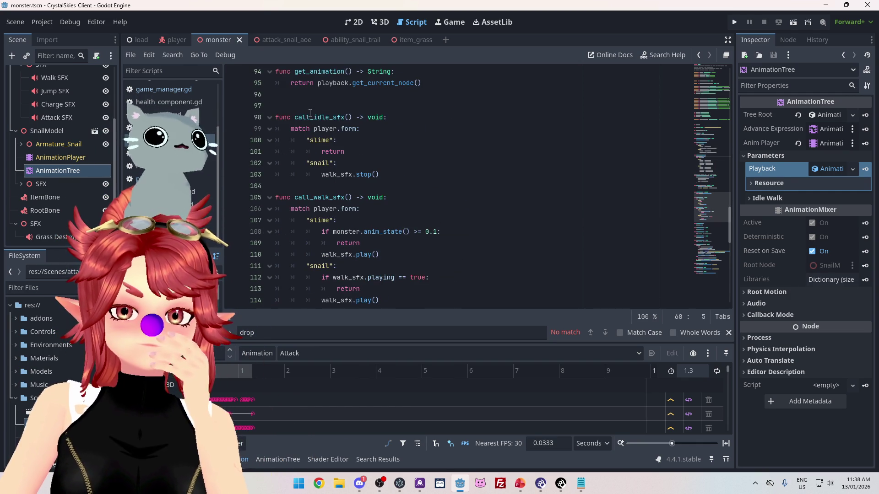
{"action": "scroll", "coordinate": [313, 182], "scroll_direction": "down", "scroll_amount": 1}
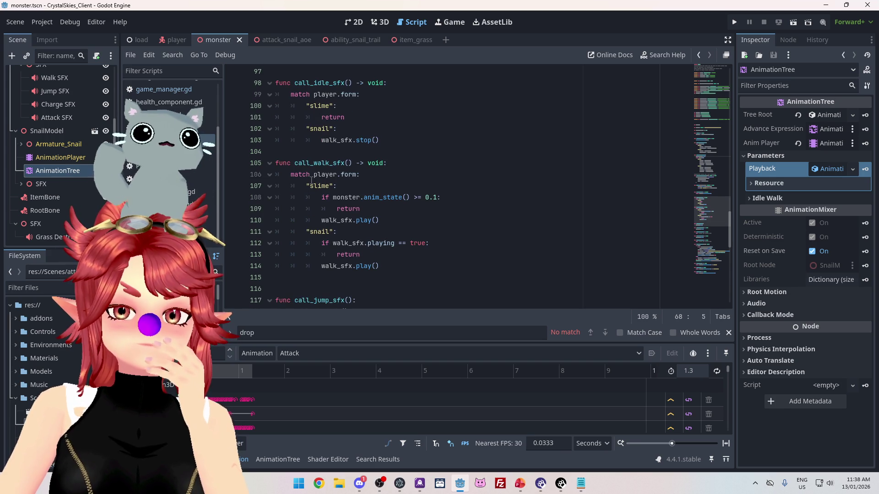
{"action": "scroll", "coordinate": [336, 185], "scroll_direction": "down", "scroll_amount": 6}
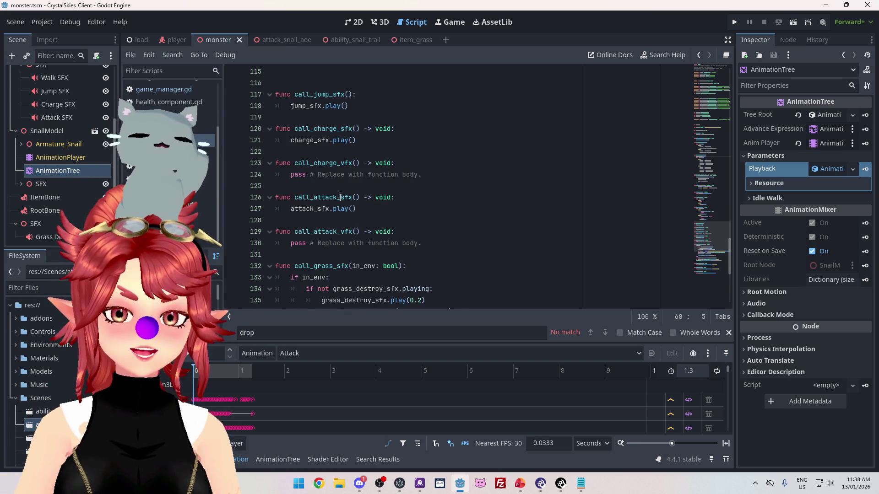
{"action": "left_click", "coordinate": [371, 210]}
Step: Paste snail_walk_sfx.stop() on a new line after attack_sfx.play(), then show the AnimationTree graph
{"action": "key", "text": "Return"}
{"action": "type", "text": "snail_walk_sfx.stop()"}
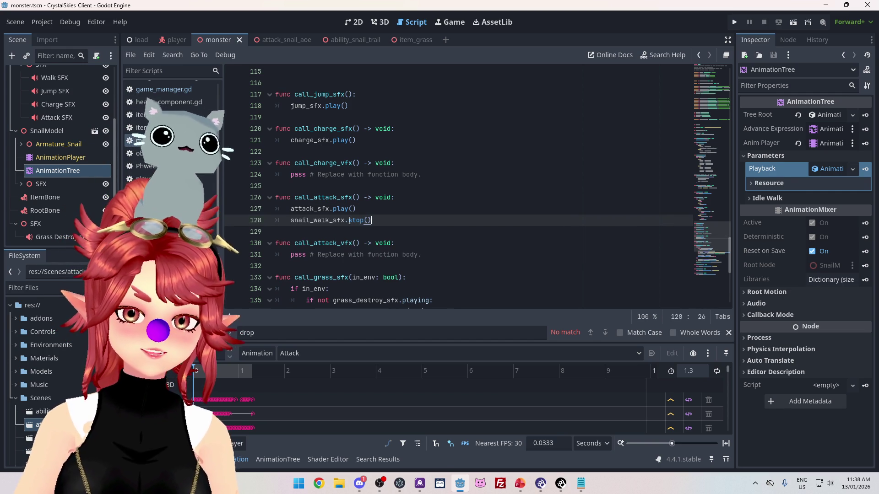
{"action": "mouse_move", "coordinate": [355, 223]}
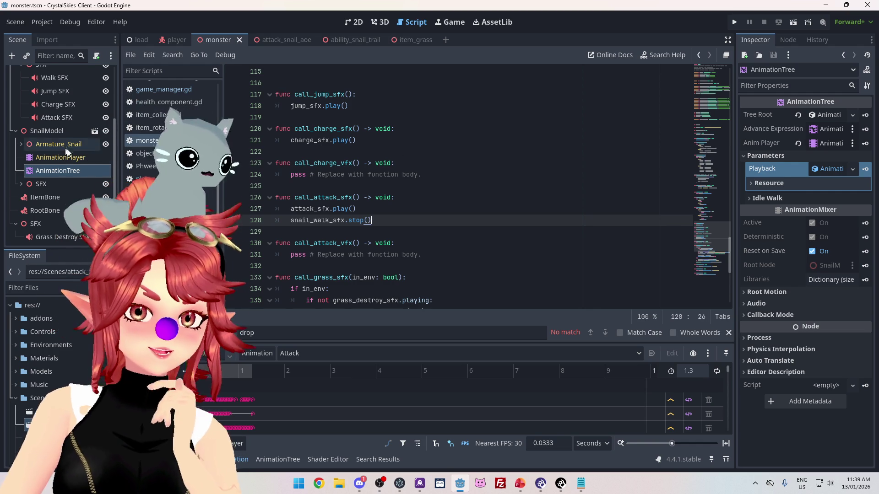
{"action": "left_click", "coordinate": [284, 460]}
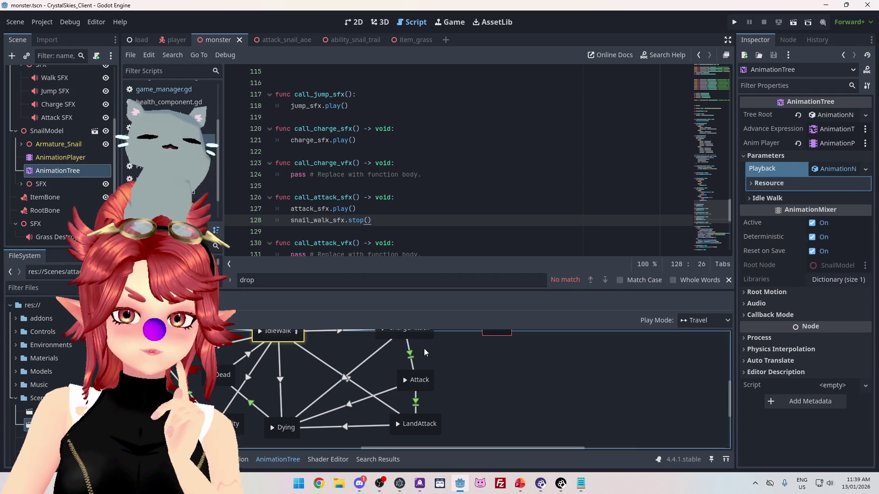
Step: Pan the snail's AnimationTree state-machine graph toward the IdleWalk state
{"action": "left_click_drag", "start_coordinate": [337, 353], "coordinate": [357, 383]}
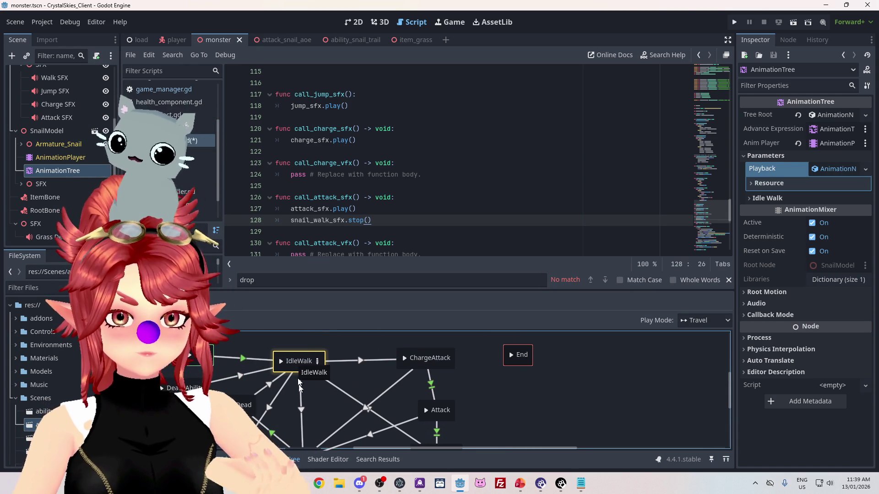
{"action": "scroll", "coordinate": [339, 380], "scroll_direction": "down", "scroll_amount": 2}
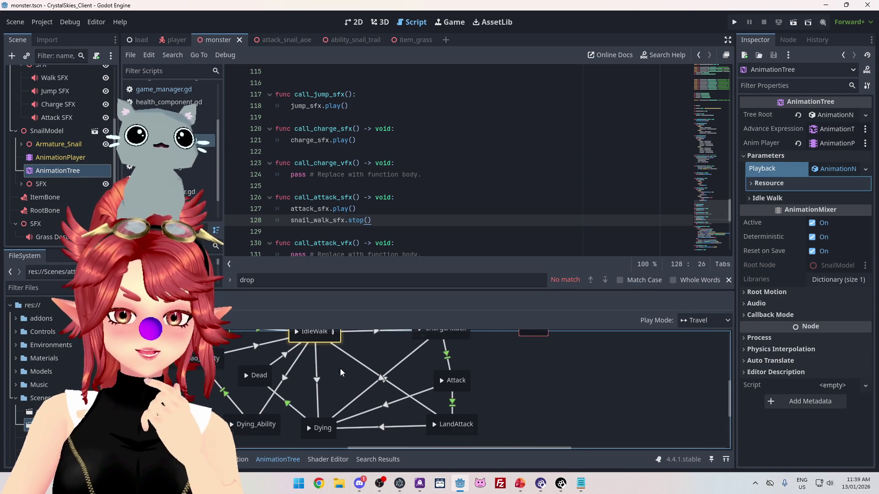
{"action": "scroll", "coordinate": [350, 219], "scroll_direction": "down", "scroll_amount": 2}
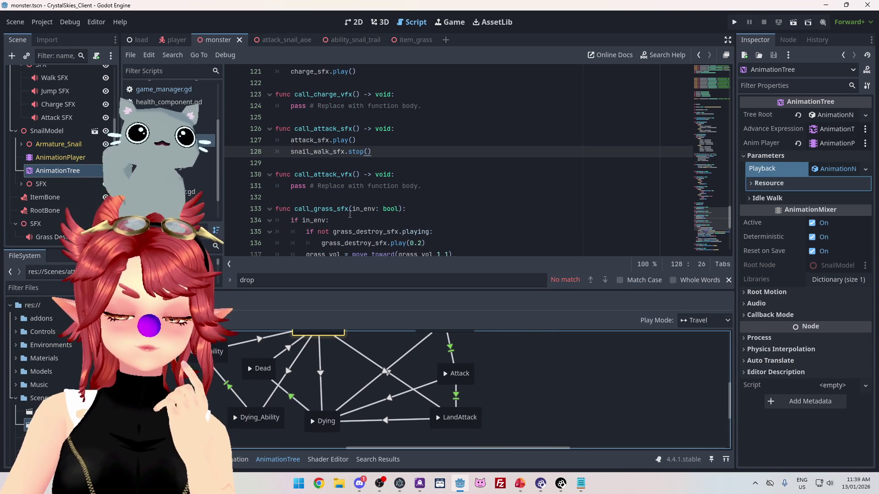
{"action": "scroll", "coordinate": [350, 215], "scroll_direction": "down", "scroll_amount": 4}
{"action": "scroll", "coordinate": [349, 213], "scroll_direction": "up", "scroll_amount": 5}
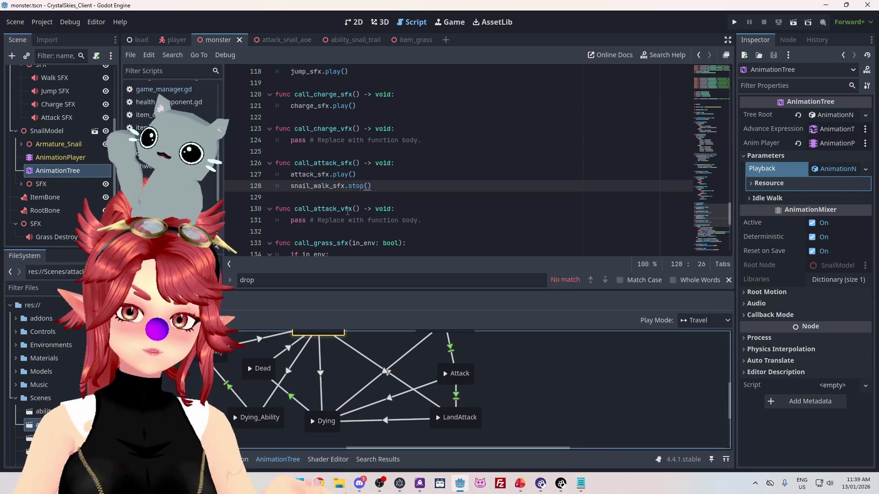
Step: Bring up the ToDo_BattleBranch slide 'To Do for MARCH early access release' in PowerPoint
{"action": "left_click", "coordinate": [426, 153]}
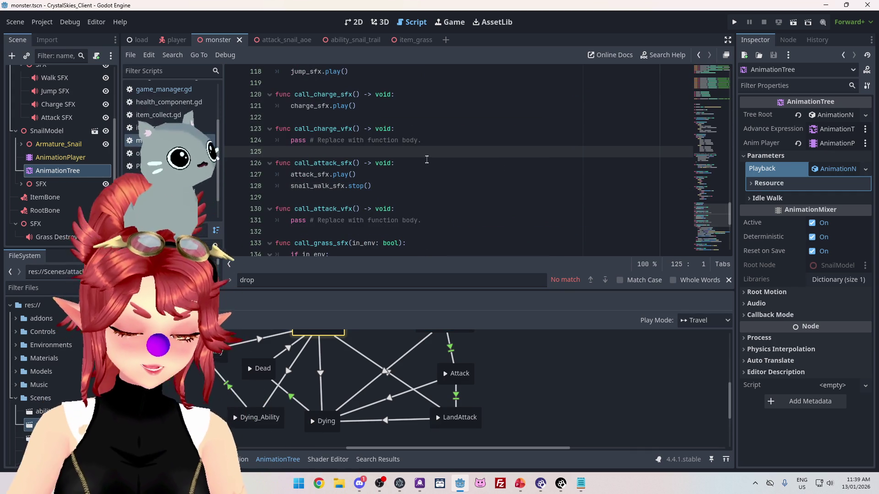
{"action": "left_click", "coordinate": [520, 484]}
{"action": "left_click", "coordinate": [308, 197]}
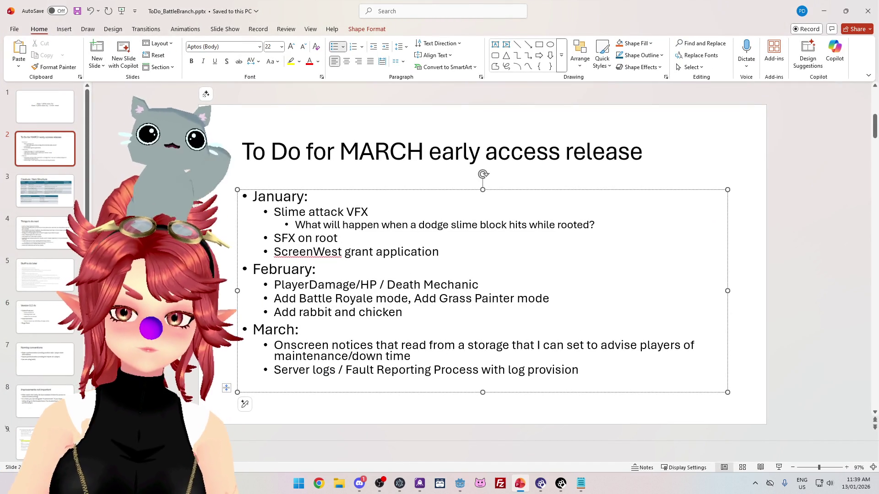
Step: Return to Godot's monster script with the caret at the end of line 130
{"action": "left_click", "coordinate": [460, 483]}
{"action": "left_click", "coordinate": [442, 209]}
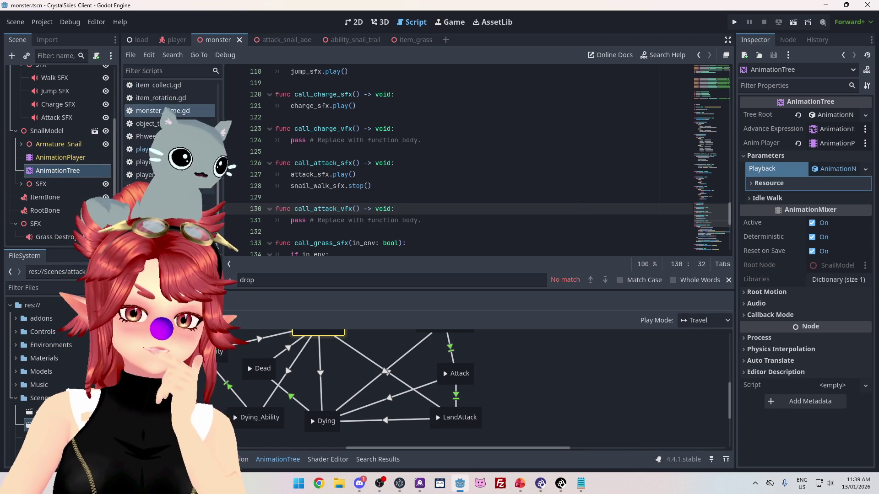
{"action": "left_click", "coordinate": [201, 187]}
{"action": "scroll", "coordinate": [384, 203], "scroll_direction": "up", "scroll_amount": 5}
{"action": "scroll", "coordinate": [384, 203], "scroll_direction": "down", "scroll_amount": 3}
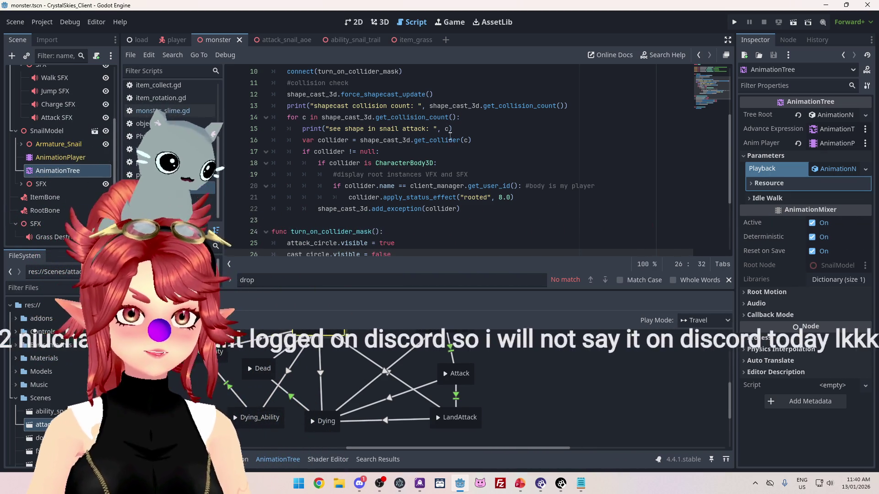
{"action": "left_click", "coordinate": [450, 140]}
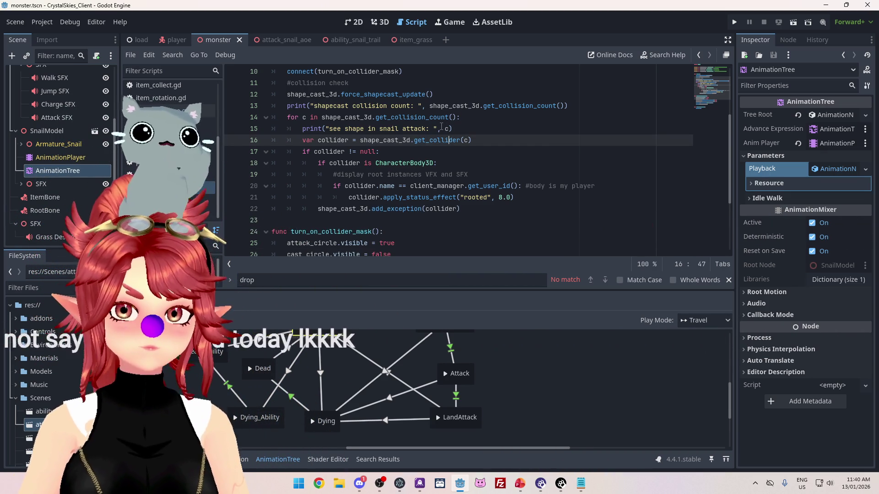
{"action": "mouse_move", "coordinate": [445, 120]}
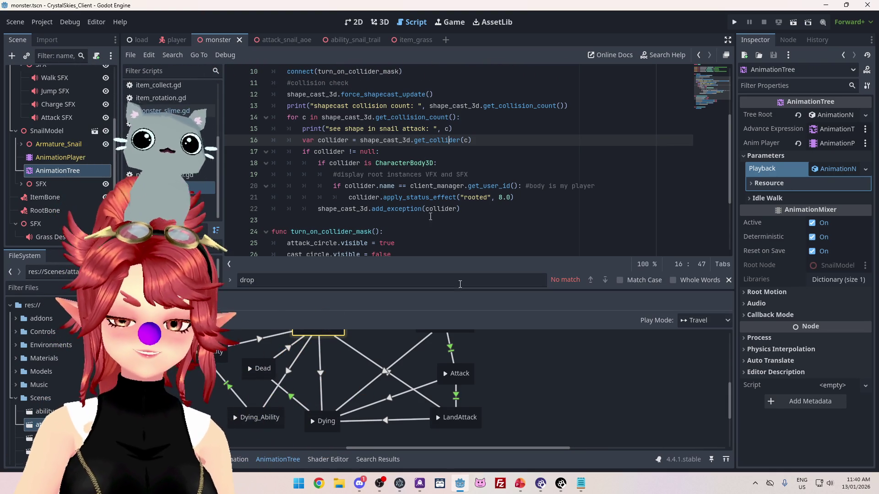
{"action": "left_click", "coordinate": [520, 483]}
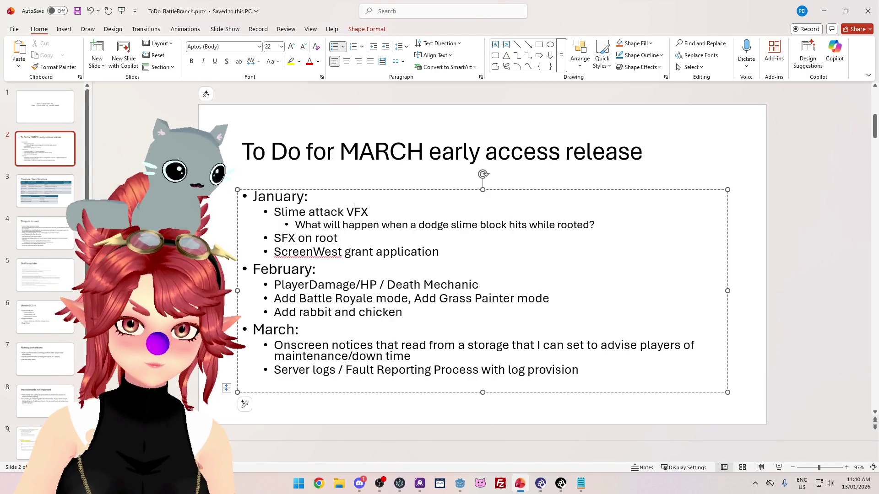
Step: Insert a January bullet 'Grass to grow on snail charge' above Slime attack VFX
{"action": "key", "text": "Return"}
{"action": "key", "text": "Up"}
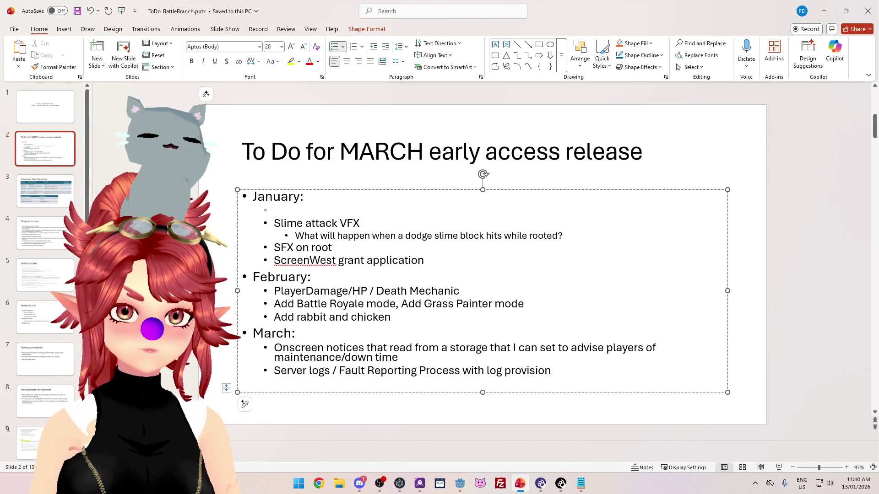
{"action": "type", "text": "Grass to"}
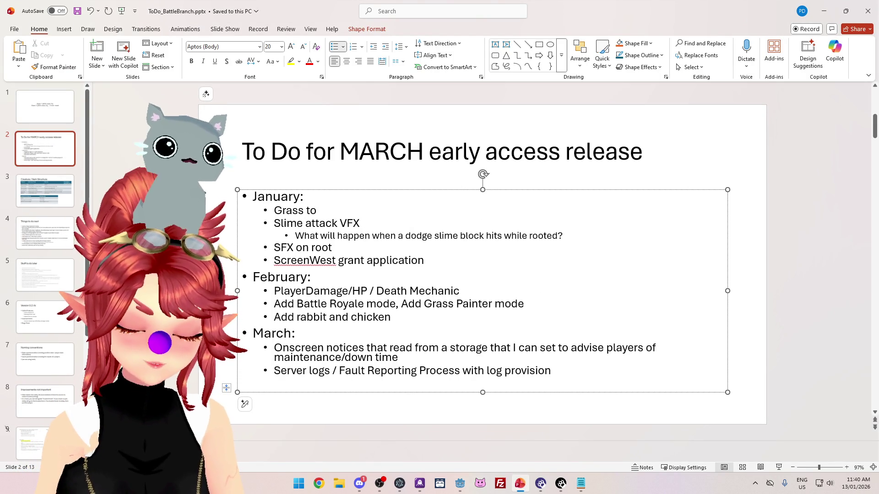
{"action": "type", "text": " grow on sna"}
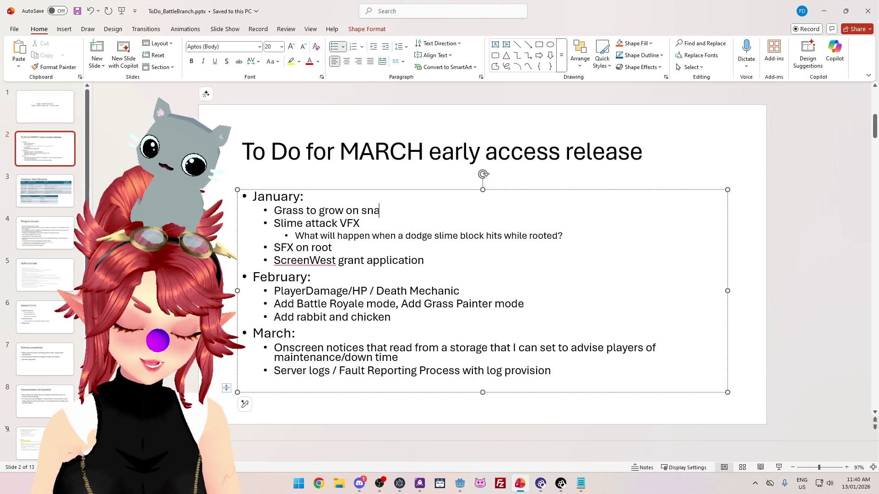
{"action": "type", "text": "il charge"}
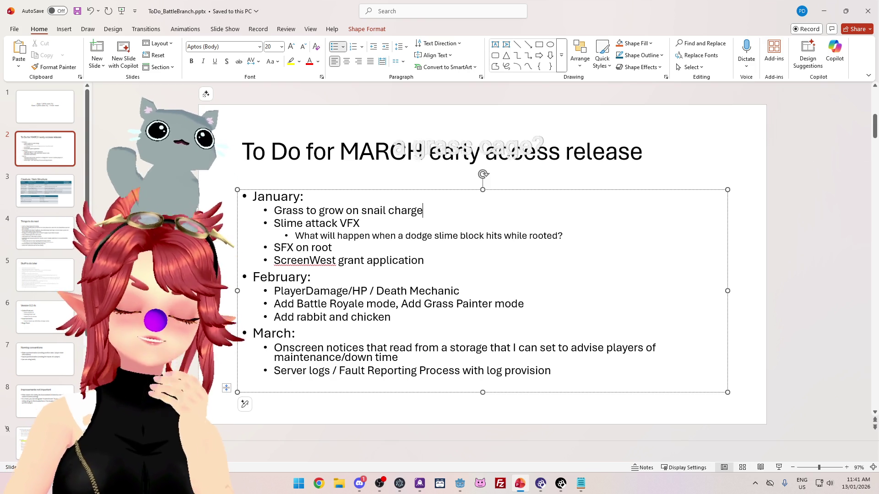
Step: Glance at the snail script in Godot, then come back to the to-do slide
{"action": "left_click", "coordinate": [460, 484]}
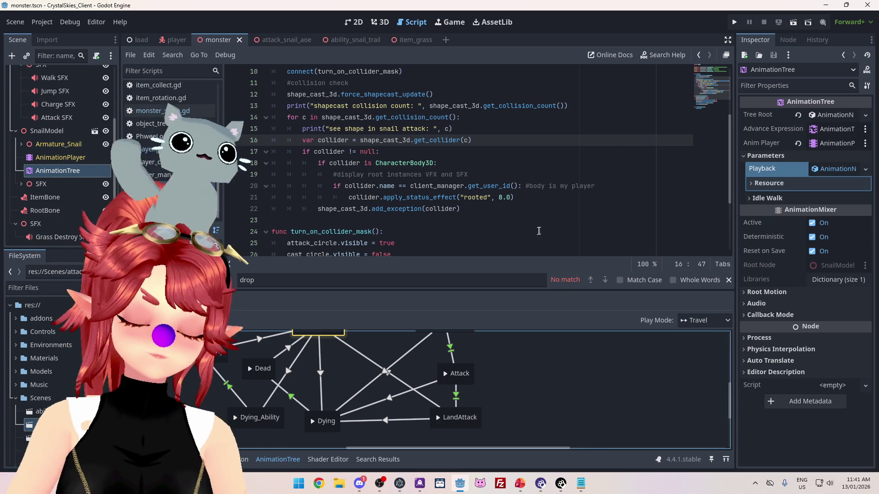
{"action": "scroll", "coordinate": [430, 185], "scroll_direction": "down", "scroll_amount": 2}
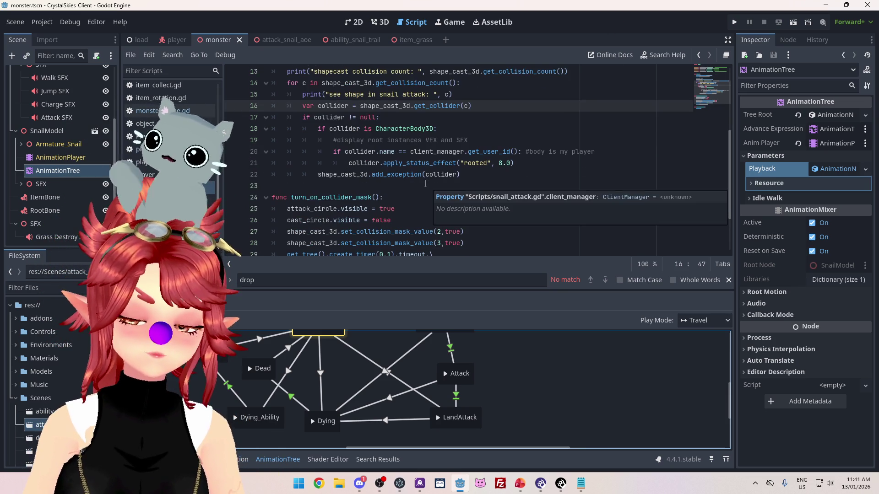
{"action": "left_click", "coordinate": [519, 483]}
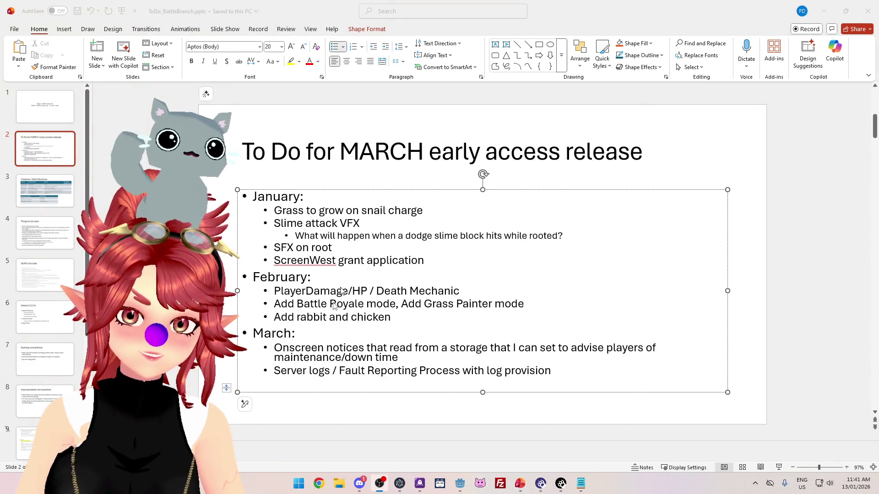
Step: Overwrite 'Slime attack VFX' with 'Grass cage to capture rooted players'
{"action": "left_click_drag", "start_coordinate": [295, 224], "coordinate": [339, 225]}
{"action": "key", "text": "End"}
{"action": "left_click_drag", "start_coordinate": [277, 224], "coordinate": [364, 224]}
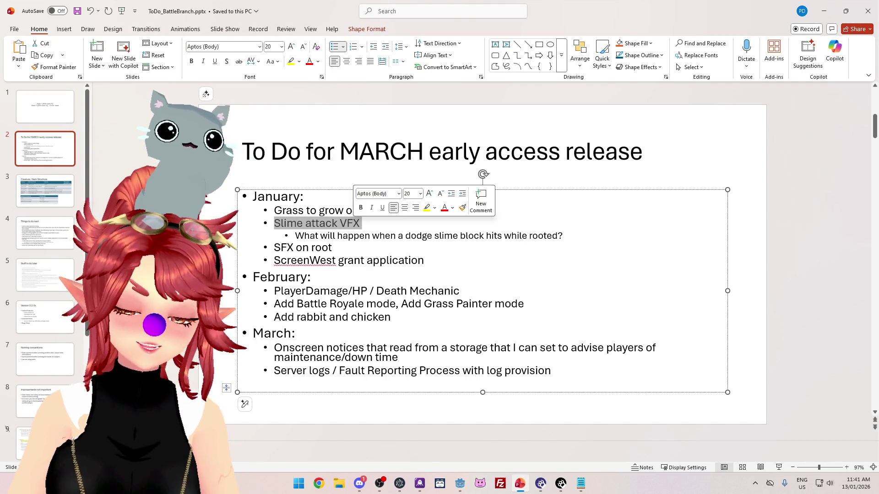
{"action": "type", "text": "Grass ca"}
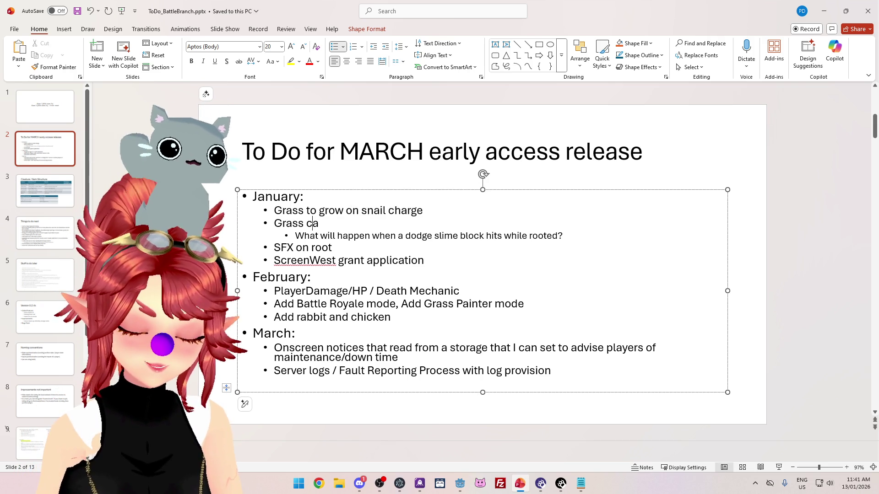
{"action": "type", "text": "ge to capture rooted players"}
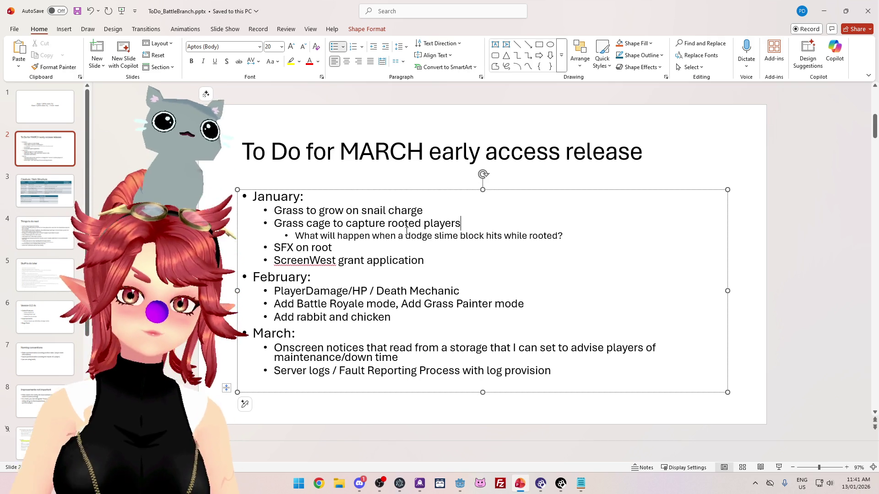
Step: Review the dodge-slime question, SFX on root and ScreenWest grant application lines, ending after ScreenWest
{"action": "left_click_drag", "start_coordinate": [337, 235], "coordinate": [485, 235]}
{"action": "left_click", "coordinate": [517, 235]}
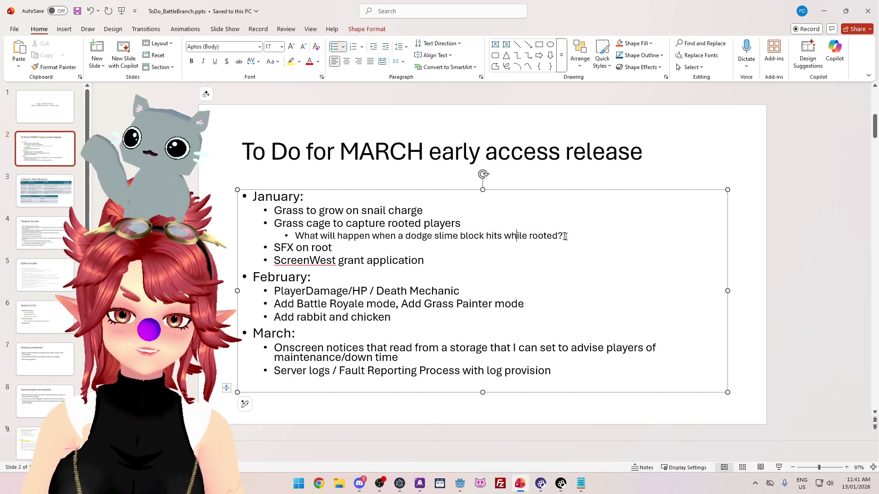
{"action": "left_click_drag", "start_coordinate": [562, 235], "coordinate": [347, 239]}
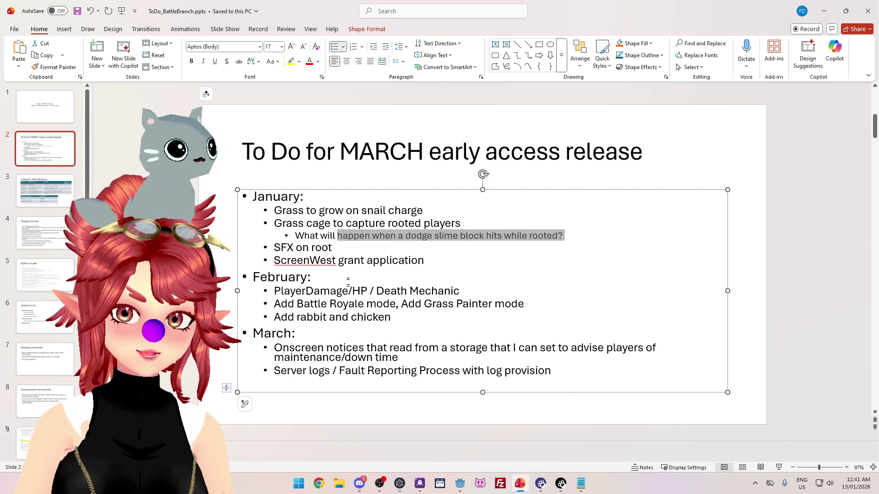
{"action": "key", "text": "Up"}
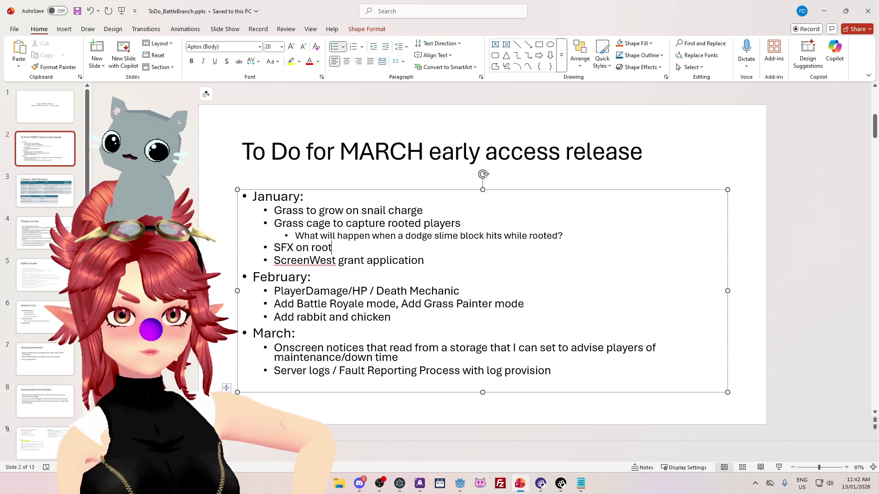
{"action": "left_click", "coordinate": [450, 261]}
{"action": "key", "text": "Up"}
{"action": "left_click", "coordinate": [424, 260]}
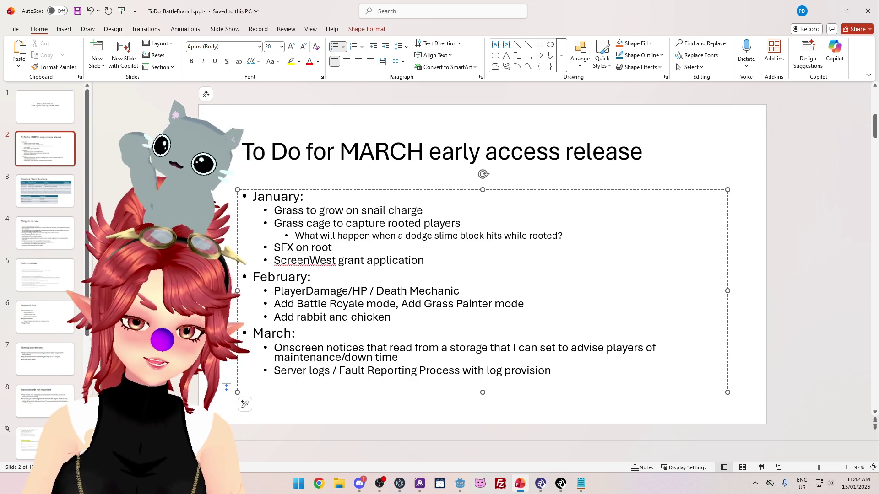
{"action": "left_click", "coordinate": [573, 236]}
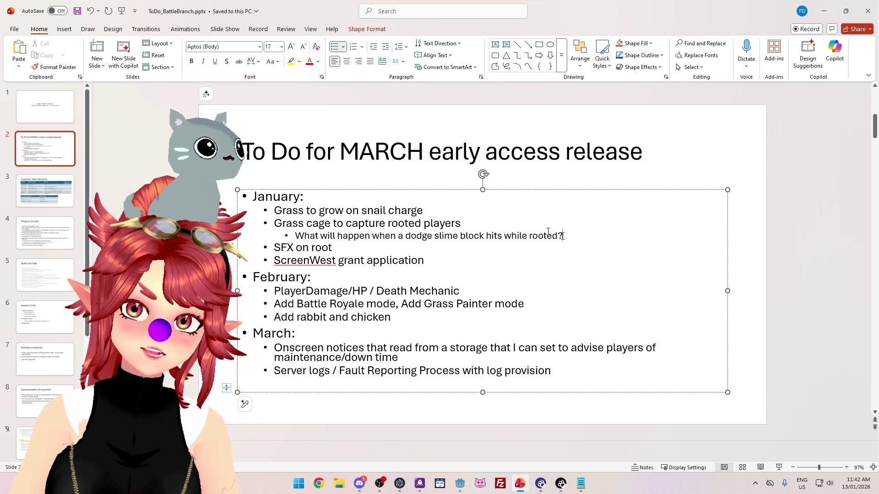
{"action": "left_click", "coordinate": [460, 224]}
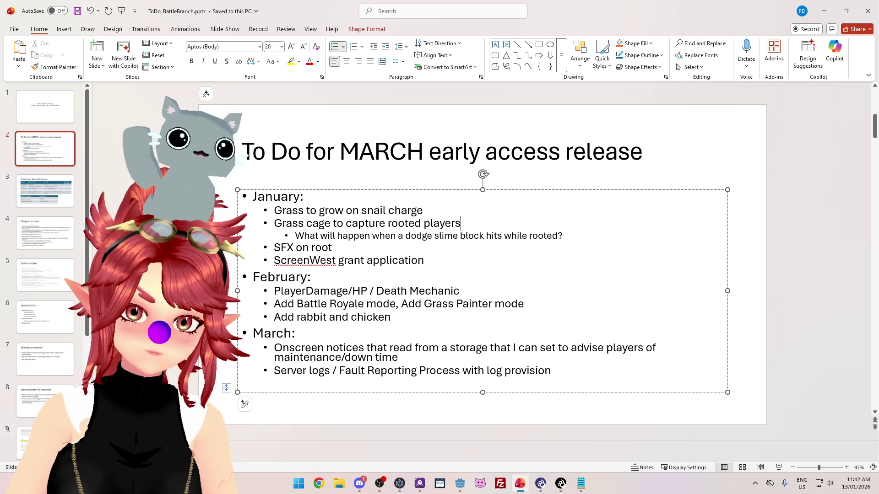
{"action": "left_click", "coordinate": [424, 260]}
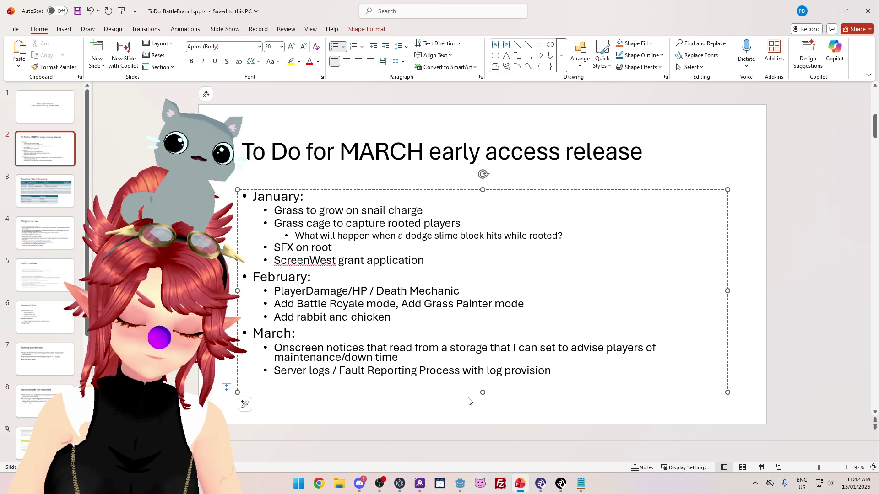
{"action": "mouse_move", "coordinate": [465, 491]}
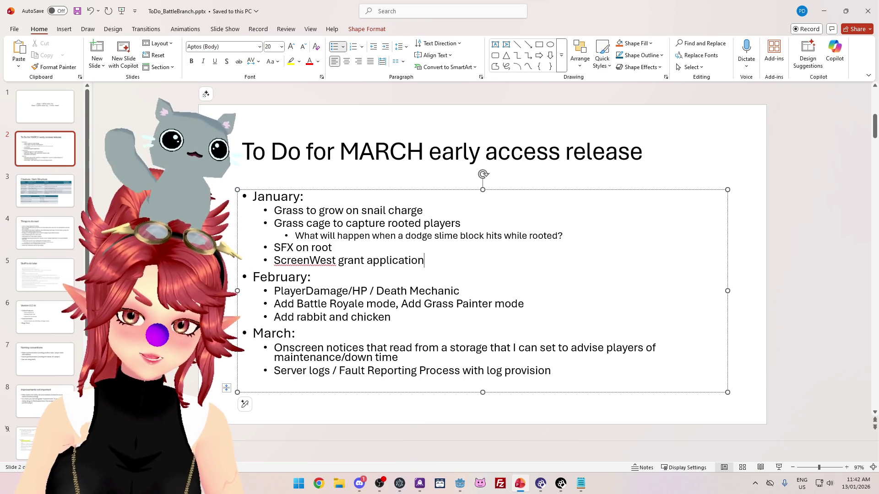
Step: Move 'Grass to grow on snail charge' above 'SFX on root' and remove the leftover empty bullet
{"action": "mouse_move", "coordinate": [424, 211]}
{"action": "left_mouse_down"}
{"action": "mouse_move", "coordinate": [275, 202]}
{"action": "mouse_move", "coordinate": [273, 212]}
{"action": "left_mouse_up"}
{"action": "key", "text": "ctrl+c"}
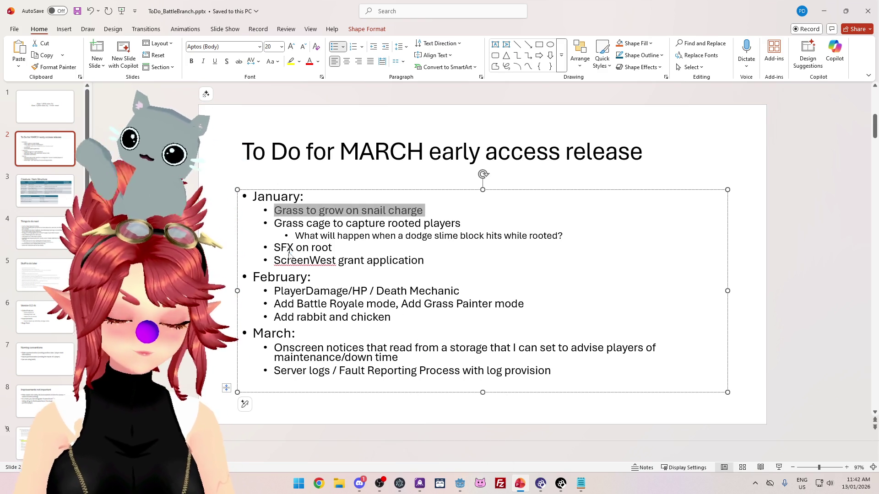
{"action": "key", "text": "BackSpace"}
{"action": "left_click", "coordinate": [275, 238]}
{"action": "key", "text": "Return"}
{"action": "key", "text": "ctrl+v"}
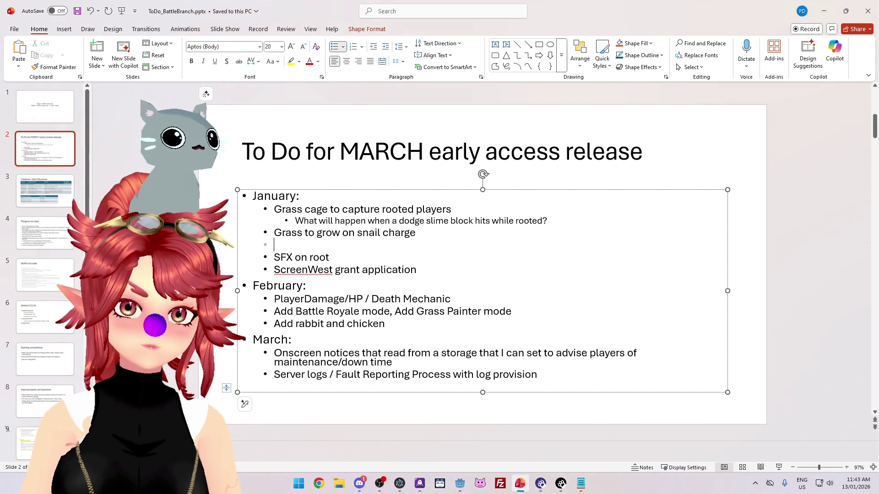
{"action": "key", "text": "BackSpace"}
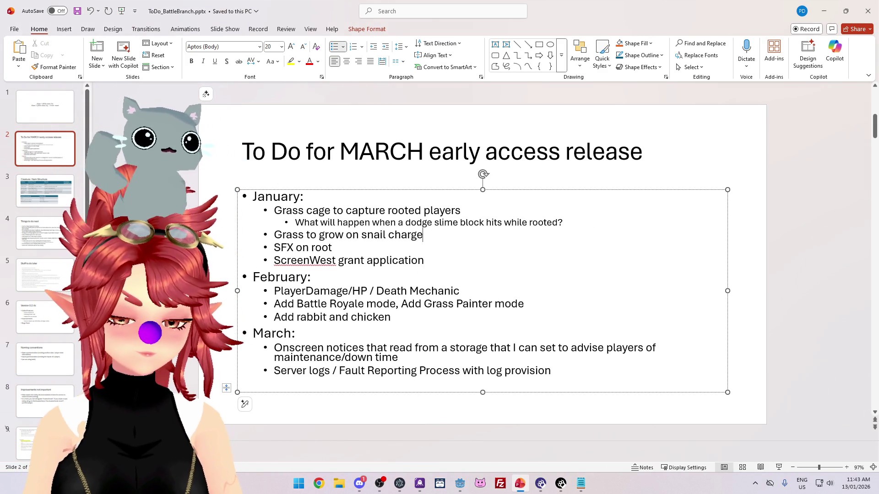
Step: Check the 'to capture rooted' wording, then close the file browser window with Alt+F4
{"action": "left_click_drag", "start_coordinate": [333, 211], "coordinate": [421, 211]}
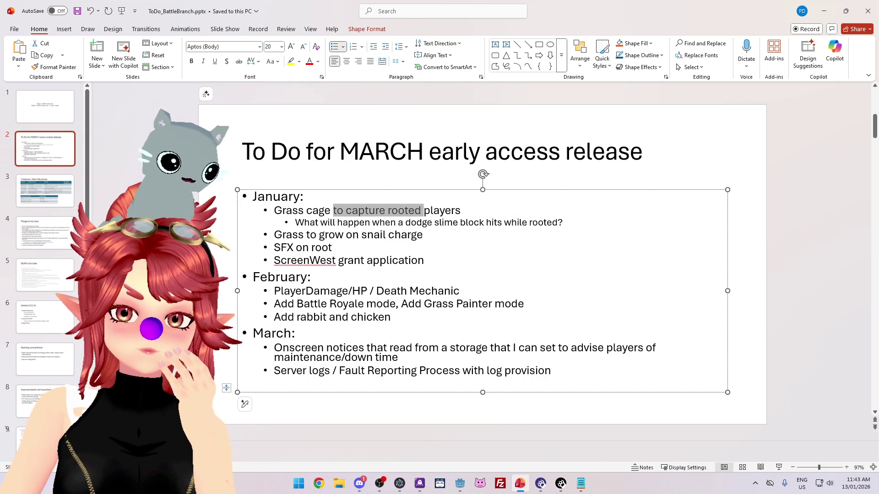
{"action": "left_click", "coordinate": [362, 248]}
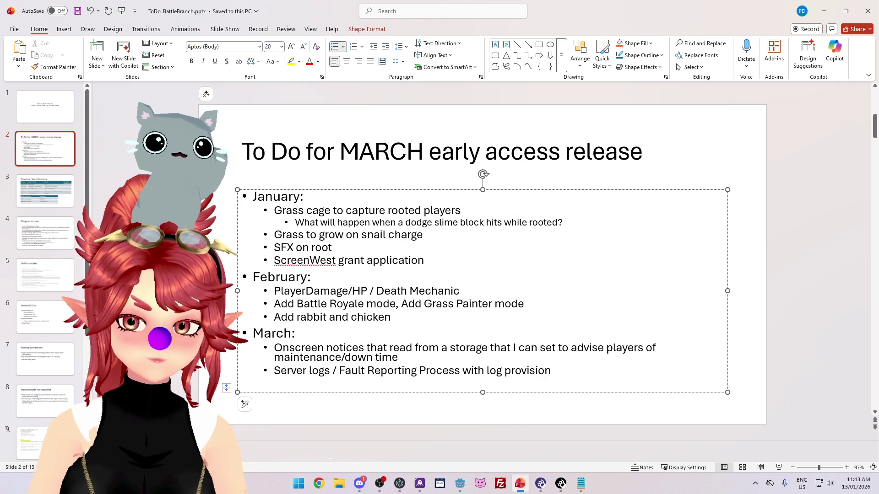
{"action": "left_click", "coordinate": [338, 482]}
{"action": "key", "text": "alt+F4"}
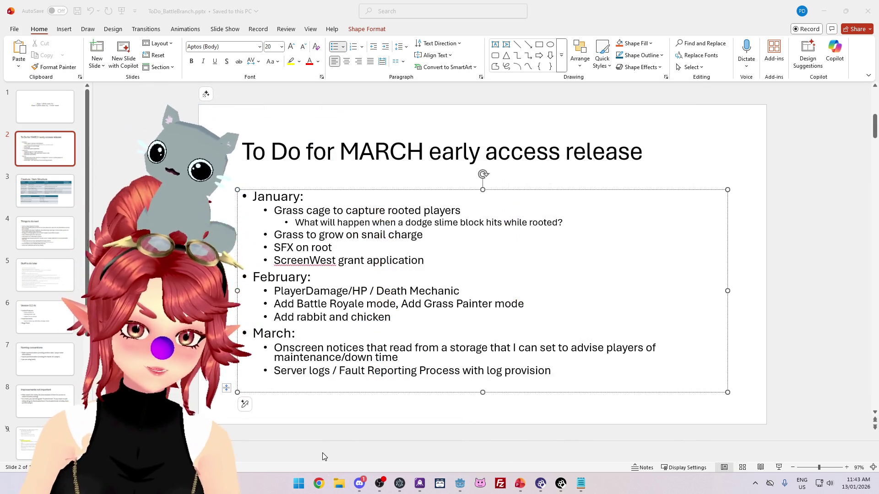
Step: Search 'blend' in Start, launch Blender 4.3 and dismiss its splash screen
{"action": "left_click", "coordinate": [296, 483]}
{"action": "type", "text": "b"}
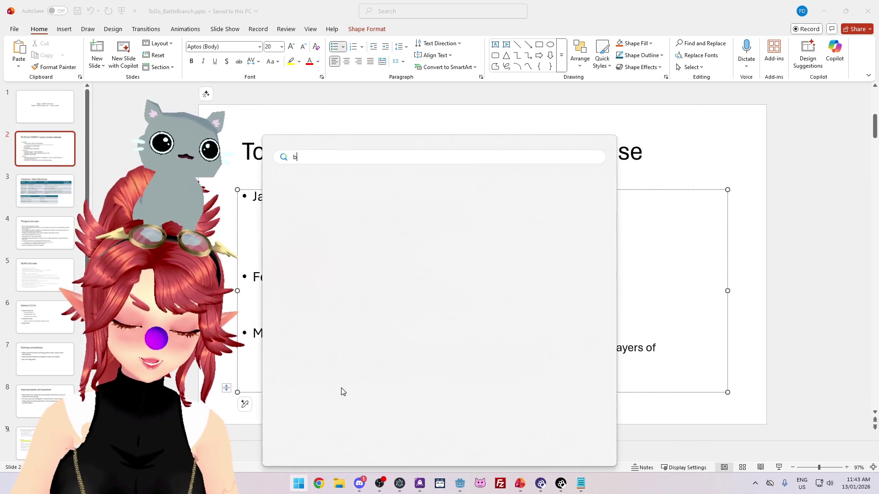
{"action": "type", "text": "lende"}
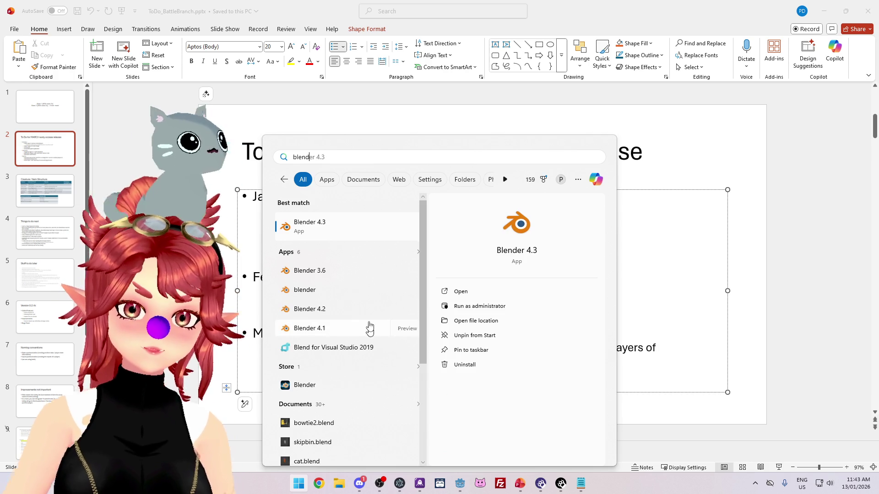
{"action": "left_click", "coordinate": [348, 235]}
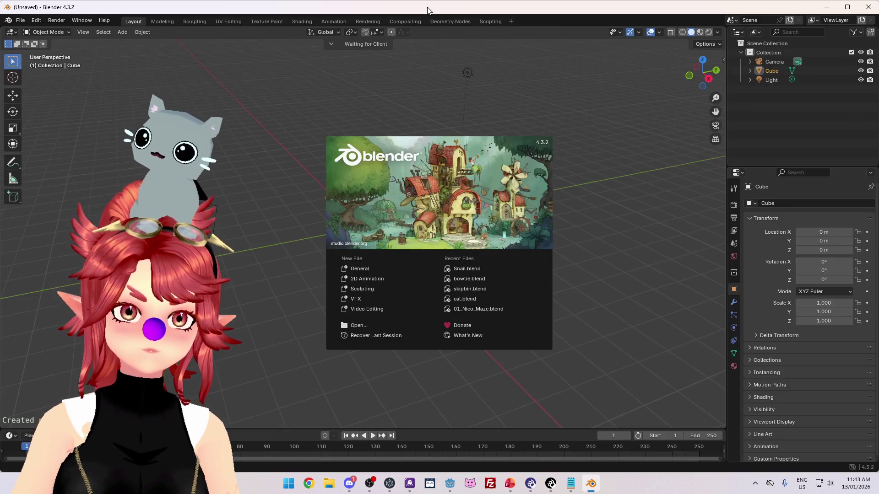
{"action": "left_click", "coordinate": [467, 96]}
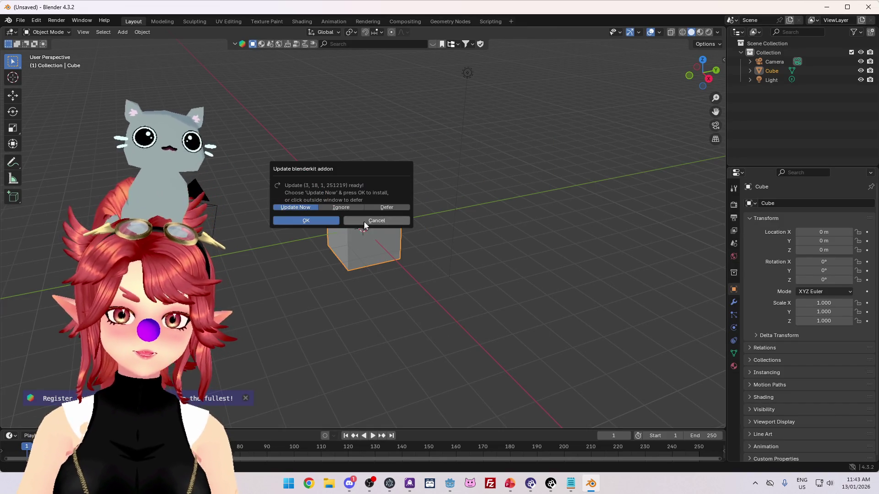
Step: Delete the default cube and open the glTF 2.0 import dialog
{"action": "key", "text": "Delete"}
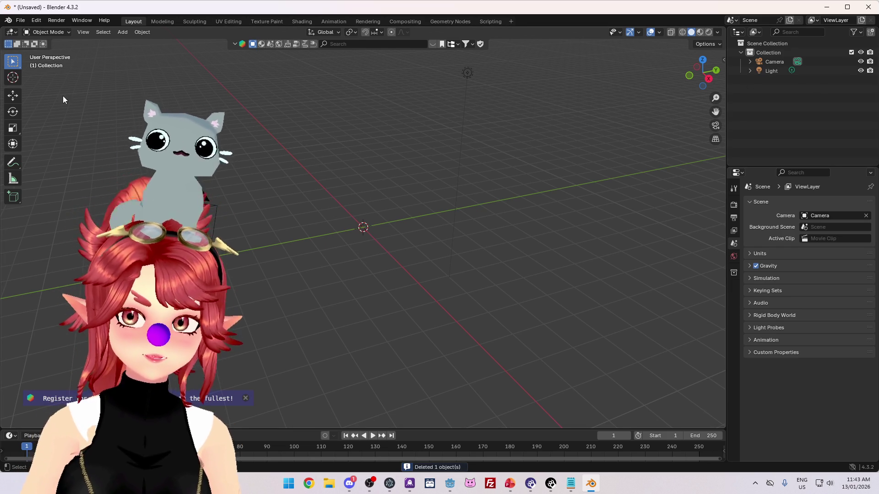
{"action": "left_click", "coordinate": [21, 20]}
{"action": "mouse_move", "coordinate": [60, 151]}
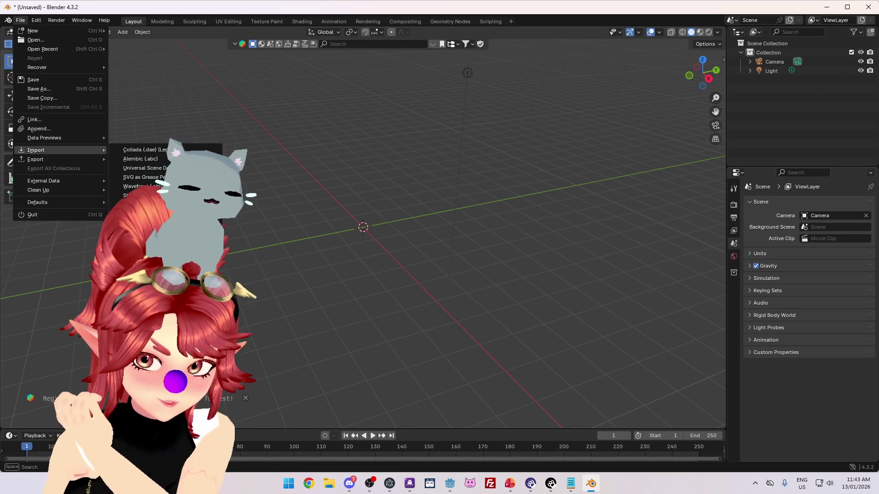
{"action": "left_click", "coordinate": [137, 229]}
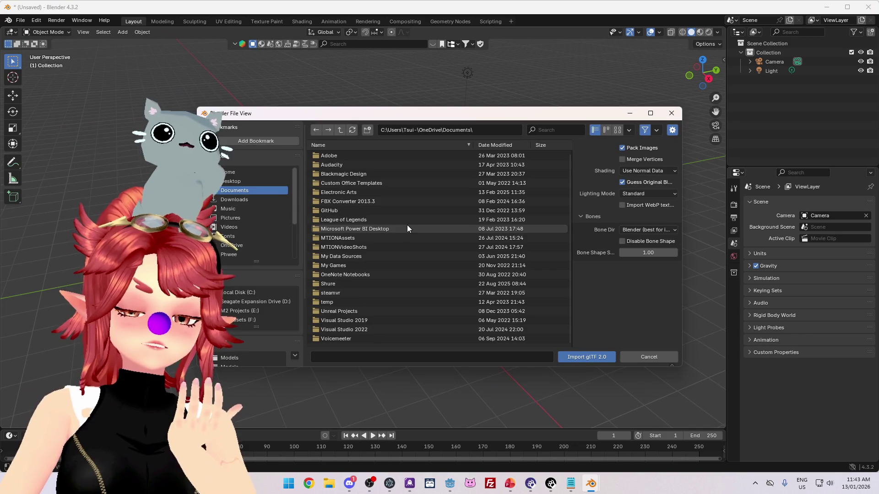
Step: Import Stylized_Grass_Nicosama01.glb from CrystalSkies_Client > crystalskies_client > Models
{"action": "scroll", "coordinate": [249, 300], "scroll_direction": "down", "scroll_amount": 5}
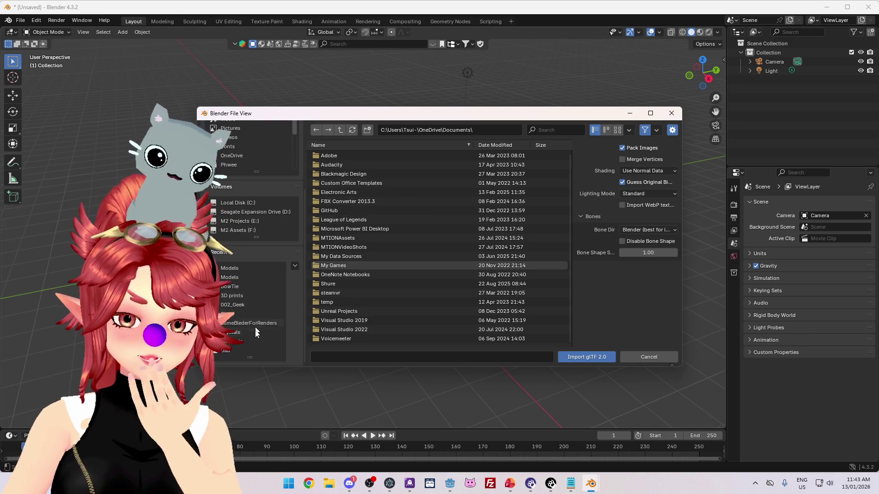
{"action": "left_click", "coordinate": [242, 277]}
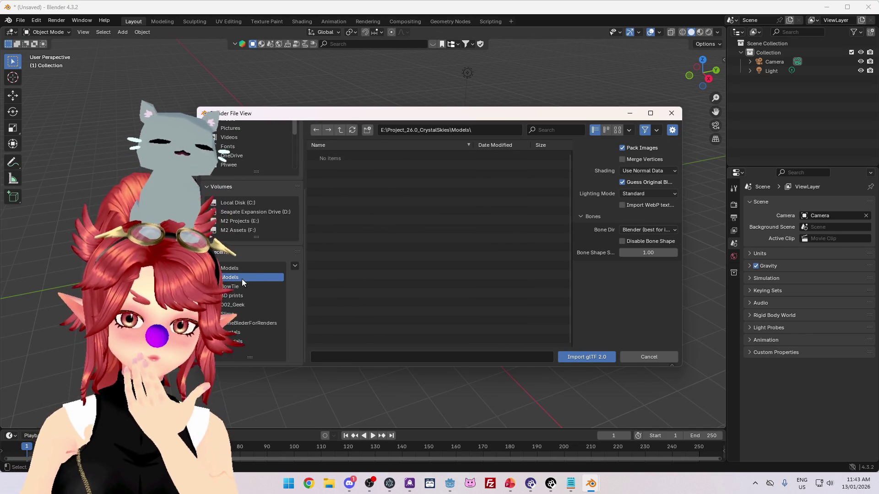
{"action": "left_click", "coordinate": [340, 129]}
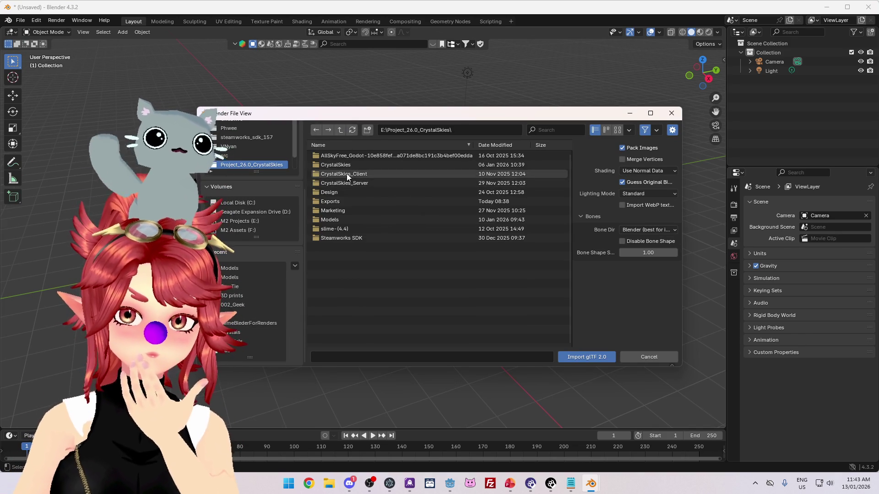
{"action": "double_click", "coordinate": [346, 174]}
{"action": "double_click", "coordinate": [332, 157]}
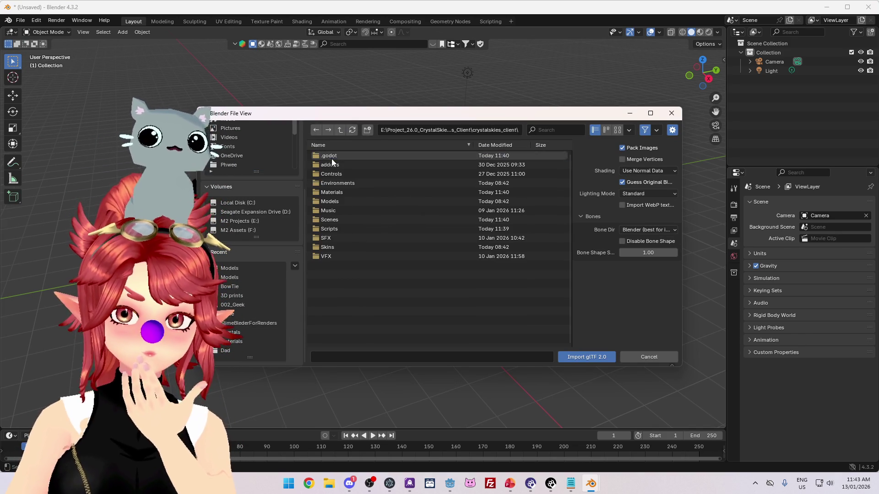
{"action": "double_click", "coordinate": [331, 192]}
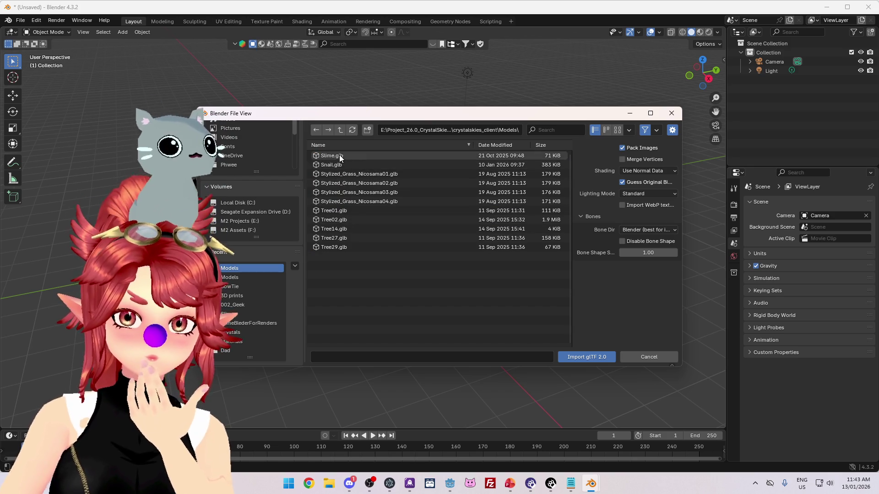
{"action": "left_click", "coordinate": [342, 179]}
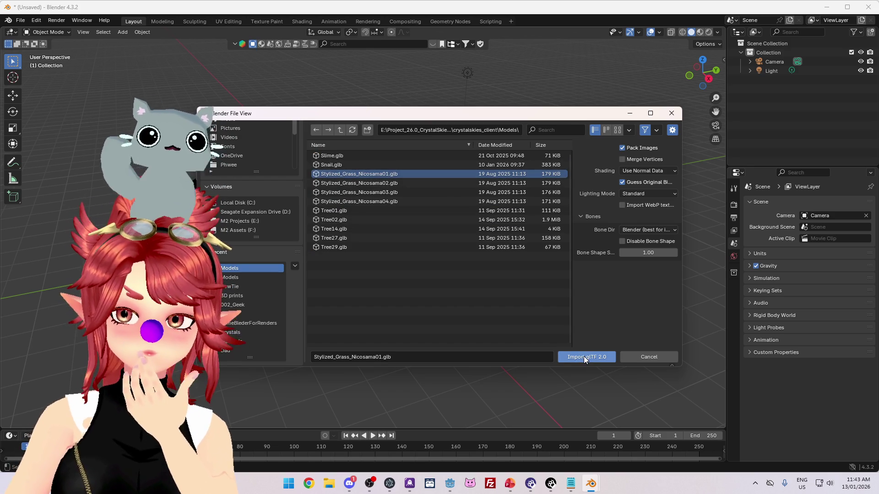
{"action": "left_click", "coordinate": [584, 356]}
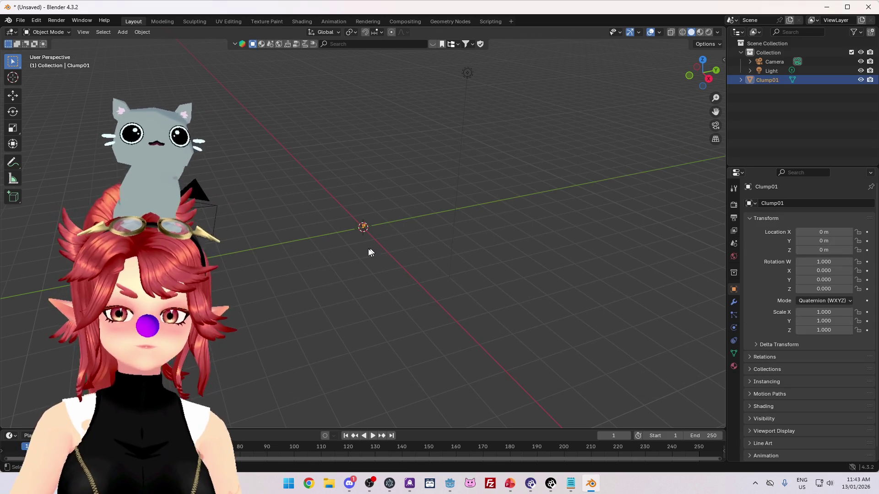
Step: Frame the imported grass clump and view it in Material Preview
{"action": "key", "text": "KP_Decimal"}
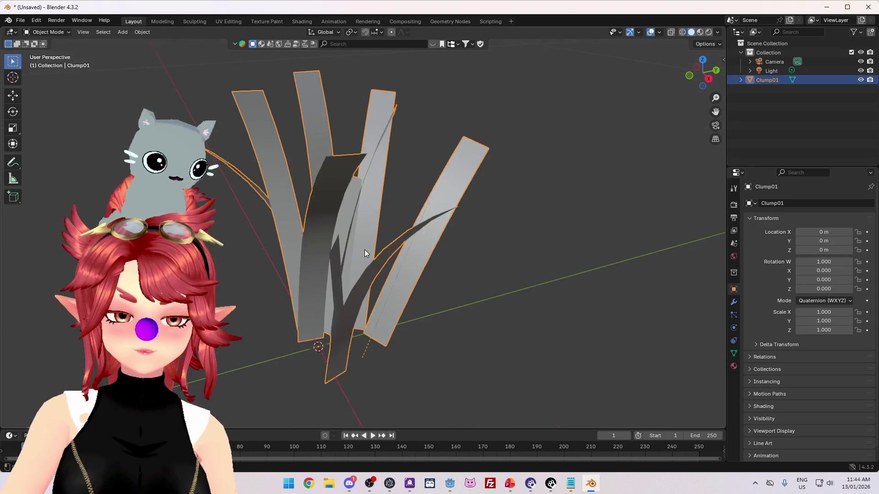
{"action": "left_click", "coordinate": [700, 33]}
{"action": "mouse_move", "coordinate": [631, 137]}
{"action": "left_mouse_down"}
{"action": "mouse_move", "coordinate": [564, 229]}
{"action": "mouse_move", "coordinate": [473, 222]}
{"action": "mouse_move", "coordinate": [479, 338]}
{"action": "mouse_move", "coordinate": [450, 258]}
{"action": "mouse_move", "coordinate": [479, 298]}
{"action": "mouse_move", "coordinate": [426, 222]}
{"action": "mouse_move", "coordinate": [489, 271]}
{"action": "mouse_move", "coordinate": [389, 295]}
{"action": "mouse_move", "coordinate": [318, 296]}
{"action": "mouse_move", "coordinate": [394, 238]}
{"action": "mouse_move", "coordinate": [334, 249]}
{"action": "mouse_move", "coordinate": [370, 306]}
{"action": "mouse_move", "coordinate": [418, 288]}
{"action": "mouse_move", "coordinate": [416, 320]}
{"action": "mouse_move", "coordinate": [390, 316]}
{"action": "mouse_move", "coordinate": [363, 269]}
{"action": "mouse_move", "coordinate": [370, 255]}
{"action": "left_mouse_up"}
Step: Delete the unwanted blade vertices in Edit Mode, leaving one blade, then return to Object Mode
{"action": "key", "text": "Tab"}
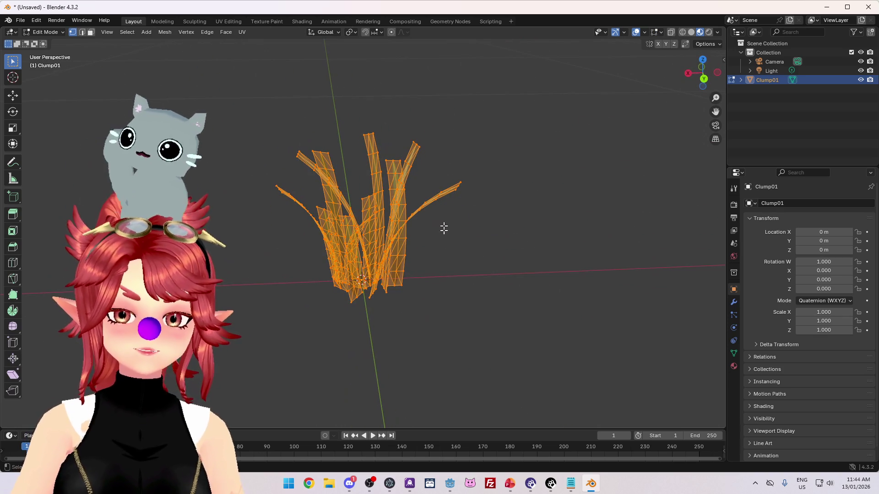
{"action": "key", "text": "a"}
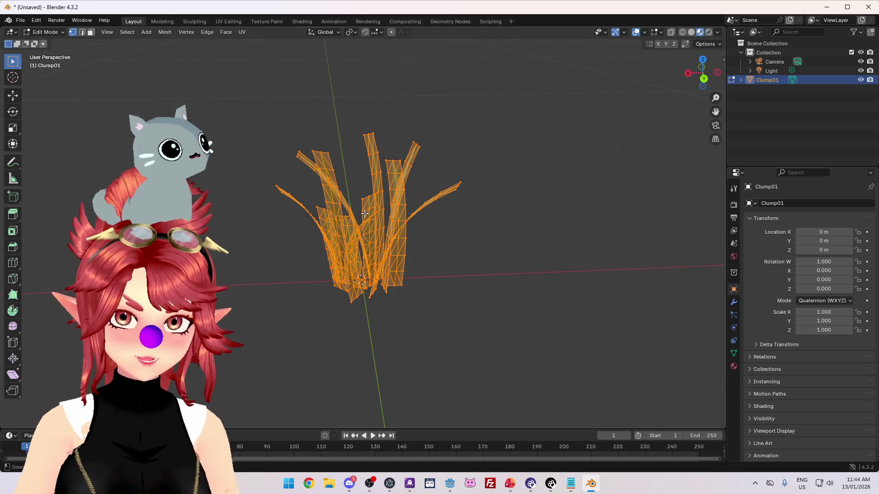
{"action": "key", "text": "x"}
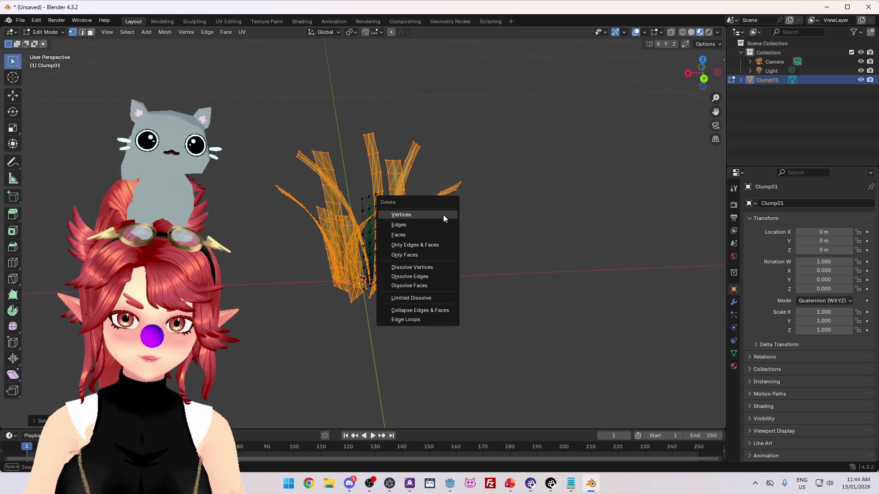
{"action": "left_click", "coordinate": [443, 215]}
{"action": "mouse_move", "coordinate": [415, 300]}
{"action": "left_mouse_down"}
{"action": "mouse_move", "coordinate": [519, 255]}
{"action": "mouse_move", "coordinate": [463, 276]}
{"action": "mouse_move", "coordinate": [412, 255]}
{"action": "mouse_move", "coordinate": [388, 268]}
{"action": "mouse_move", "coordinate": [405, 279]}
{"action": "left_mouse_up"}
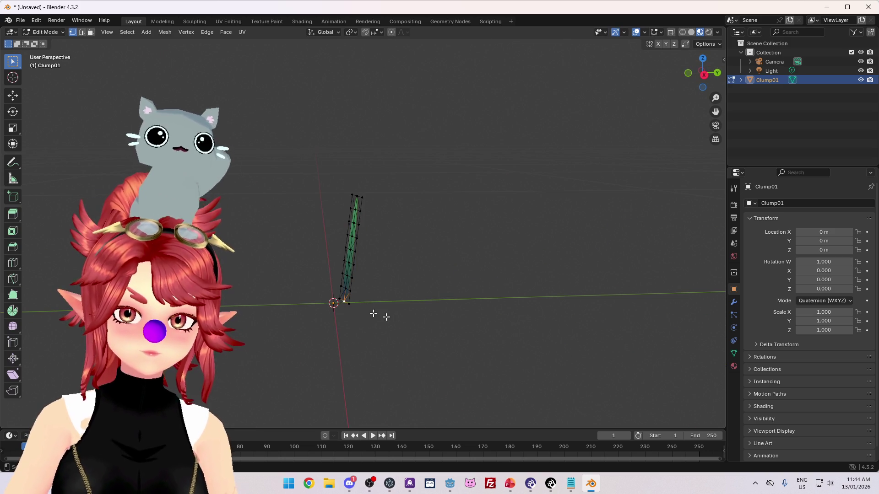
{"action": "key", "text": "ctrl+Tab"}
{"action": "left_click", "coordinate": [408, 372]}
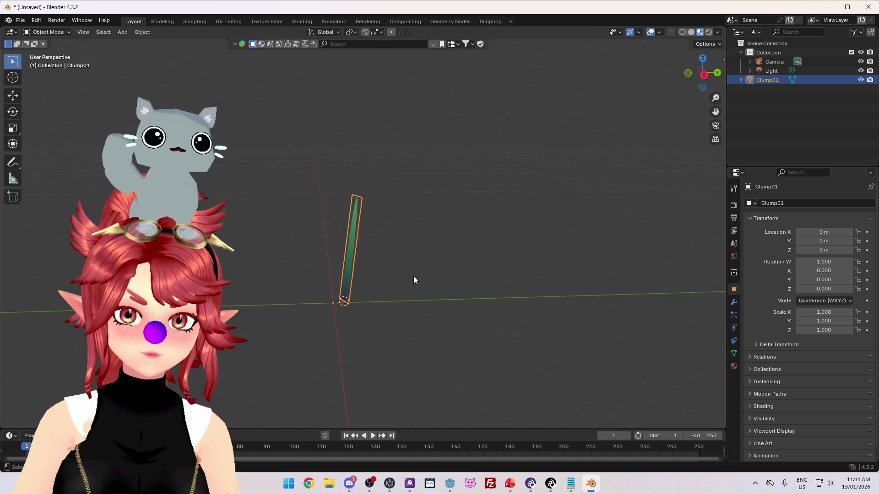
Step: Set the Clump01 blade's origin to its geometry
{"action": "right_click", "coordinate": [411, 240]}
{"action": "mouse_move", "coordinate": [389, 279]}
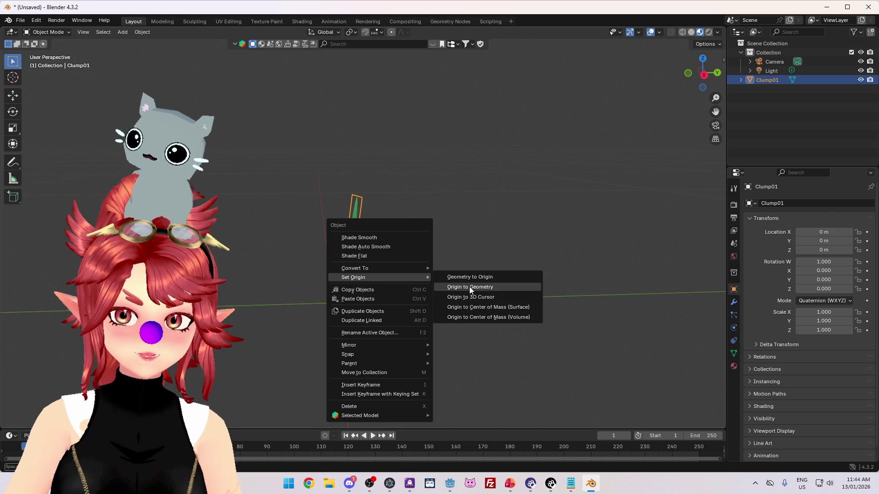
{"action": "left_click", "coordinate": [469, 286]}
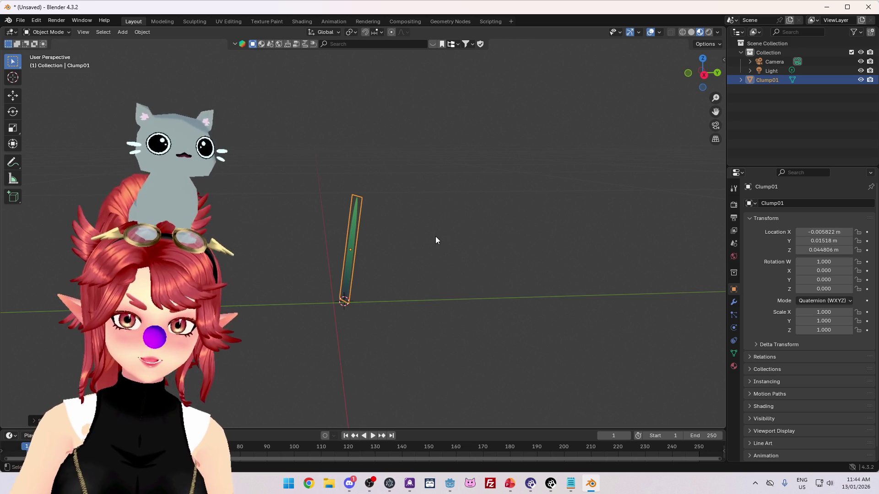
{"action": "right_click", "coordinate": [436, 236]}
{"action": "mouse_move", "coordinate": [436, 236]}
{"action": "left_click", "coordinate": [483, 252]}
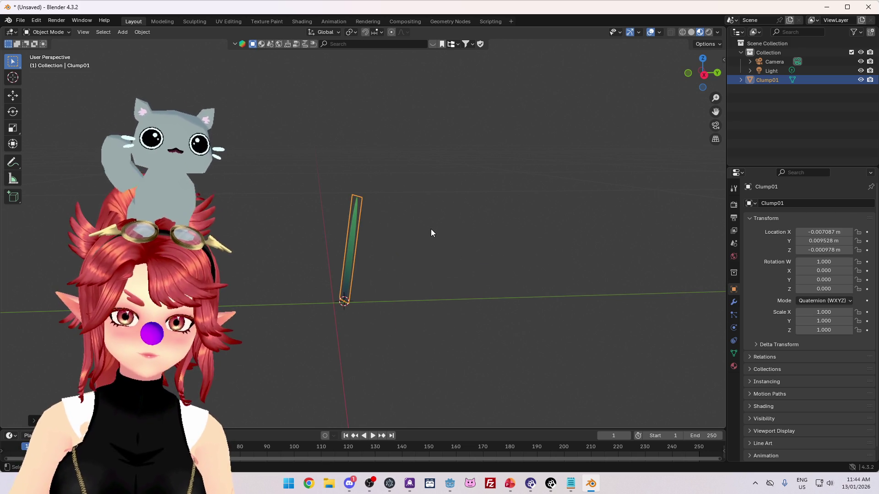
{"action": "right_click", "coordinate": [431, 232]}
{"action": "mouse_move", "coordinate": [395, 230]}
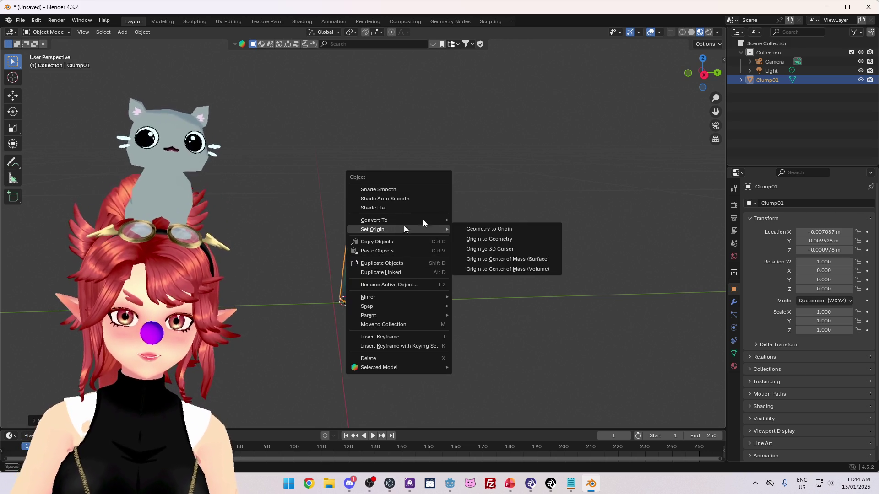
{"action": "left_click", "coordinate": [476, 238]}
Step: Reset the 3D cursor to world origin and snap the blade's selection to the cursor
{"action": "key", "text": "shift+s"}
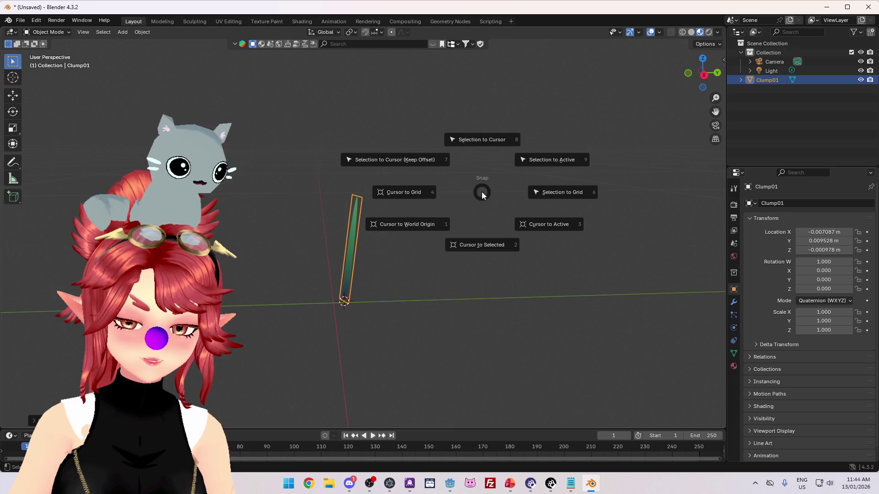
{"action": "left_click", "coordinate": [402, 224]}
{"action": "right_click", "coordinate": [421, 229]}
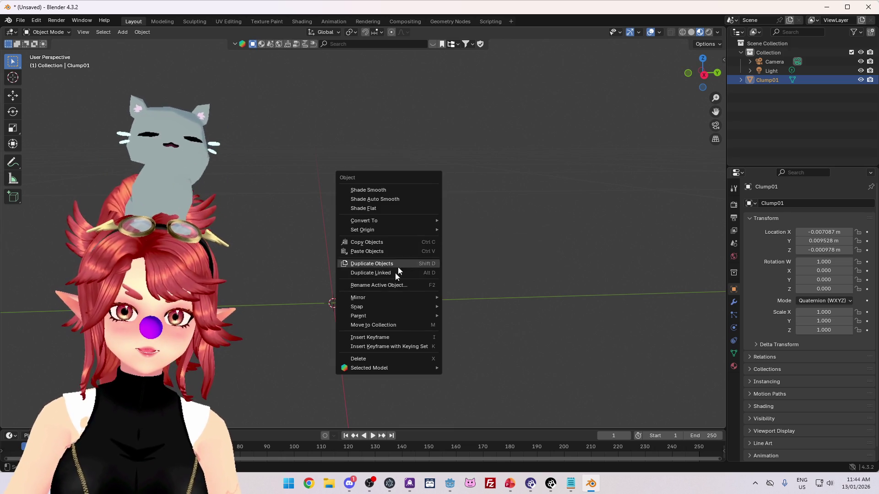
{"action": "mouse_move", "coordinate": [387, 307]}
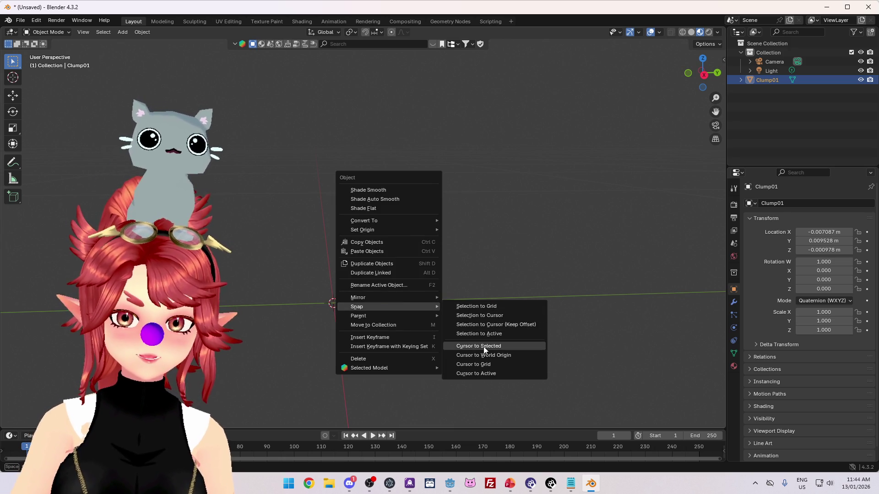
{"action": "left_click", "coordinate": [484, 346]}
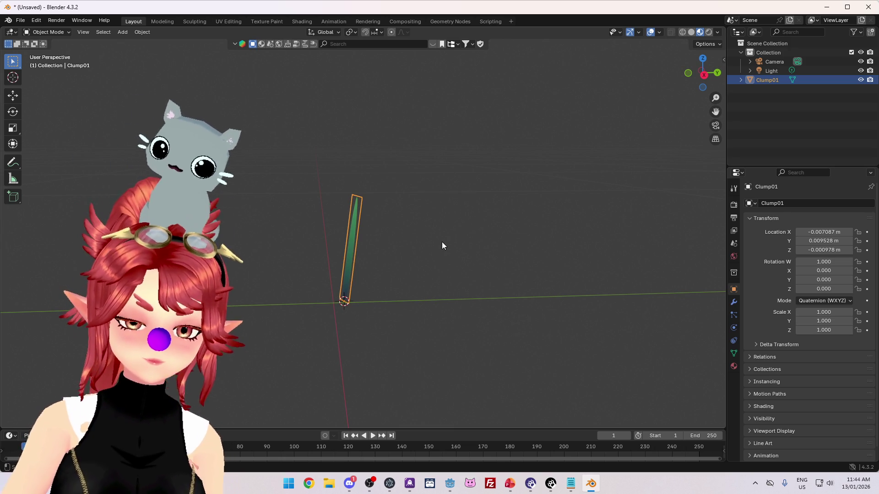
{"action": "key", "text": "shift+s"}
{"action": "left_click", "coordinate": [383, 274]}
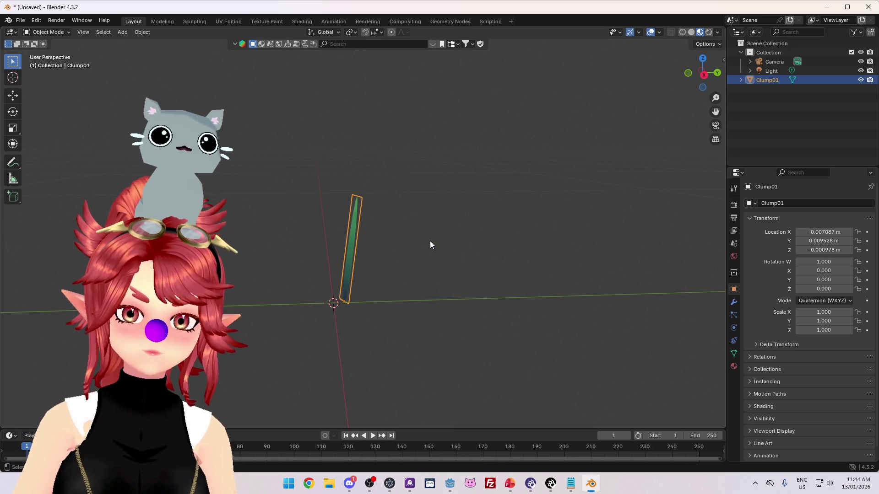
{"action": "key", "text": "shift+s"}
{"action": "right_click", "coordinate": [427, 212]}
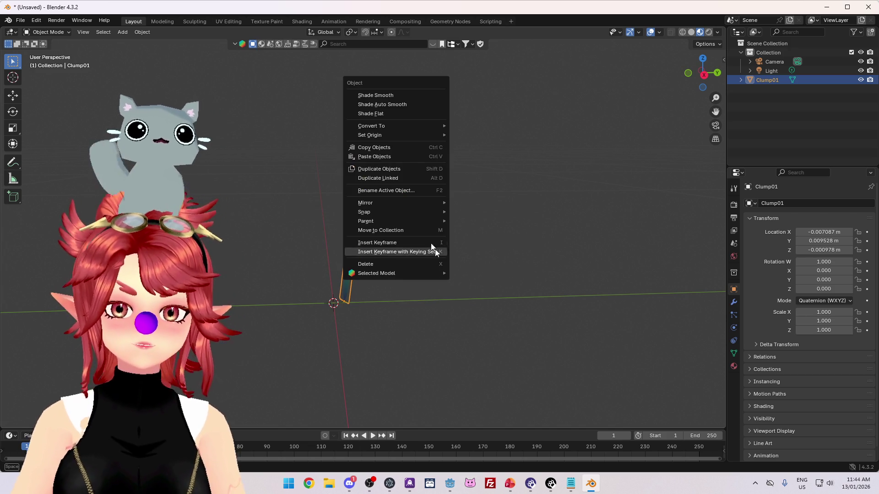
{"action": "mouse_move", "coordinate": [402, 211]}
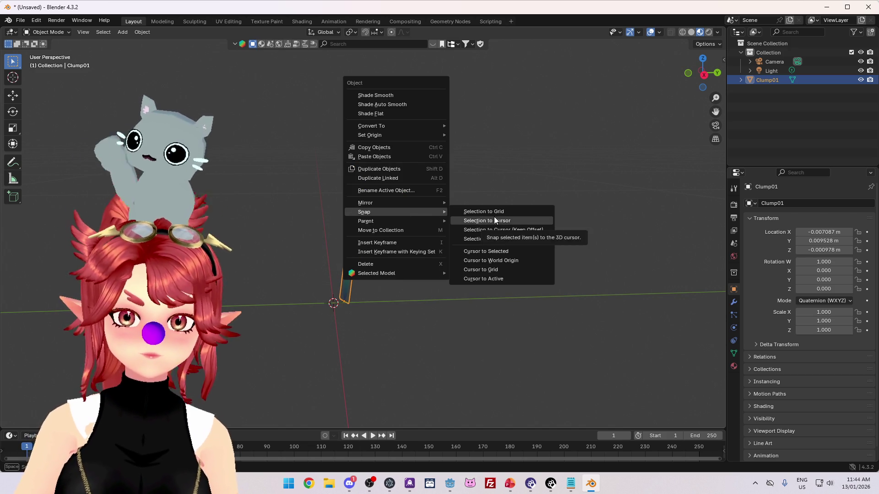
{"action": "left_click", "coordinate": [494, 221]}
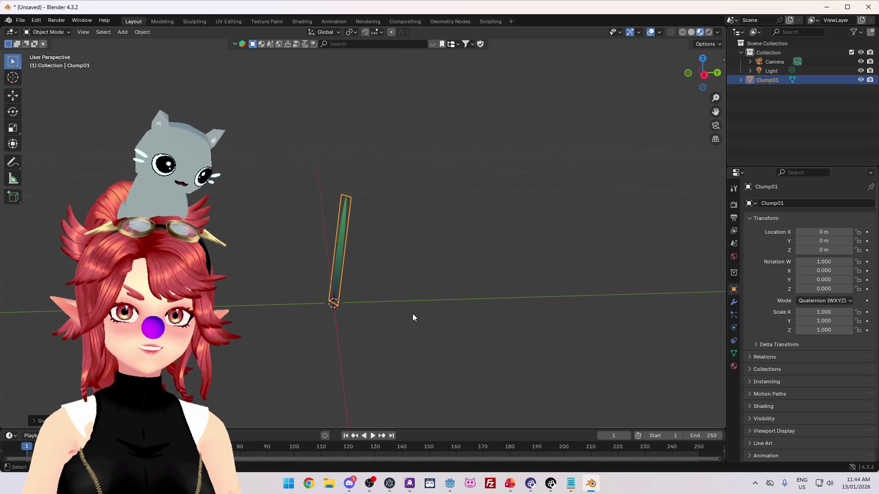
Step: In front view, select the blade's entire mesh in Edit Mode and begin rotating it
{"action": "key", "text": "KP_1"}
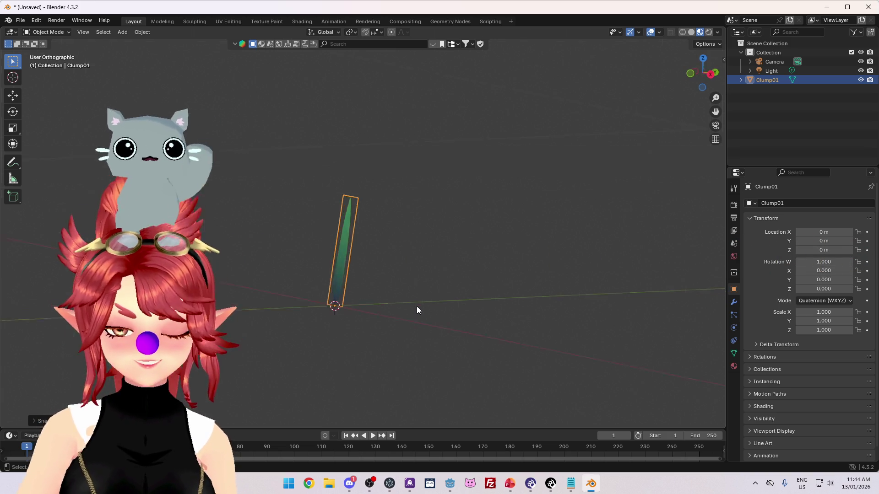
{"action": "scroll", "coordinate": [416, 306], "scroll_direction": "up", "scroll_amount": 4}
{"action": "key", "text": "Tab"}
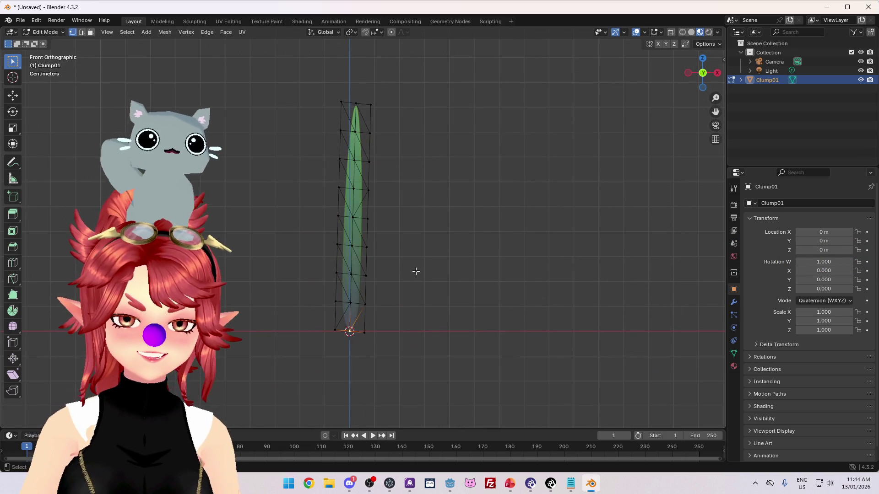
{"action": "key", "text": "a"}
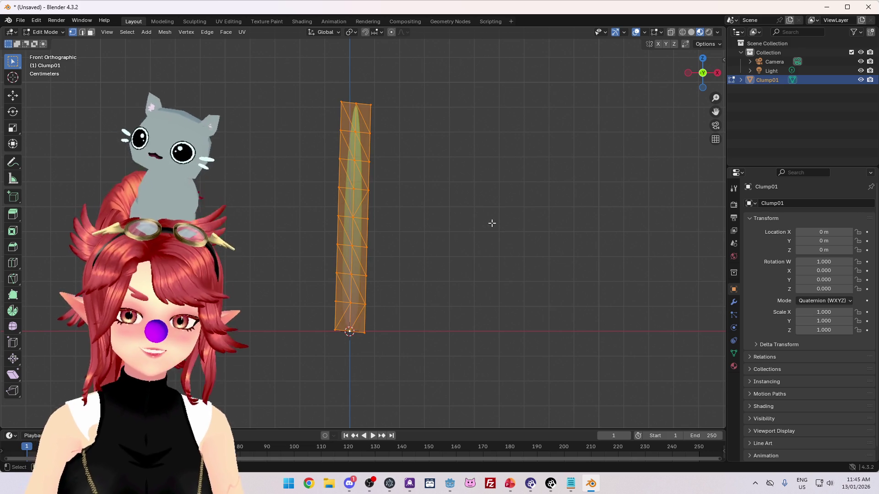
{"action": "key", "text": "r"}
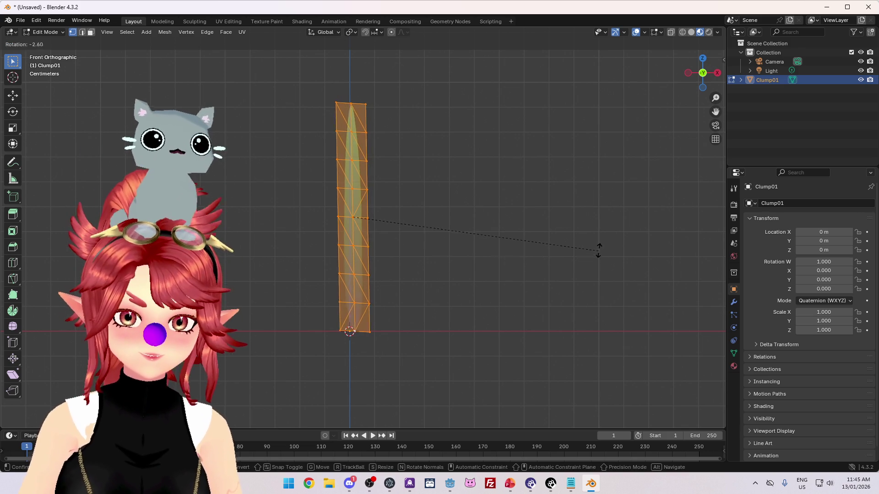
Step: Confirm the blade's tilt and shift it along the X axis
{"action": "left_click", "coordinate": [598, 237]}
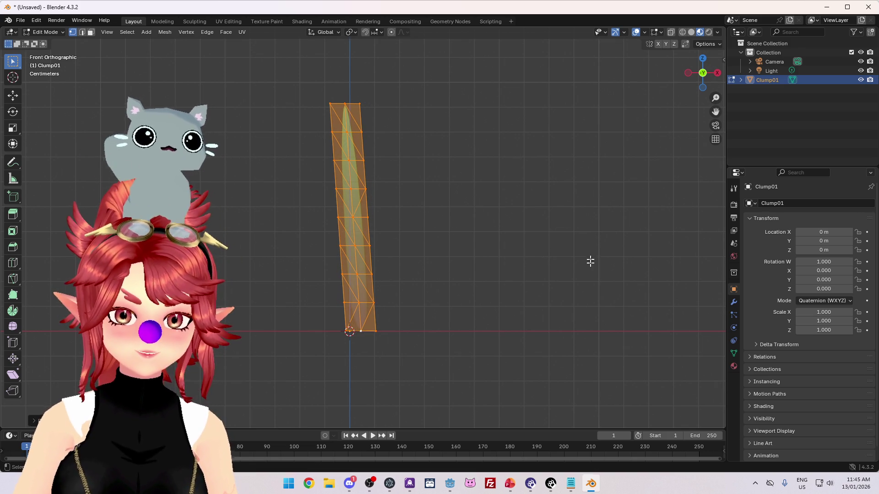
{"action": "key", "text": "g"}
{"action": "key", "text": "x"}
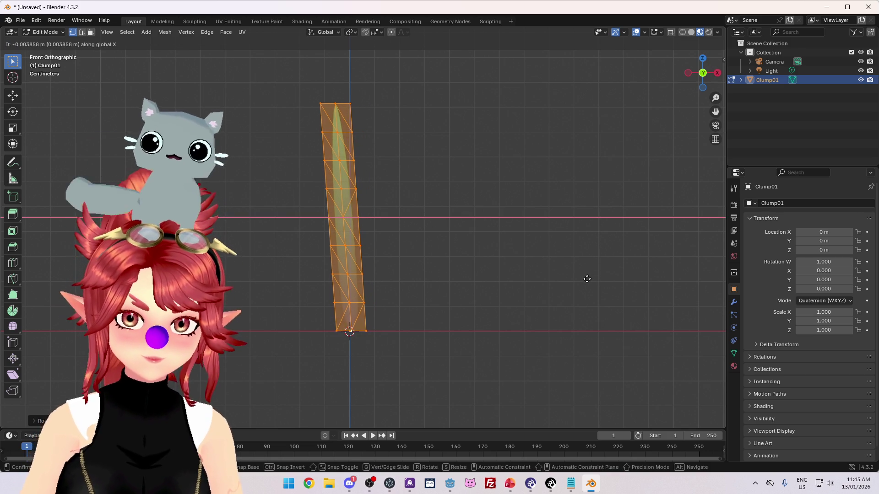
{"action": "left_click", "coordinate": [586, 279]}
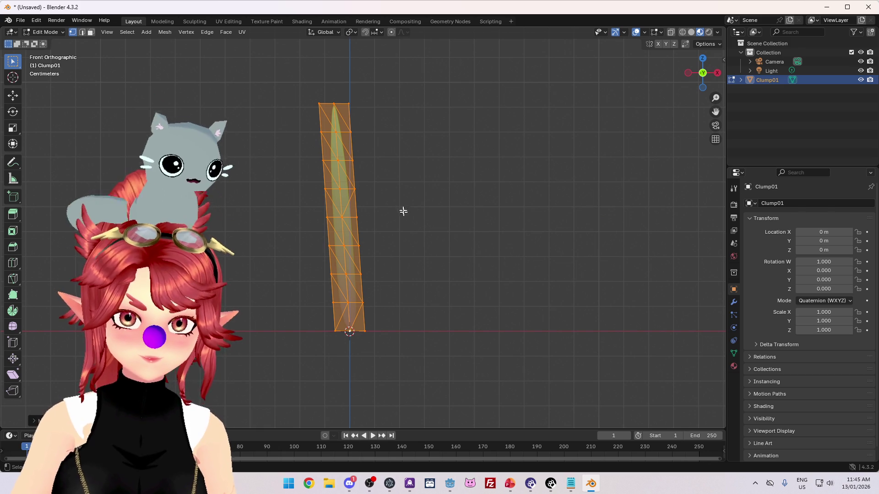
{"action": "mouse_move", "coordinate": [464, 207]}
{"action": "left_mouse_down"}
{"action": "mouse_move", "coordinate": [401, 281]}
{"action": "mouse_move", "coordinate": [311, 265]}
{"action": "mouse_move", "coordinate": [340, 281]}
{"action": "left_mouse_up"}
Step: Rotate the blade in top view, then shift it sideways in front view
{"action": "key", "text": "KP_7"}
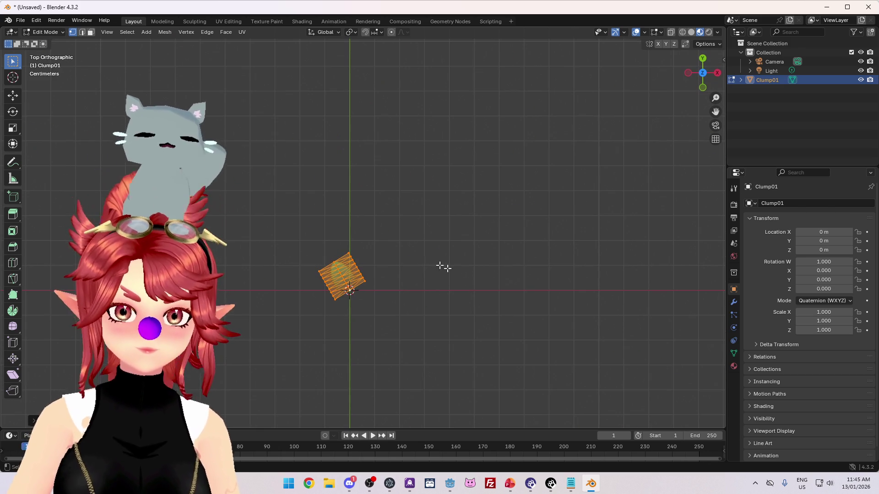
{"action": "key", "text": "r"}
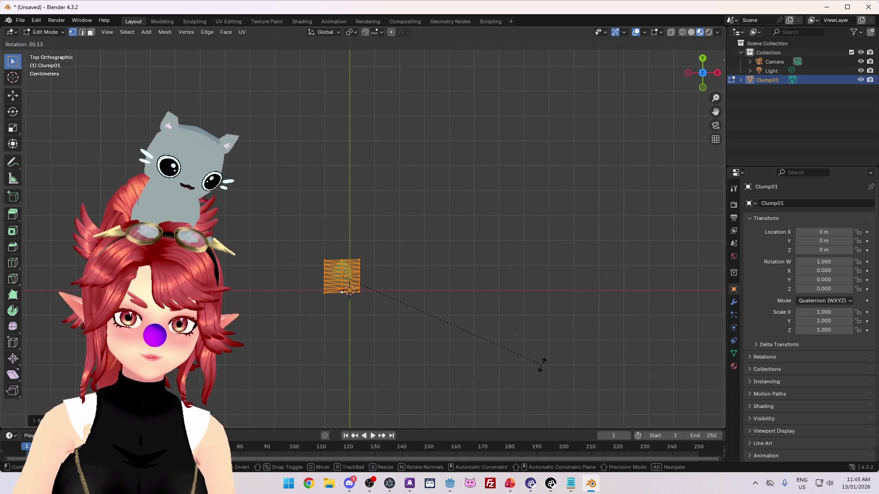
{"action": "left_click", "coordinate": [541, 365]}
{"action": "key", "text": "KP_1"}
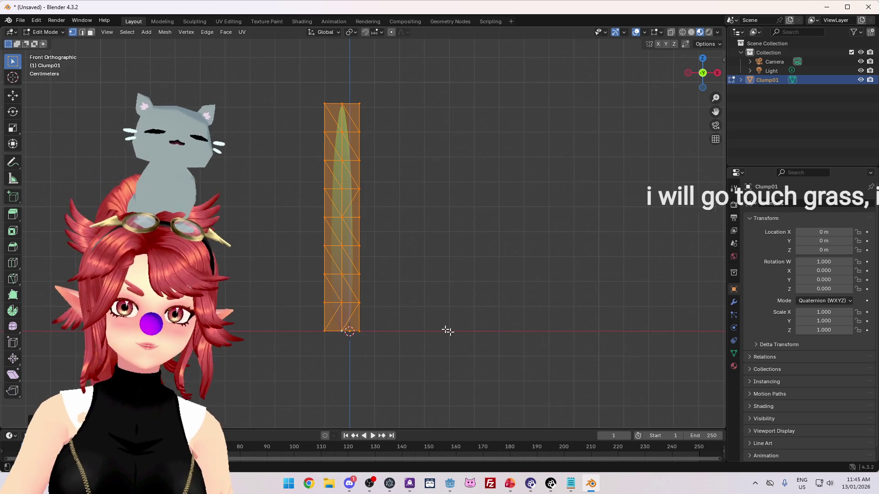
{"action": "key", "text": "g"}
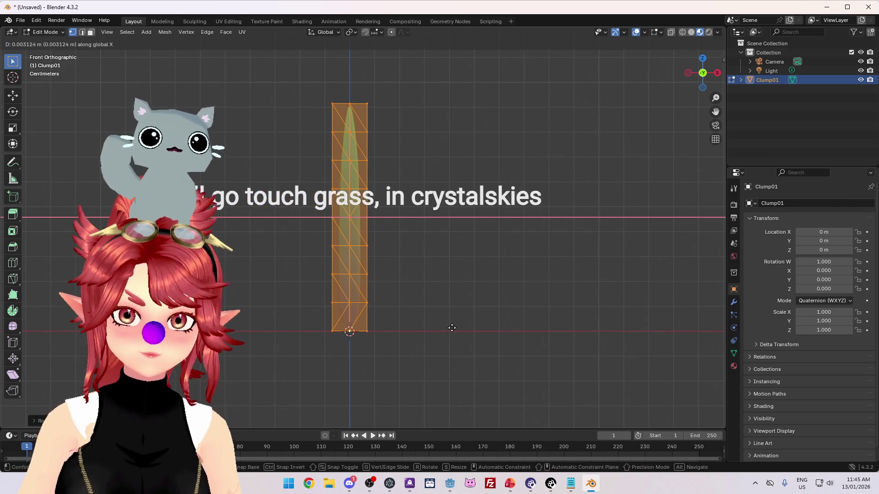
{"action": "left_click", "coordinate": [422, 317]}
Step: Tilt the blade upright in right view and move it along Y onto the origin
{"action": "key", "text": "KP_4"}
{"action": "key", "text": "KP_4"}
{"action": "key", "text": "KP_4"}
{"action": "key", "text": "KP_3"}
{"action": "key", "text": "r"}
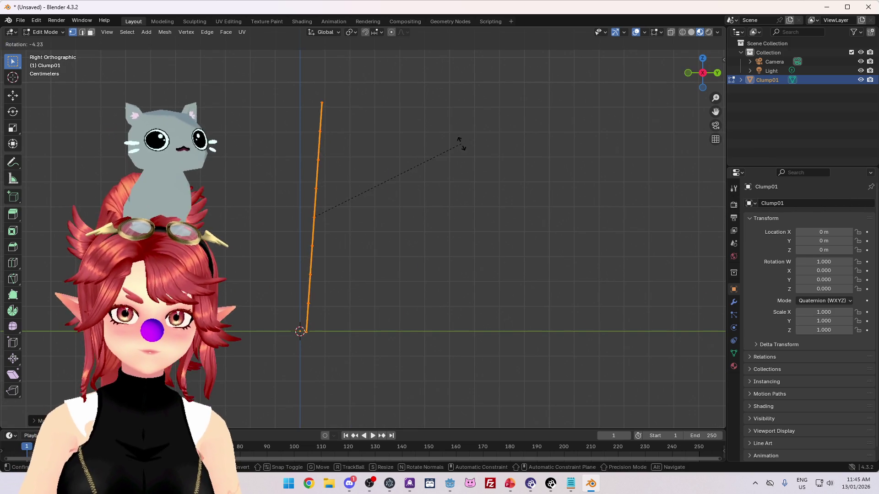
{"action": "left_click", "coordinate": [450, 136]}
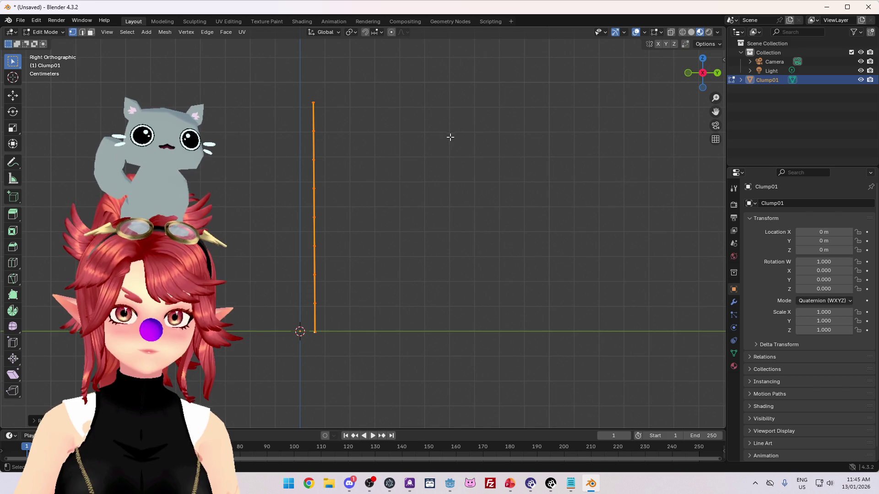
{"action": "key", "text": "g"}
{"action": "key", "text": "y"}
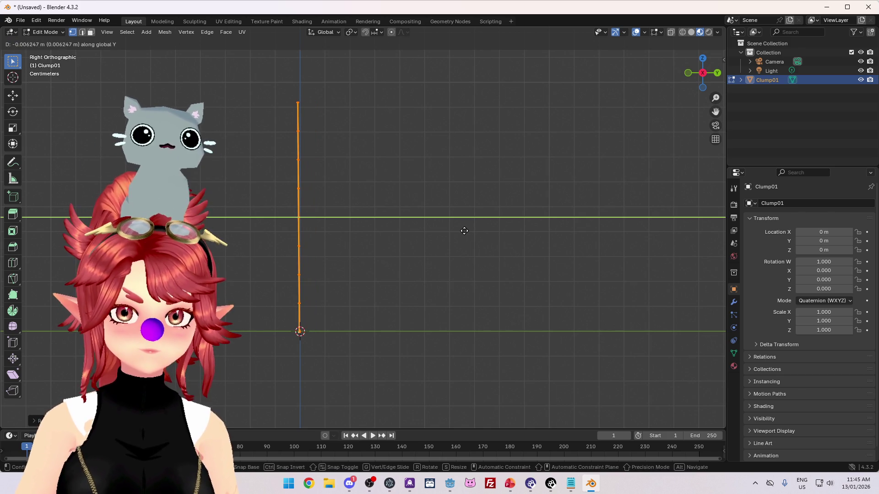
{"action": "left_click", "coordinate": [465, 232]}
Step: Box-select all the blade's vertices from the front and show the sidebar transform values
{"action": "left_click_drag", "start_coordinate": [412, 280], "coordinate": [507, 295]}
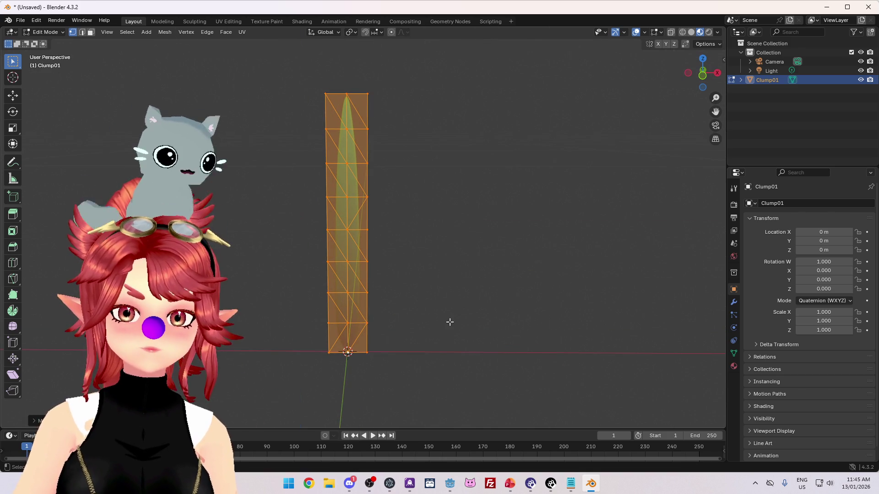
{"action": "key", "text": "KP_1"}
{"action": "key", "text": "alt+a"}
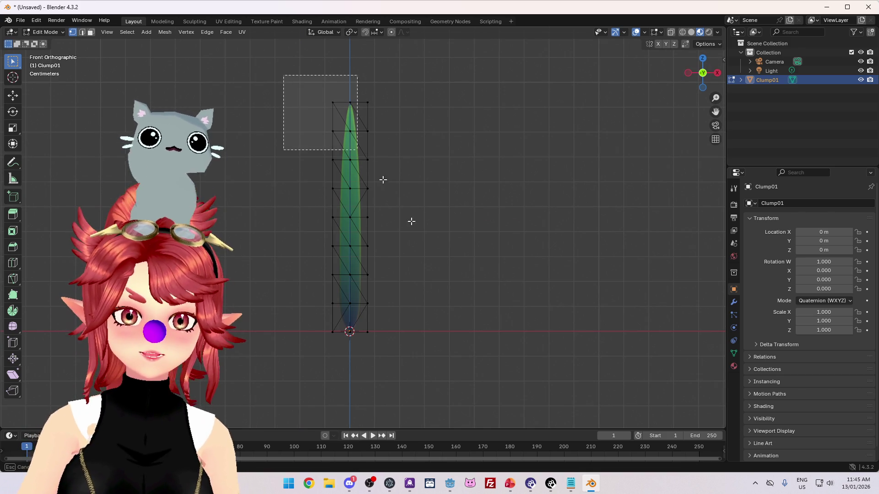
{"action": "left_click_drag", "start_coordinate": [328, 118], "coordinate": [459, 375]}
{"action": "mouse_move", "coordinate": [488, 310]}
{"action": "left_mouse_down"}
{"action": "mouse_move", "coordinate": [471, 304]}
{"action": "mouse_move", "coordinate": [448, 315]}
{"action": "left_mouse_up"}
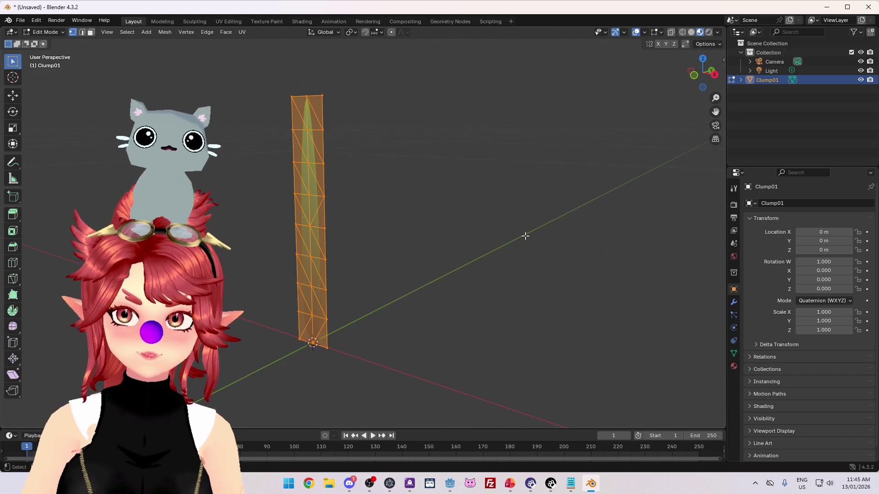
{"action": "key", "text": "n"}
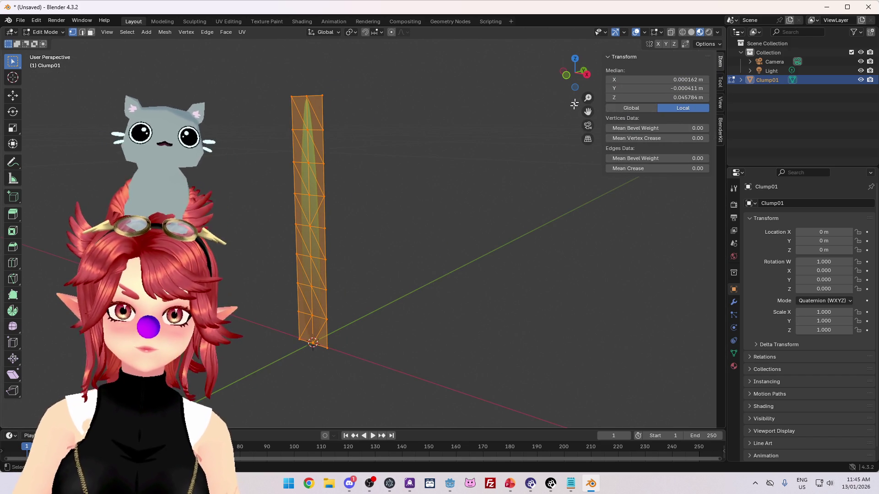
Step: Enter 0 as the selected vertices' Median Y and view the blade from the right
{"action": "type", "text": "0"}
{"action": "key", "text": "Return"}
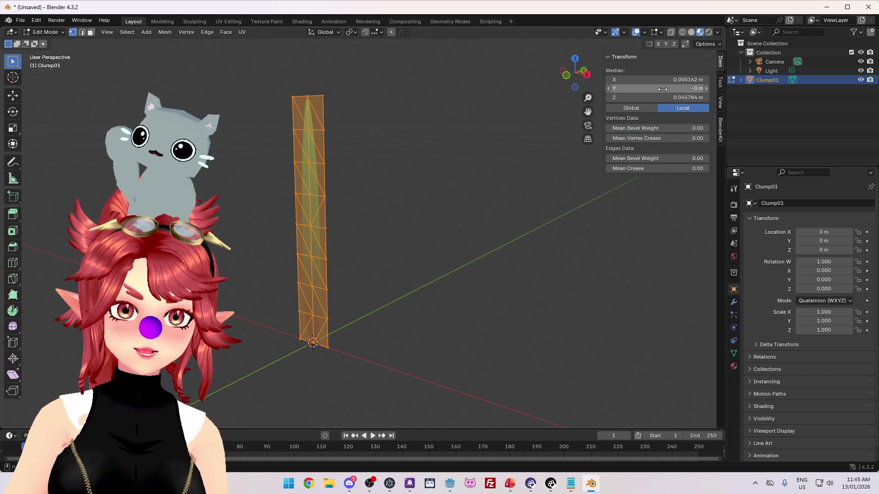
{"action": "mouse_move", "coordinate": [545, 239]}
{"action": "left_mouse_down"}
{"action": "mouse_move", "coordinate": [456, 252]}
{"action": "mouse_move", "coordinate": [490, 234]}
{"action": "left_mouse_up"}
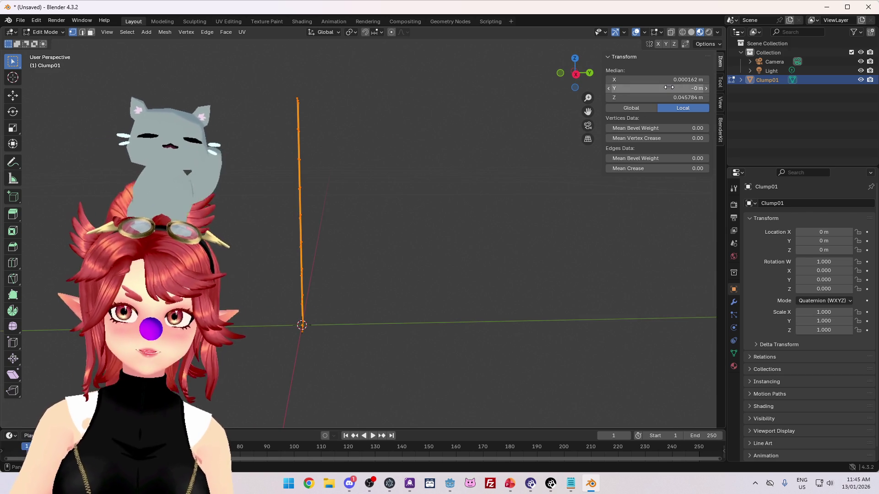
{"action": "left_click_drag", "start_coordinate": [668, 87], "coordinate": [669, 87]}
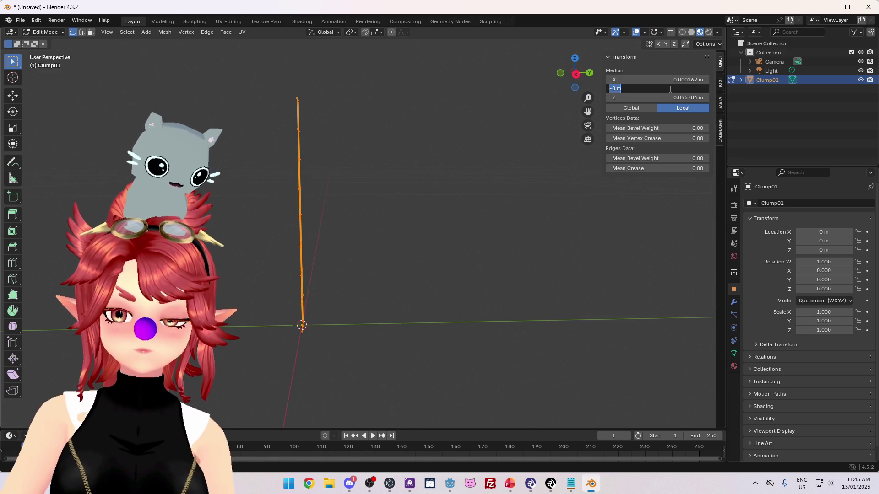
{"action": "key", "text": "KP_3"}
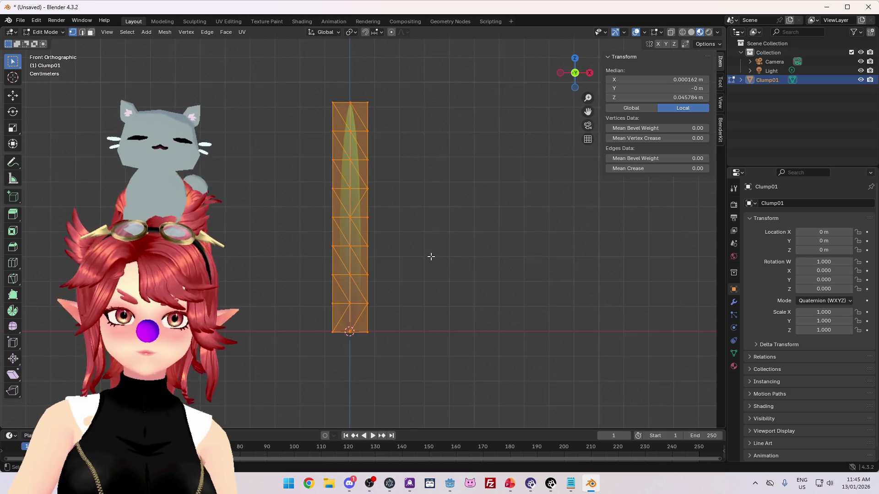
Step: Reselect all of the blade's vertices and set Median Y to 0 m again
{"action": "left_click", "coordinate": [431, 257]}
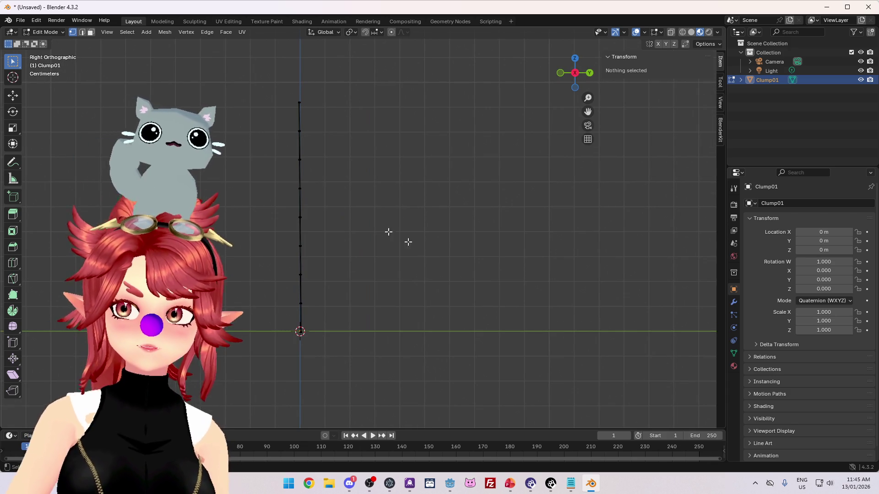
{"action": "left_click", "coordinate": [315, 110]}
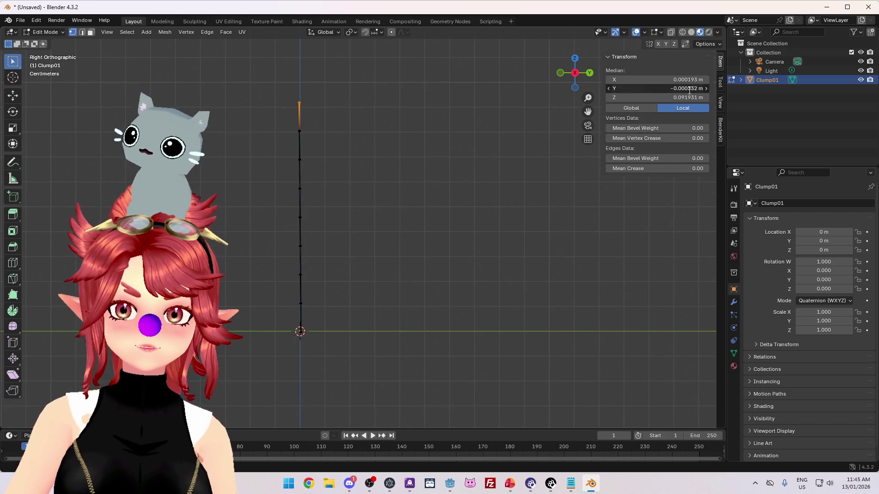
{"action": "left_click", "coordinate": [412, 127]}
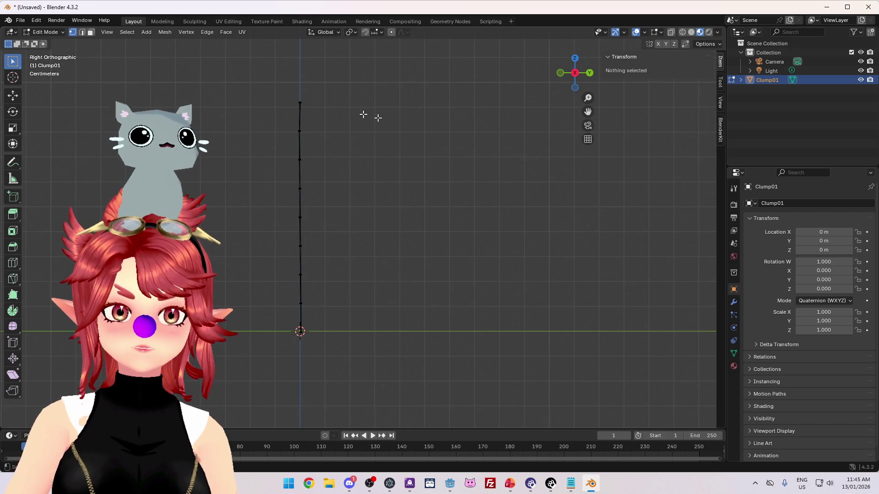
{"action": "left_click", "coordinate": [303, 103]}
{"action": "left_click_drag", "start_coordinate": [243, 75], "coordinate": [353, 351]}
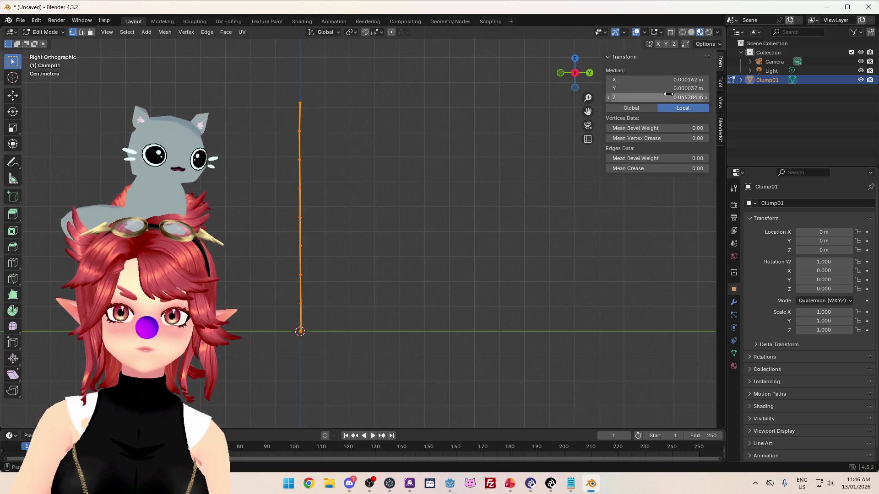
{"action": "left_click", "coordinate": [669, 89]}
{"action": "type", "text": "0"}
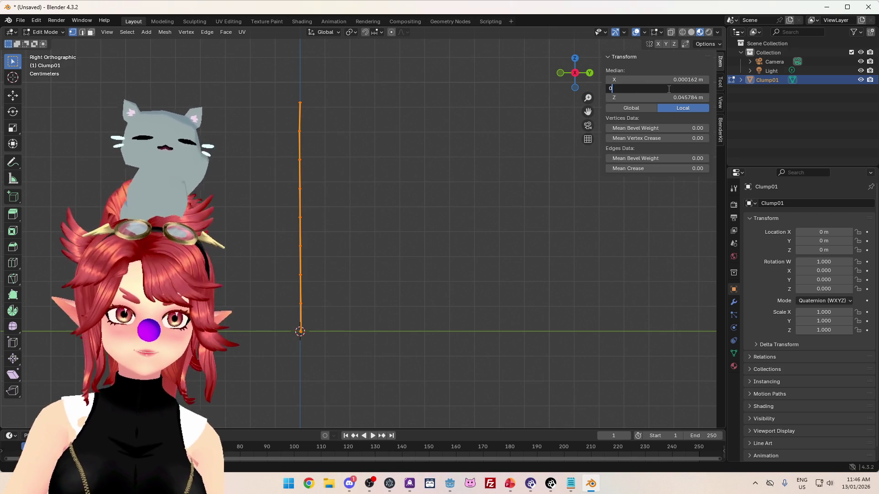
{"action": "key", "text": "Return"}
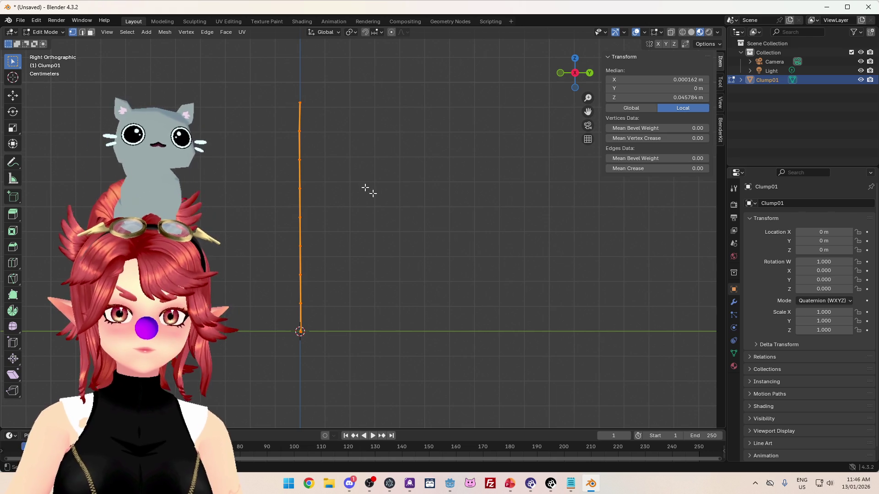
Step: Reselect the whole blade mesh and open the Vertex menu
{"action": "scroll", "coordinate": [334, 183], "scroll_direction": "up", "scroll_amount": 3}
{"action": "left_click", "coordinate": [254, 120]}
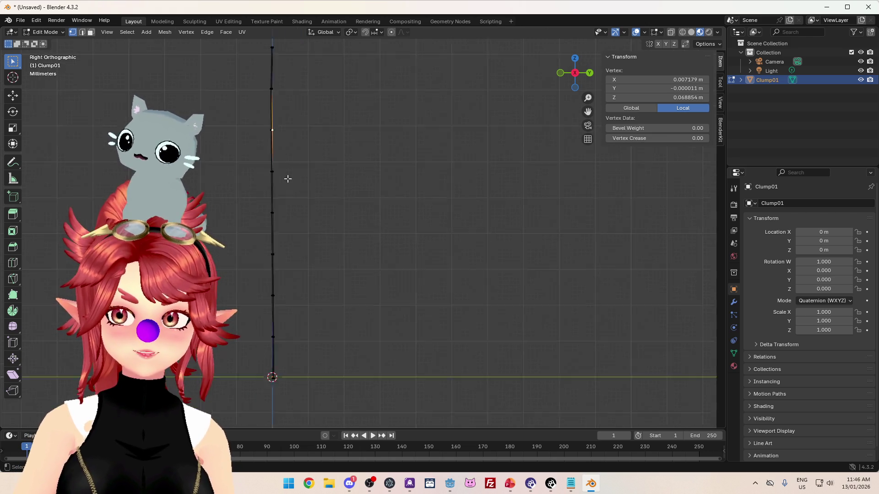
{"action": "mouse_move", "coordinate": [296, 194]}
{"action": "left_mouse_down"}
{"action": "mouse_move", "coordinate": [387, 199]}
{"action": "mouse_move", "coordinate": [387, 221]}
{"action": "left_mouse_up"}
{"action": "left_click_drag", "start_coordinate": [253, 108], "coordinate": [409, 340]}
{"action": "left_click", "coordinate": [187, 32]}
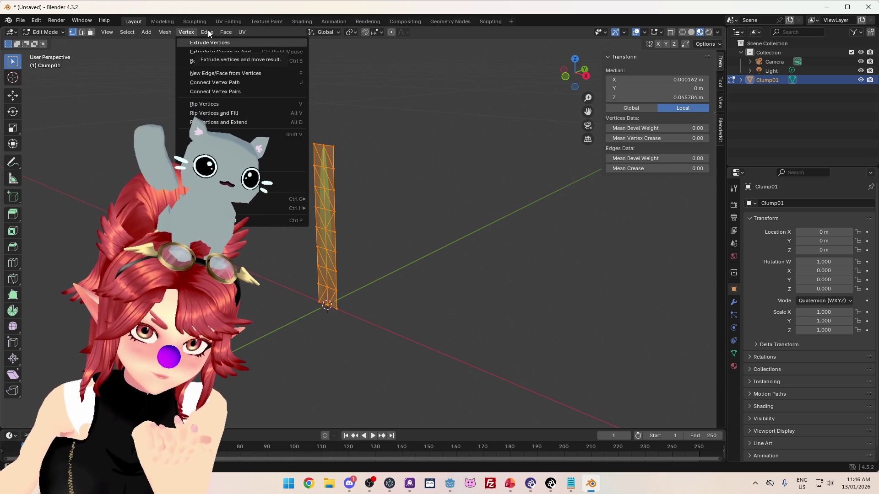
Step: Browse the Mesh, Edge and UV menus without applying any operation
{"action": "left_click", "coordinate": [157, 32]}
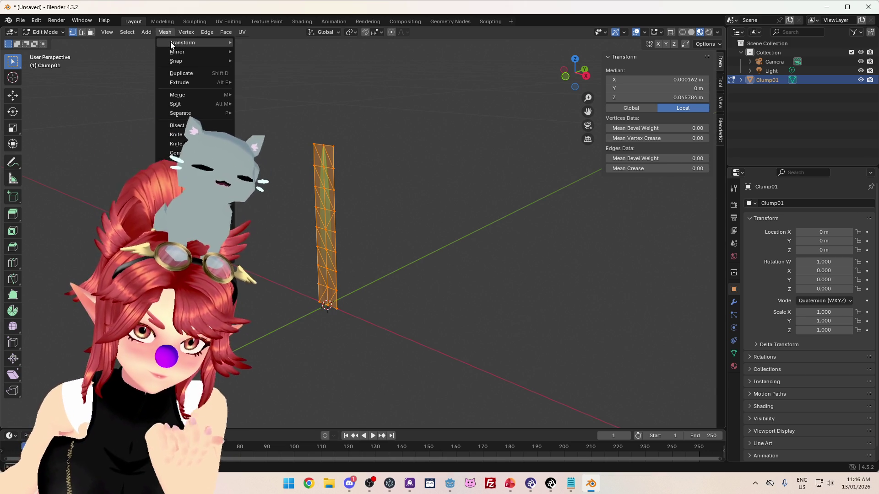
{"action": "mouse_move", "coordinate": [170, 42]}
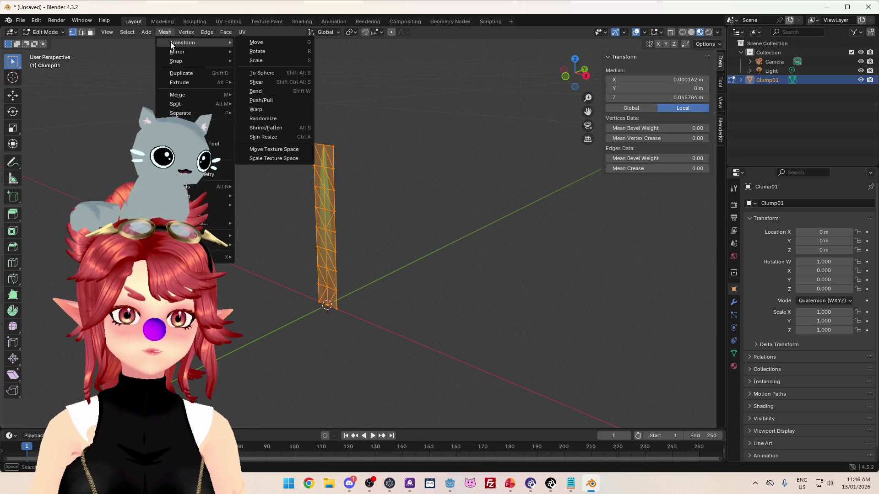
{"action": "mouse_move", "coordinate": [174, 53]}
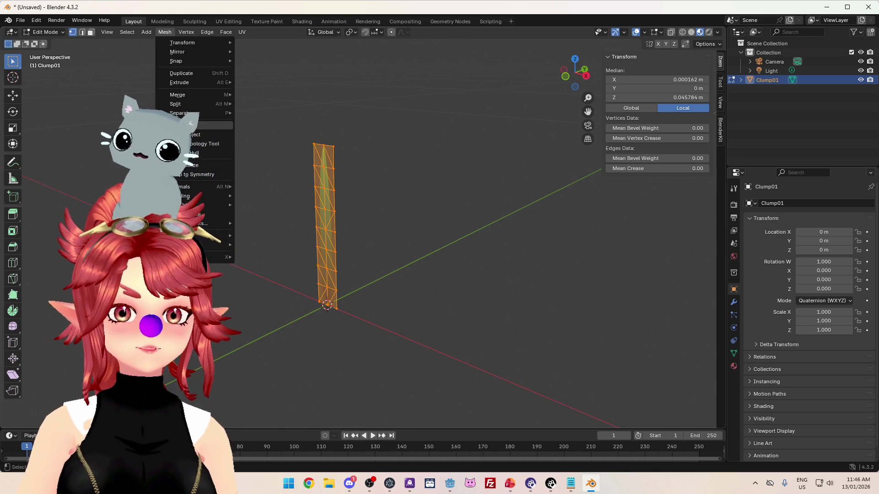
{"action": "mouse_move", "coordinate": [184, 106]}
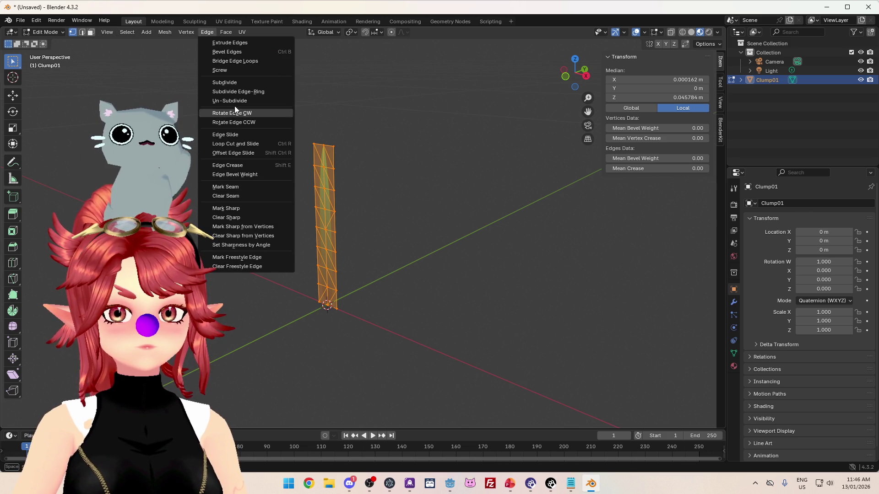
{"action": "left_click", "coordinate": [240, 33]}
{"action": "left_click", "coordinate": [239, 33]}
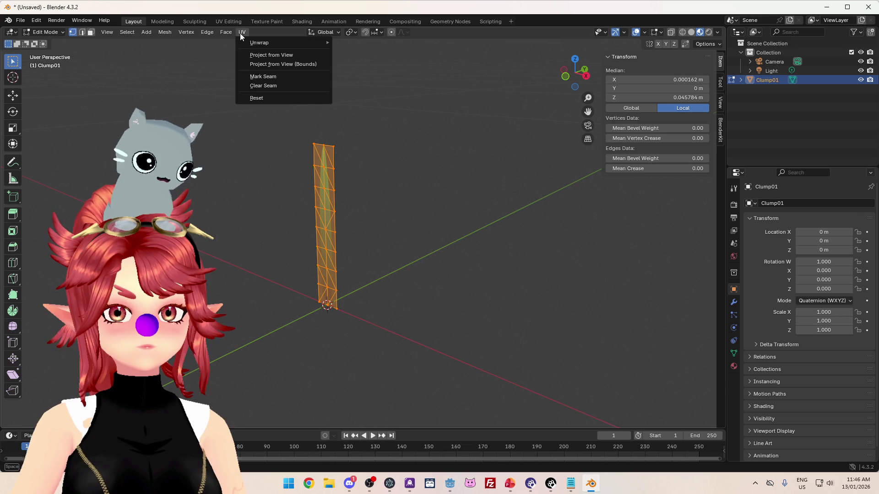
{"action": "mouse_move", "coordinate": [226, 34]}
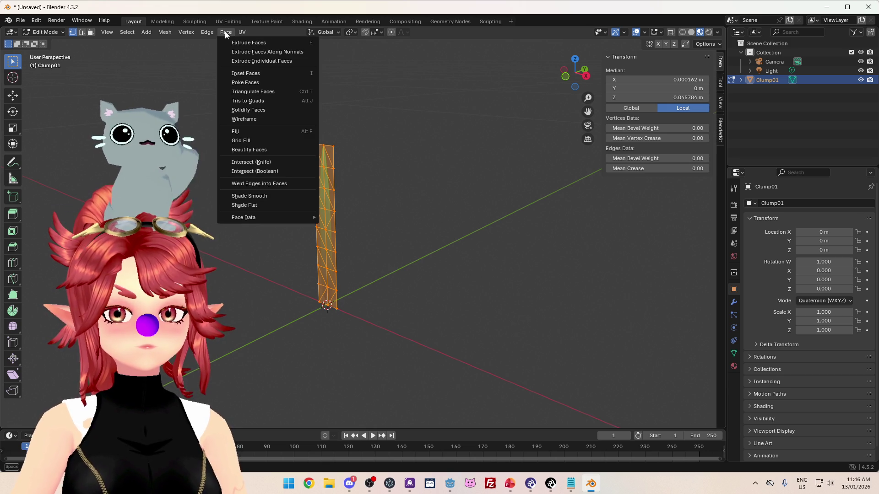
Step: Check the blade's context and vertex menus, then switch to Right Orthographic view
{"action": "right_click", "coordinate": [464, 170]}
{"action": "key", "text": "ctrl+v"}
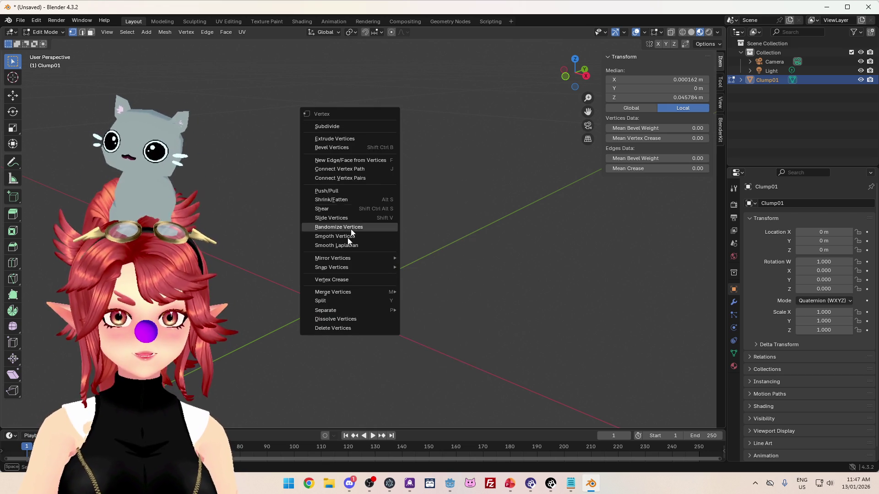
{"action": "mouse_move", "coordinate": [342, 267]}
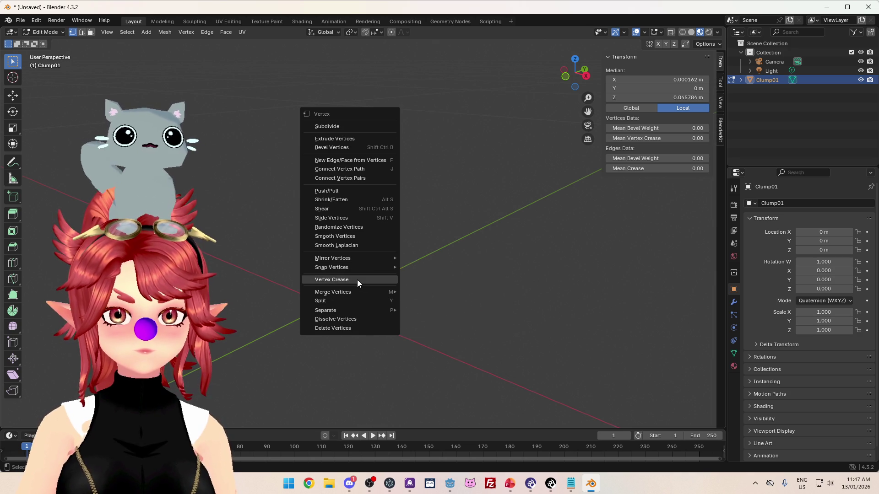
{"action": "key", "text": "KP_3"}
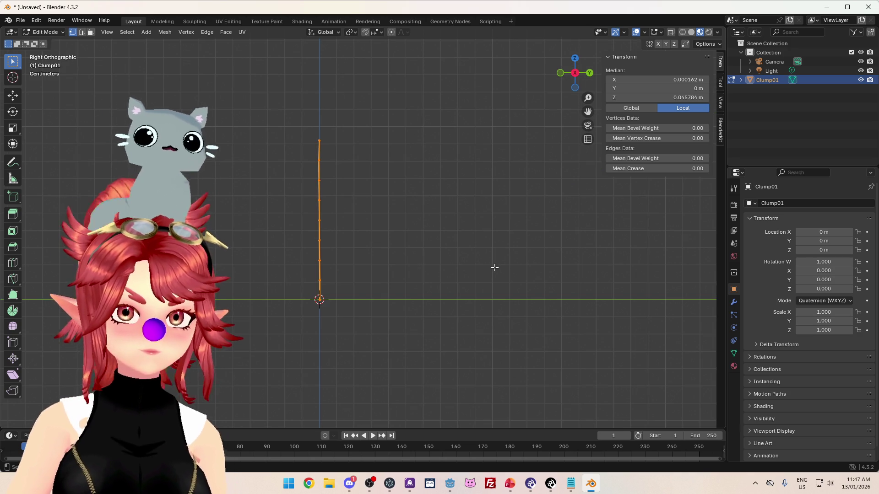
Step: Try several Y-axis scales on the strand's vertices, leaving the mesh essentially unchanged
{"action": "key", "text": "s"}
{"action": "key", "text": "y"}
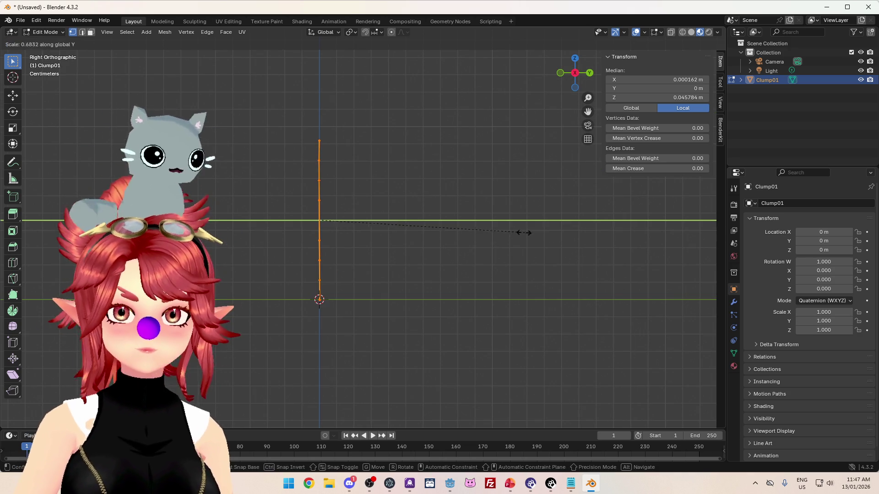
{"action": "left_click", "coordinate": [403, 222]}
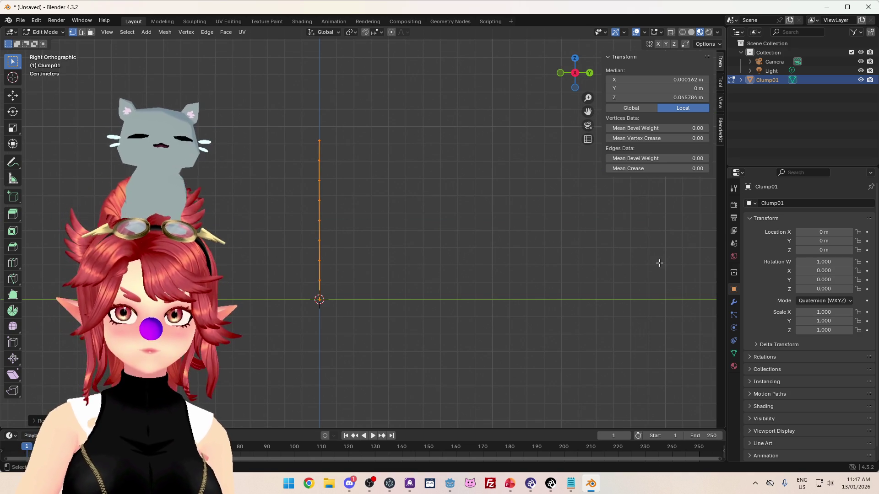
{"action": "key", "text": "s"}
{"action": "key", "text": "y"}
{"action": "left_click", "coordinate": [433, 227]}
{"action": "key", "text": "s"}
{"action": "key", "text": "y"}
{"action": "left_click", "coordinate": [453, 250]}
{"action": "key", "text": "s"}
{"action": "key", "text": "y"}
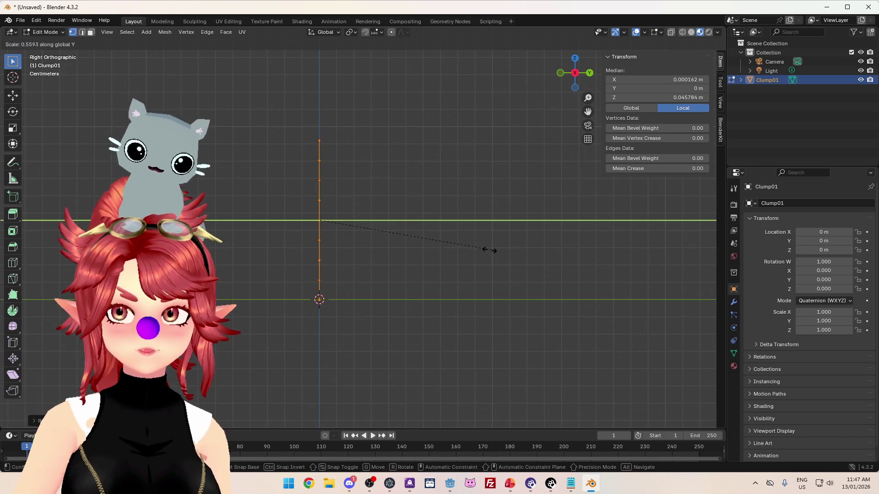
{"action": "left_click", "coordinate": [399, 204]}
Step: Select the vertical vertex line, switch to front orthographic view and return to Object Mode
{"action": "left_click_drag", "start_coordinate": [278, 113], "coordinate": [374, 358]}
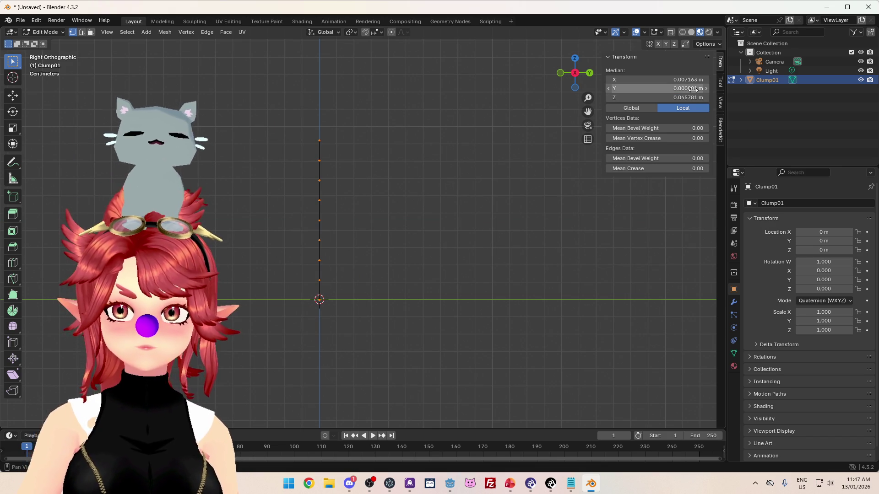
{"action": "key", "text": "a"}
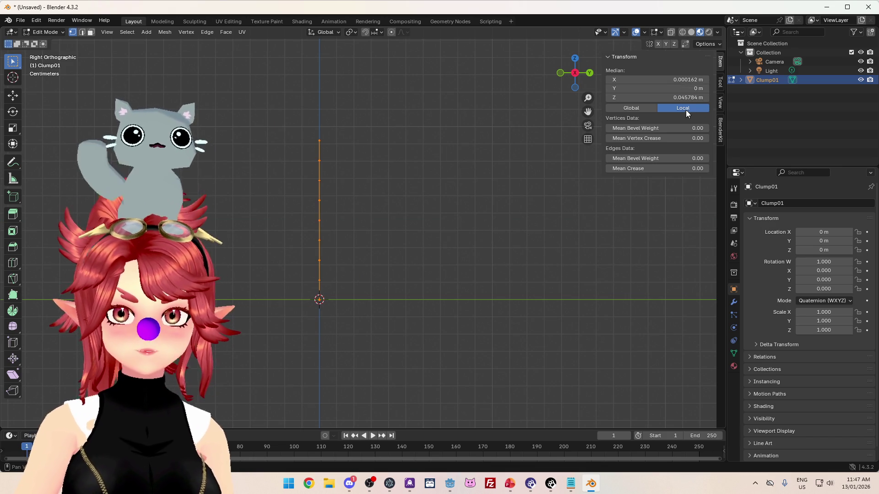
{"action": "left_click", "coordinate": [328, 179]}
{"action": "mouse_move", "coordinate": [366, 206]}
{"action": "left_mouse_down"}
{"action": "mouse_move", "coordinate": [460, 212]}
{"action": "mouse_move", "coordinate": [403, 230]}
{"action": "mouse_move", "coordinate": [459, 220]}
{"action": "mouse_move", "coordinate": [294, 251]}
{"action": "mouse_move", "coordinate": [428, 253]}
{"action": "left_mouse_up"}
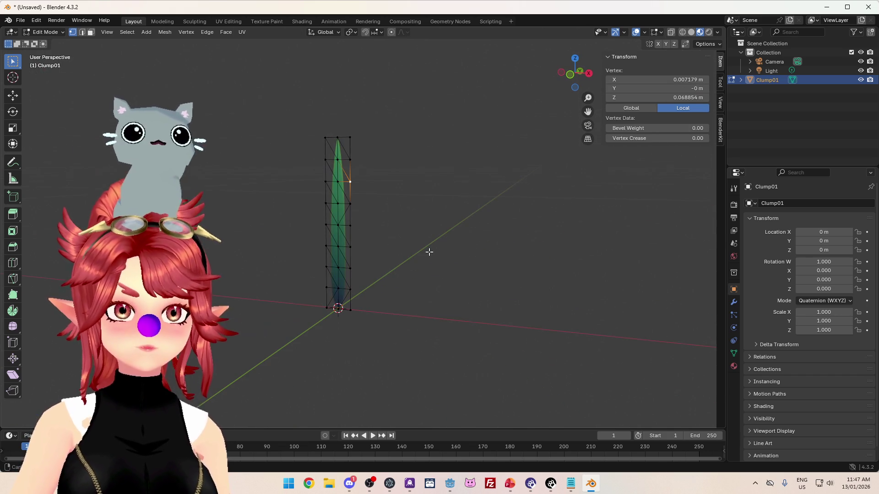
{"action": "key", "text": "KP_1"}
{"action": "key", "text": "Tab"}
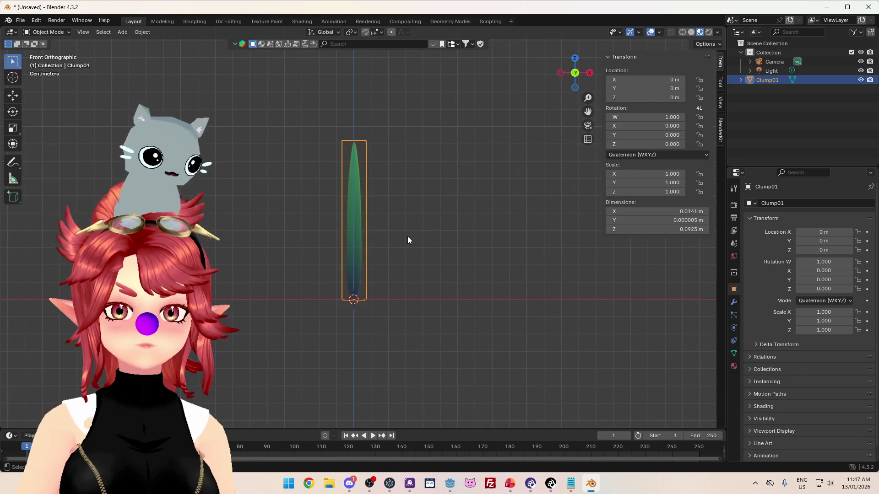
Step: Rename the Clump01 object to Grass in the Outliner
{"action": "double_click", "coordinate": [772, 80]}
{"action": "type", "text": "ss"}
{"action": "key", "text": "Return"}
Step: Inspect the blade mesh in Edit Mode from the front orthographic view, then bring up the Add menu
{"action": "mouse_move", "coordinate": [609, 205]}
{"action": "left_mouse_down"}
{"action": "mouse_move", "coordinate": [414, 270]}
{"action": "mouse_move", "coordinate": [475, 246]}
{"action": "mouse_move", "coordinate": [484, 295]}
{"action": "mouse_move", "coordinate": [435, 304]}
{"action": "mouse_move", "coordinate": [421, 367]}
{"action": "mouse_move", "coordinate": [583, 263]}
{"action": "mouse_move", "coordinate": [537, 249]}
{"action": "mouse_move", "coordinate": [570, 258]}
{"action": "left_mouse_up"}
{"action": "mouse_move", "coordinate": [371, 323]}
{"action": "left_mouse_down"}
{"action": "mouse_move", "coordinate": [383, 317]}
{"action": "mouse_move", "coordinate": [358, 299]}
{"action": "left_mouse_up"}
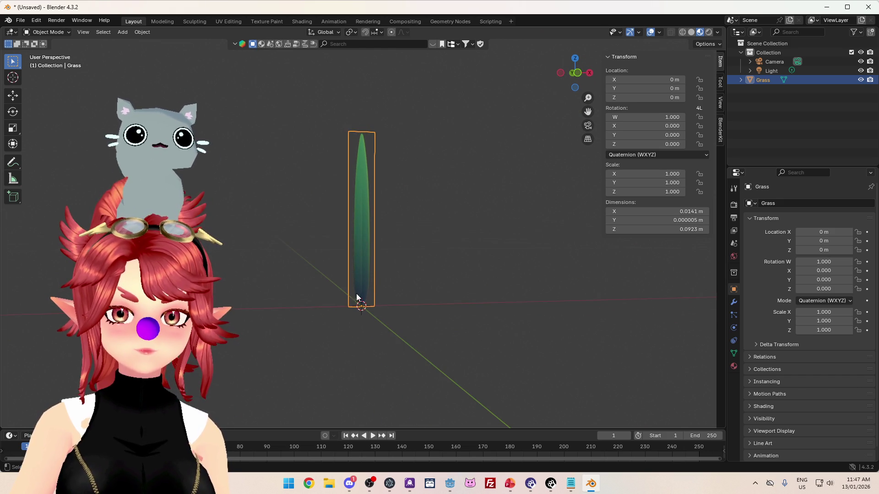
{"action": "mouse_move", "coordinate": [371, 335]}
{"action": "left_mouse_down"}
{"action": "mouse_move", "coordinate": [434, 290]}
{"action": "mouse_move", "coordinate": [383, 306]}
{"action": "left_mouse_up"}
{"action": "key", "text": "Tab"}
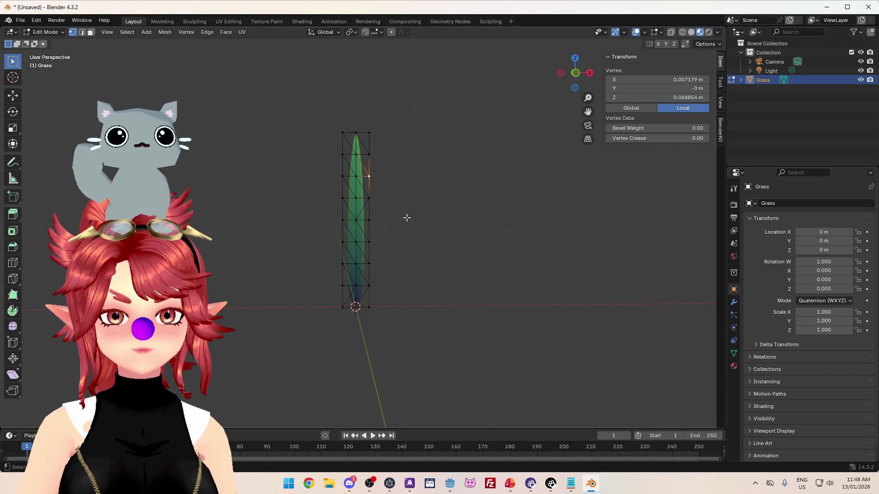
{"action": "key", "text": "Tab"}
{"action": "key", "text": "KP_1"}
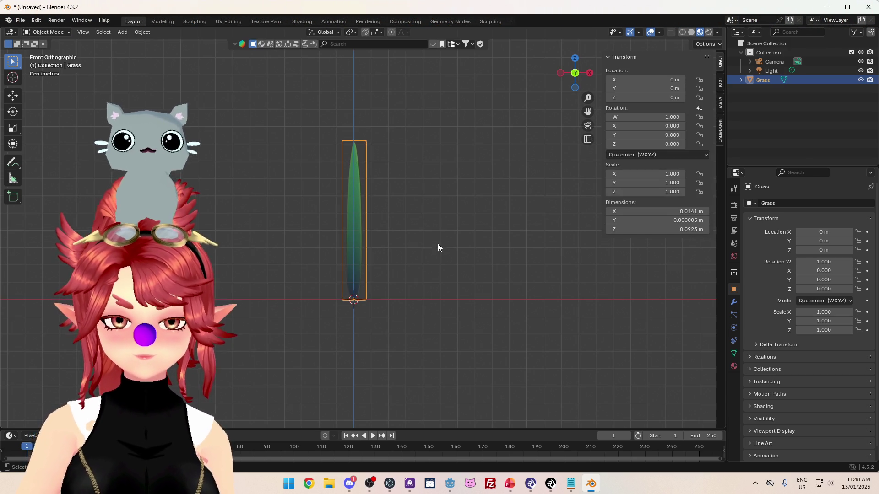
{"action": "key", "text": "Tab"}
{"action": "key", "text": "Tab"}
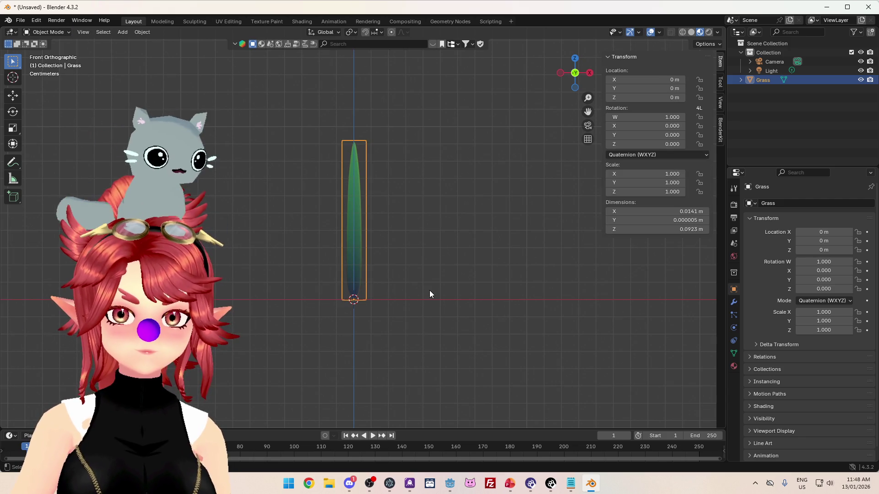
{"action": "key", "text": "shift+a"}
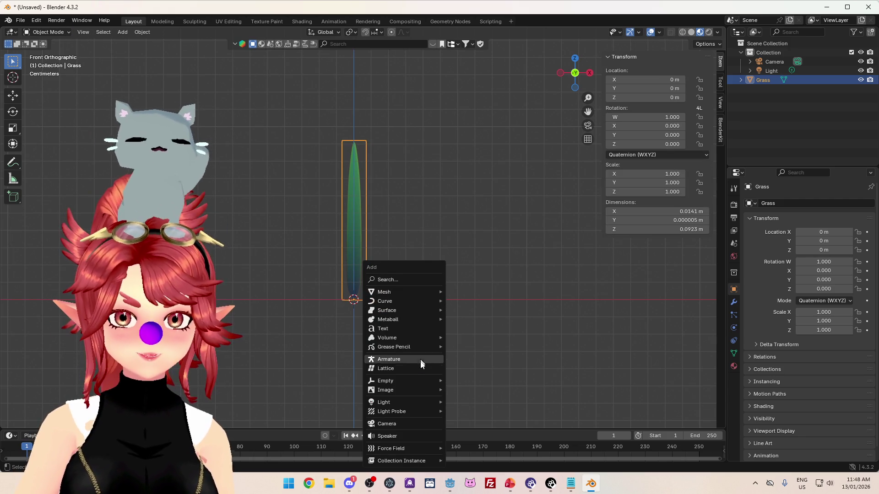
Step: Add an armature at the origin and scale it down to 0.038
{"action": "left_click", "coordinate": [416, 359]}
{"action": "scroll", "coordinate": [522, 284], "scroll_direction": "down", "scroll_amount": 8}
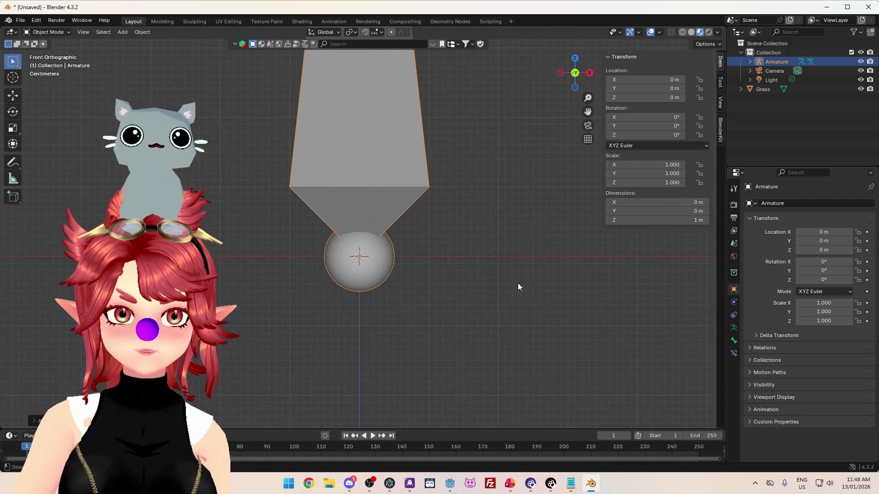
{"action": "key", "text": "s"}
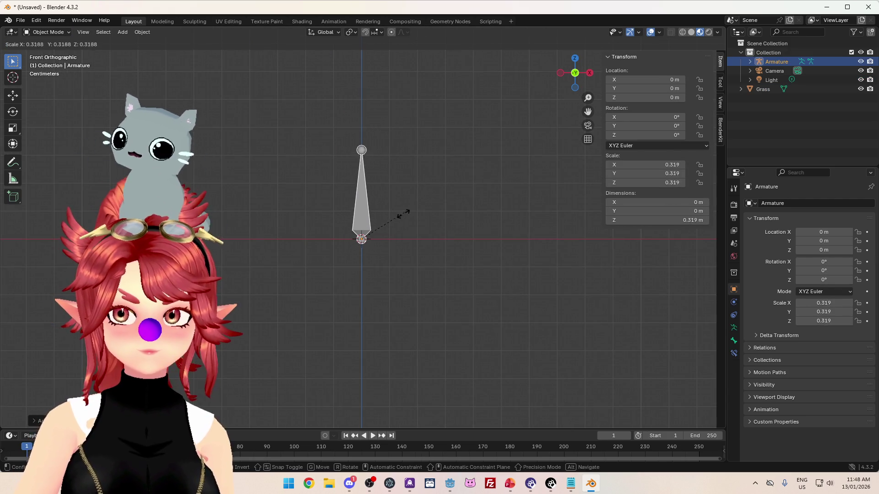
{"action": "left_click", "coordinate": [368, 242]}
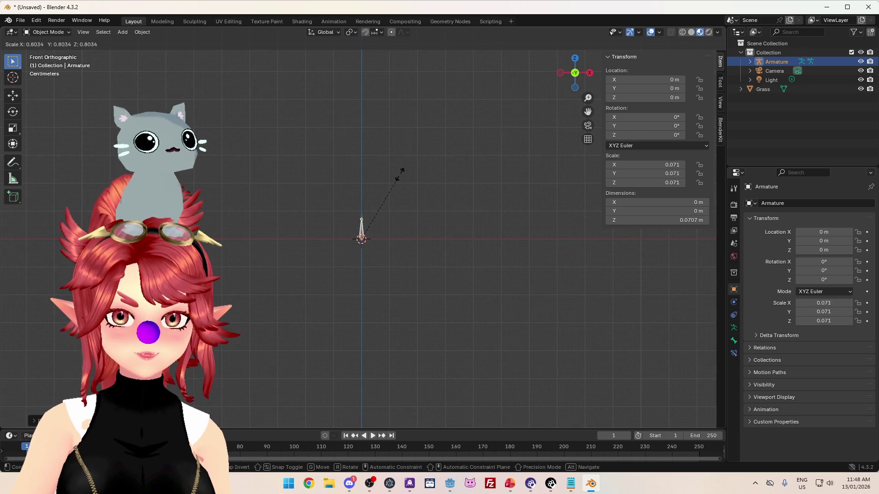
Step: From the front view, scale the armature further to 0.025 and enter its Edit Mode
{"action": "key", "text": "KP_8"}
{"action": "scroll", "coordinate": [386, 205], "scroll_direction": "up", "scroll_amount": 3}
{"action": "left_click", "coordinate": [386, 202]}
{"action": "key", "text": "KP_Decimal"}
{"action": "scroll", "coordinate": [430, 230], "scroll_direction": "down", "scroll_amount": 3}
{"action": "scroll", "coordinate": [403, 167], "scroll_direction": "up", "scroll_amount": 3}
{"action": "key", "text": "KP_1"}
{"action": "key", "text": "Tab"}
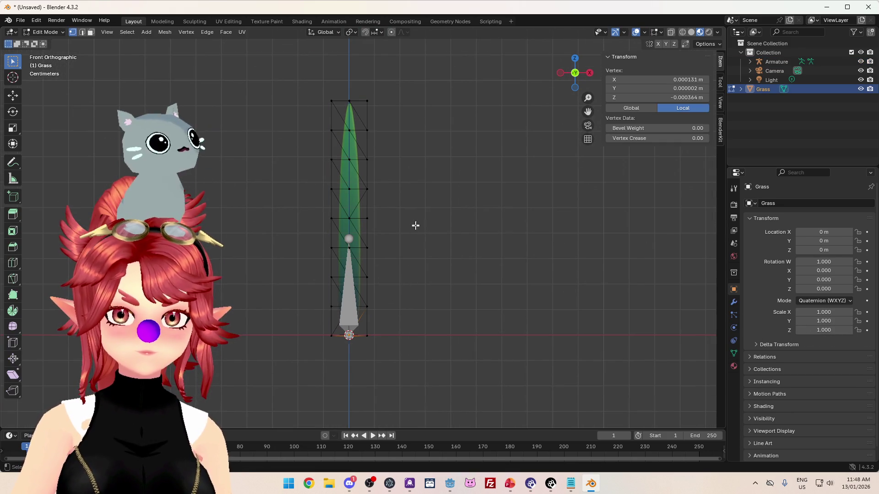
{"action": "key", "text": "Tab"}
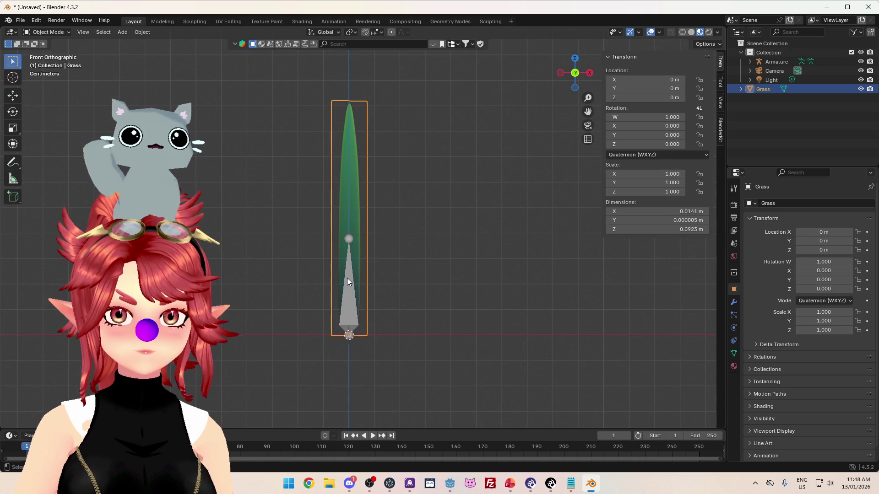
{"action": "left_click", "coordinate": [348, 280]}
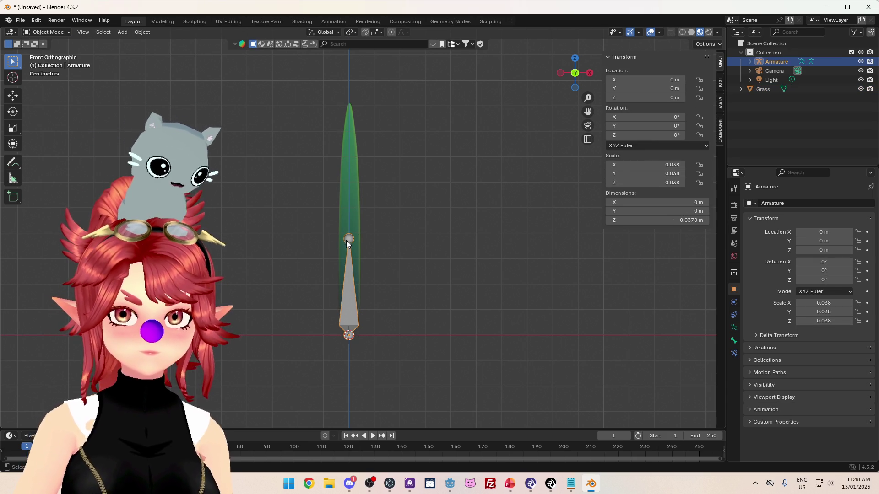
{"action": "key", "text": "s"}
{"action": "key", "text": "Return"}
{"action": "key", "text": "Tab"}
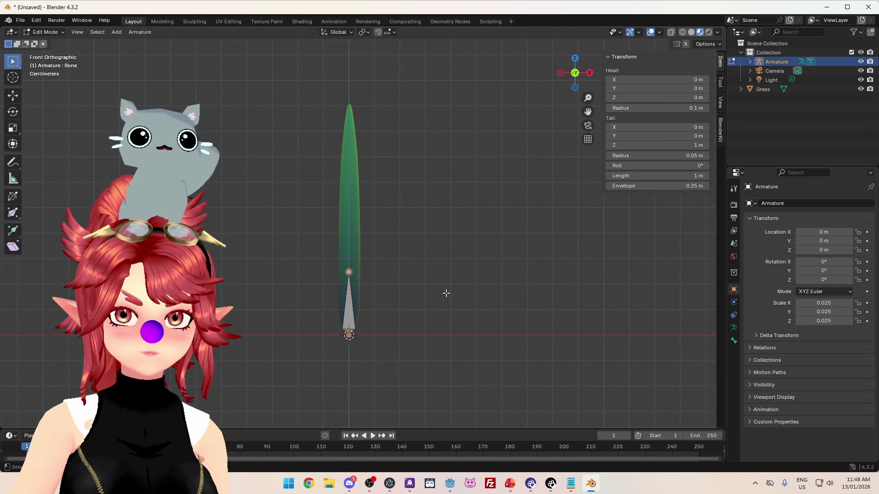
Step: Shorten the armature bone so its tail sits at 0.73149 m
{"action": "key", "text": "Tab"}
{"action": "left_click", "coordinate": [466, 278]}
{"action": "key", "text": "Tab"}
{"action": "key", "text": "Tab"}
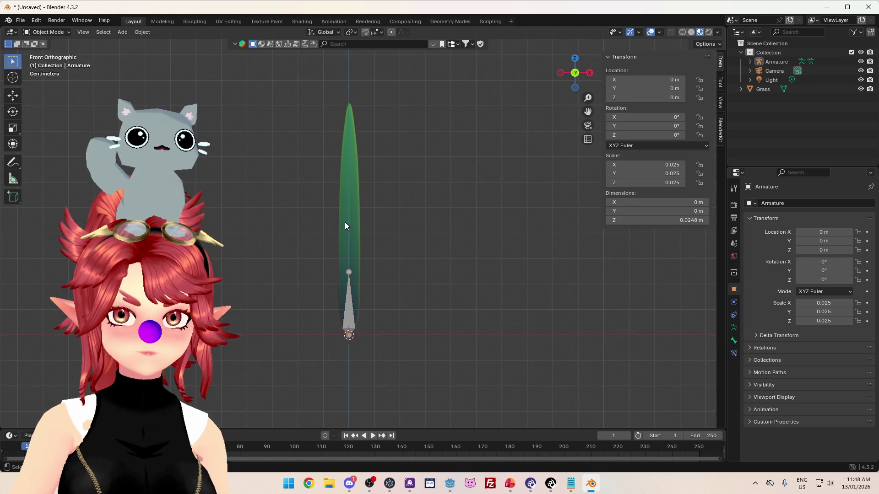
{"action": "left_click", "coordinate": [346, 223]}
{"action": "key", "text": "Tab"}
{"action": "key", "text": "Tab"}
{"action": "left_click", "coordinate": [346, 271]}
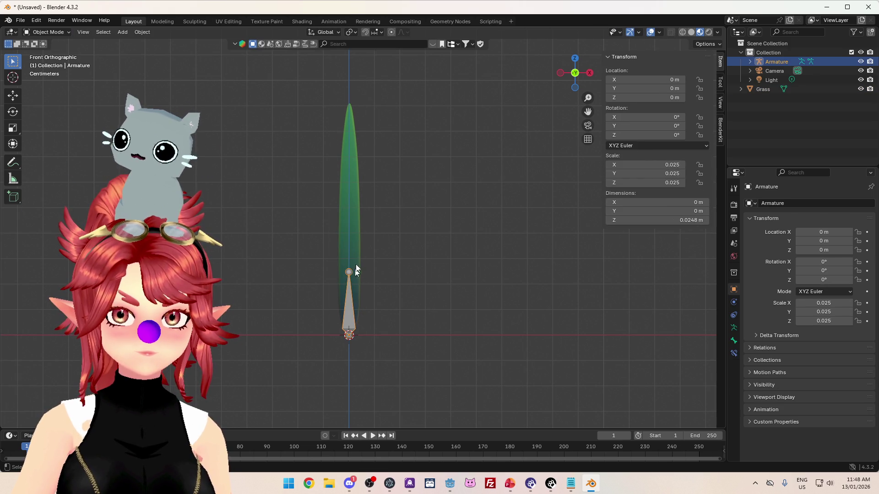
{"action": "key", "text": "Tab"}
{"action": "key", "text": "s"}
{"action": "key", "text": "Return"}
{"action": "key", "text": "g"}
{"action": "key", "text": "z"}
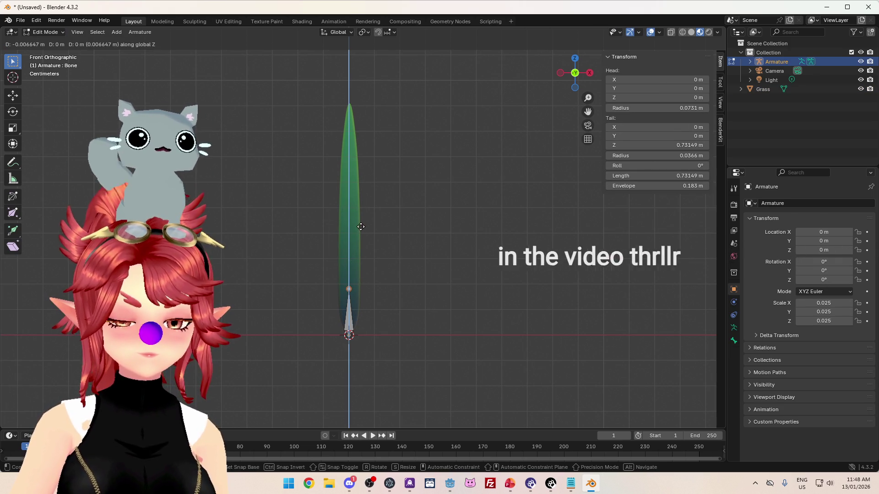
{"action": "key", "text": "Escape"}
{"action": "key", "text": "Tab"}
Step: Set a lower Grass blade vertex's Y position to 0 in the N-panel
{"action": "left_click", "coordinate": [354, 246]}
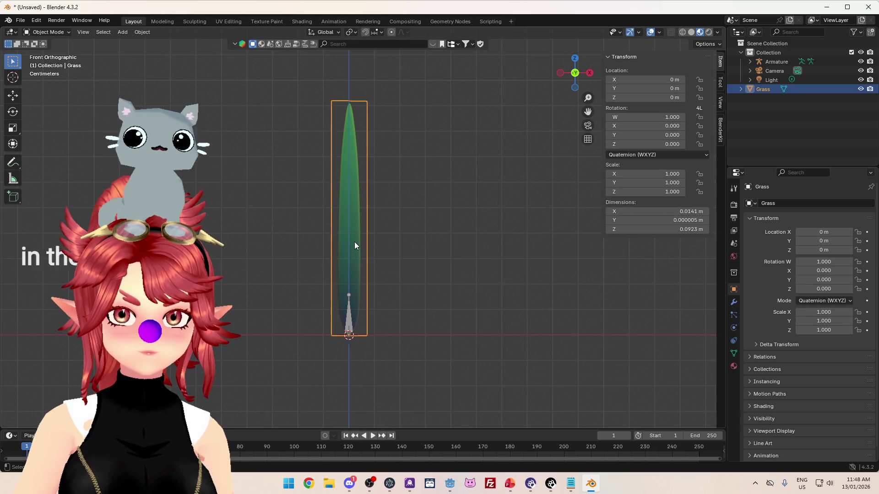
{"action": "key", "text": "Tab"}
{"action": "left_click", "coordinate": [350, 277]}
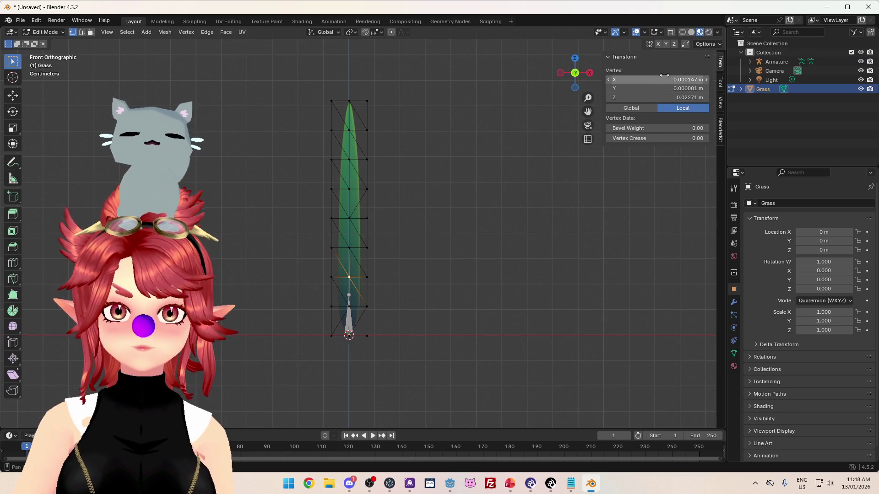
{"action": "left_click", "coordinate": [671, 89]}
{"action": "type", "text": "0"}
{"action": "key", "text": "Return"}
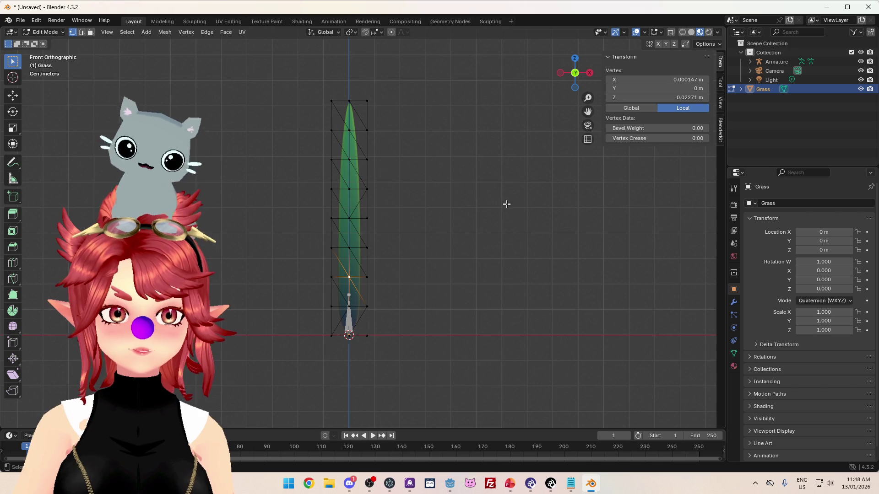
{"action": "key", "text": "Tab"}
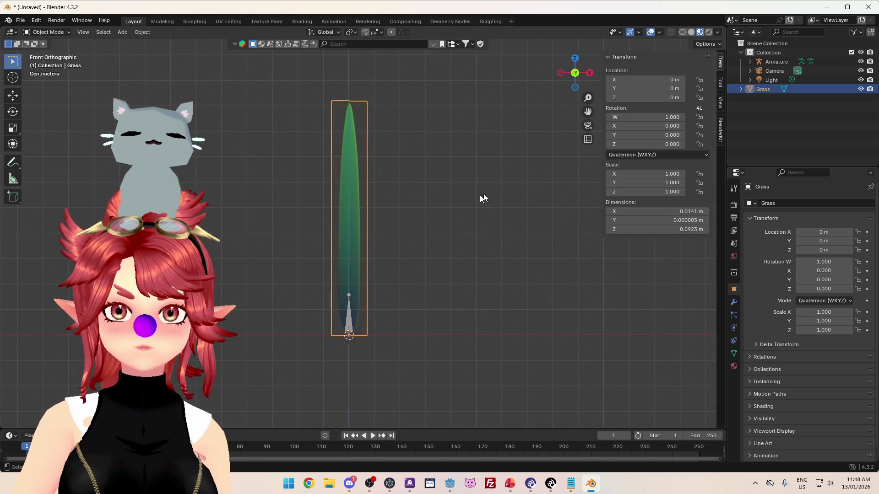
Step: Scale the Grass blade up to 1.972 and check its mesh in Edit Mode
{"action": "scroll", "coordinate": [446, 173], "scroll_direction": "down", "scroll_amount": 2}
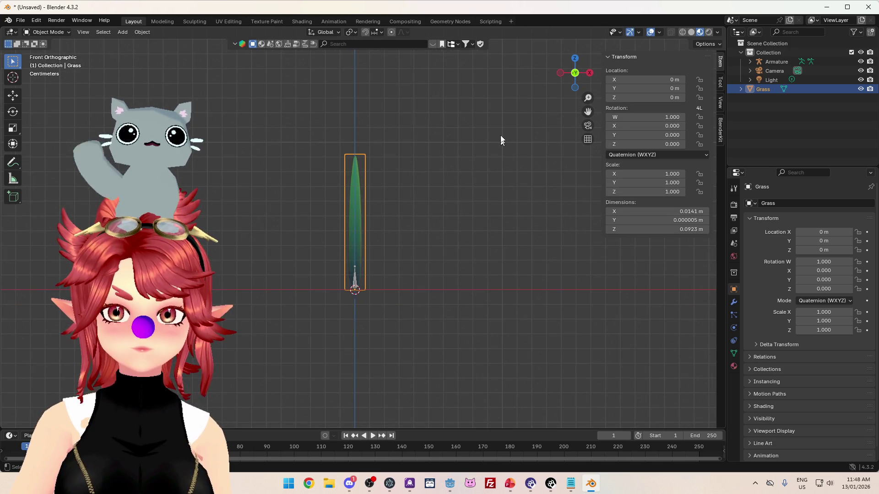
{"action": "scroll", "coordinate": [499, 191], "scroll_direction": "down", "scroll_amount": 2}
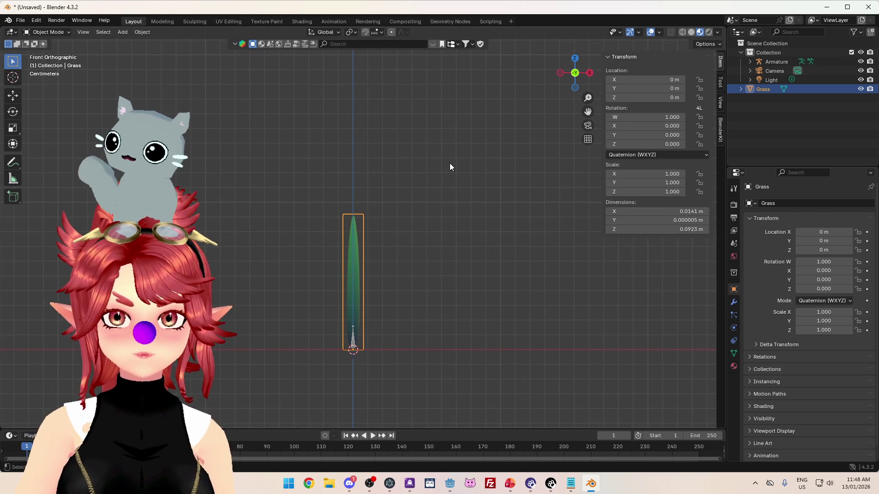
{"action": "key", "text": "s"}
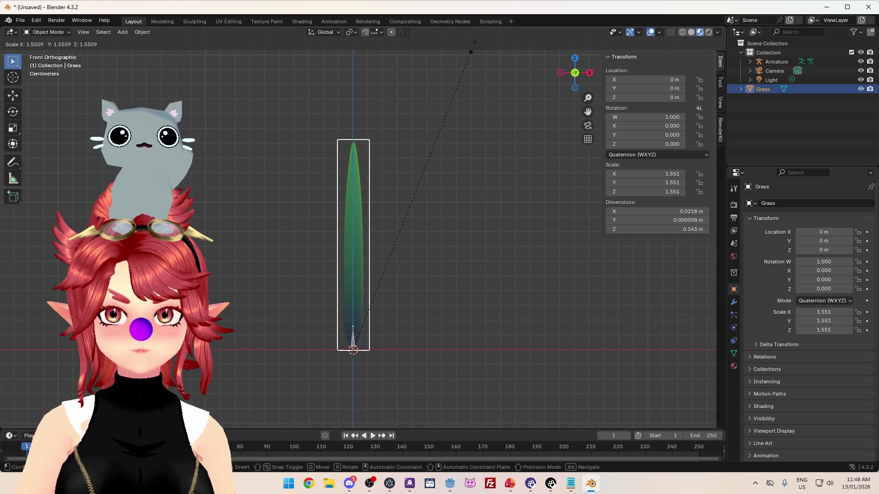
{"action": "left_click", "coordinate": [515, 369]}
{"action": "scroll", "coordinate": [464, 361], "scroll_direction": "down", "scroll_amount": 4}
{"action": "scroll", "coordinate": [385, 295], "scroll_direction": "up", "scroll_amount": 3}
{"action": "key", "text": "Tab"}
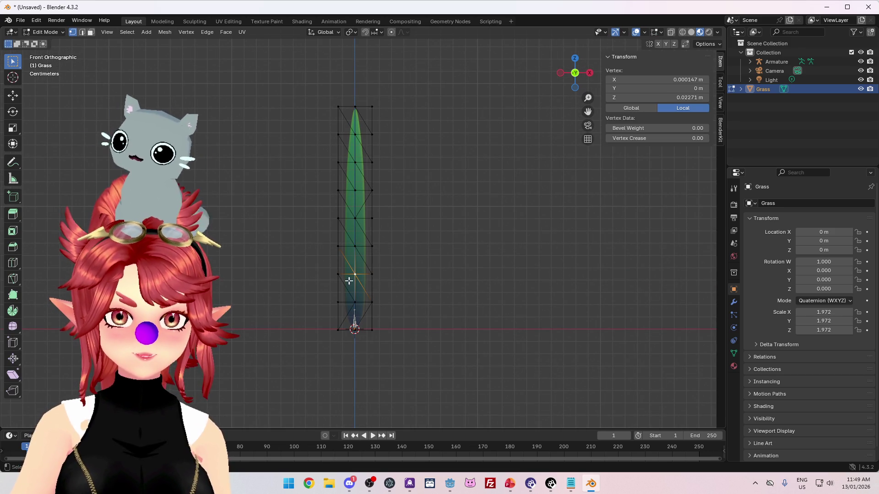
{"action": "key", "text": "Tab"}
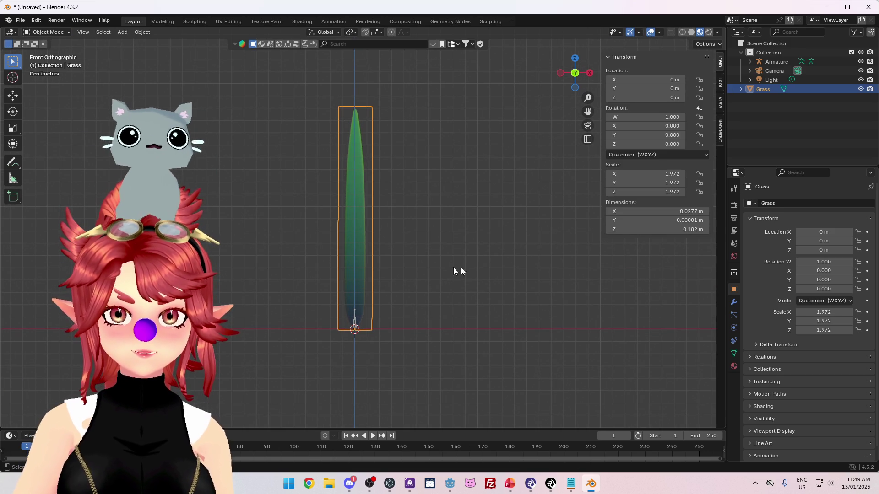
Step: Apply the Grass blade's scale so it reads 1.000, then check its vertices
{"action": "key", "text": "ctrl+a"}
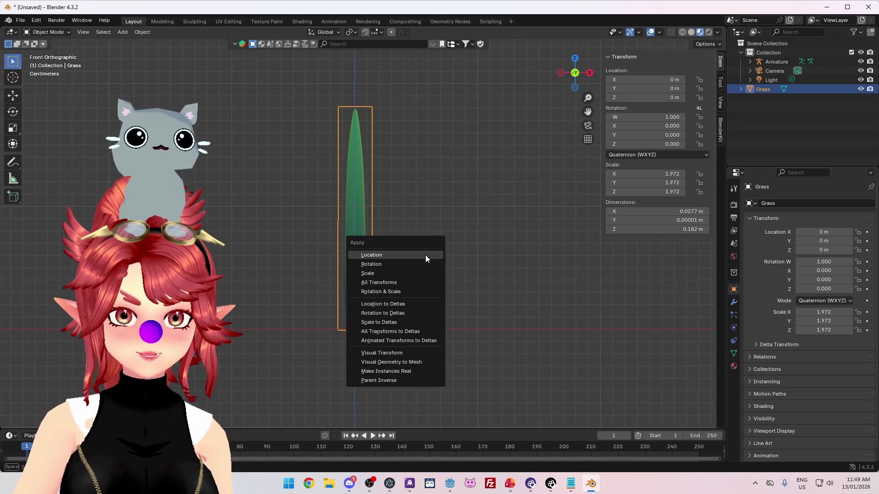
{"action": "left_click", "coordinate": [392, 282]}
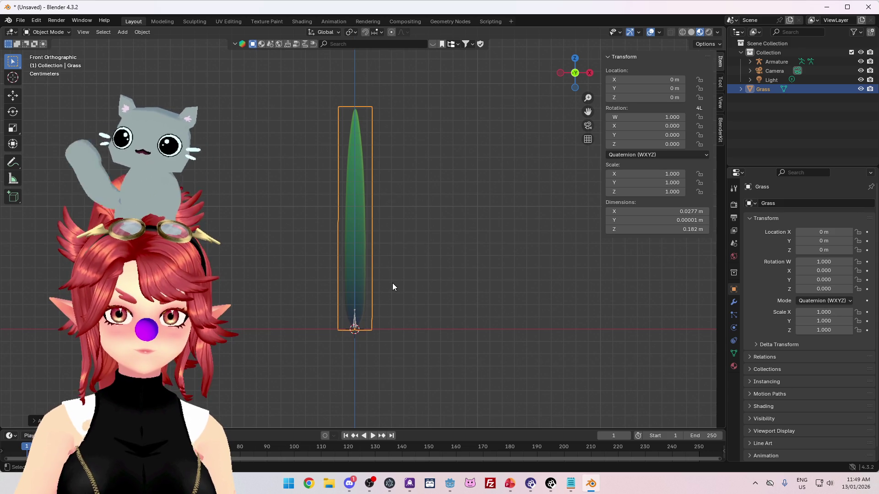
{"action": "left_click", "coordinate": [354, 324]}
{"action": "left_click", "coordinate": [362, 260]}
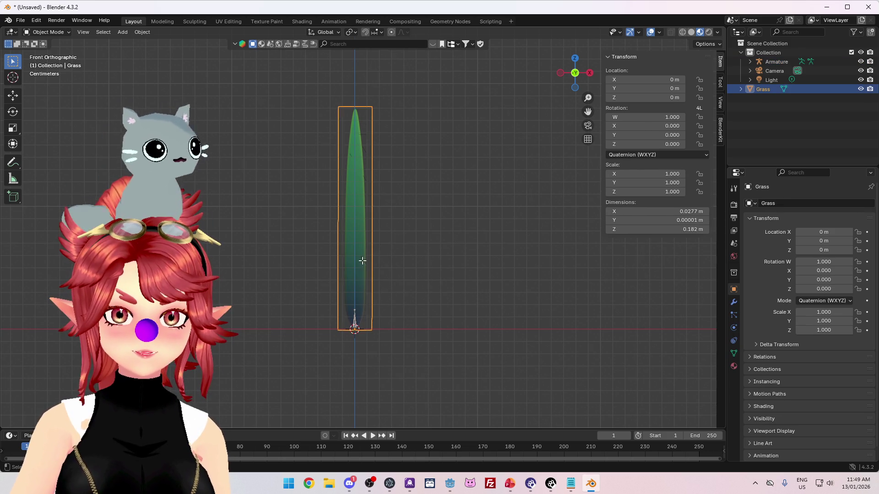
{"action": "key", "text": "Tab"}
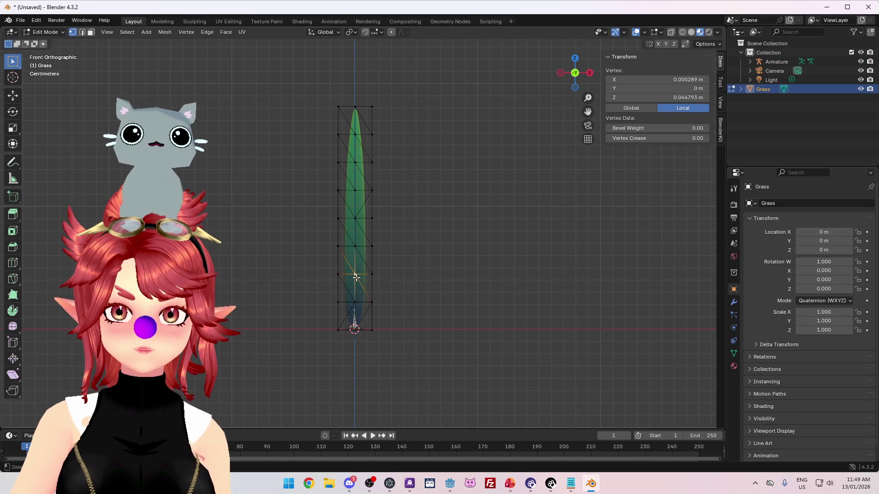
{"action": "key", "text": "Tab"}
{"action": "left_click", "coordinate": [381, 338]}
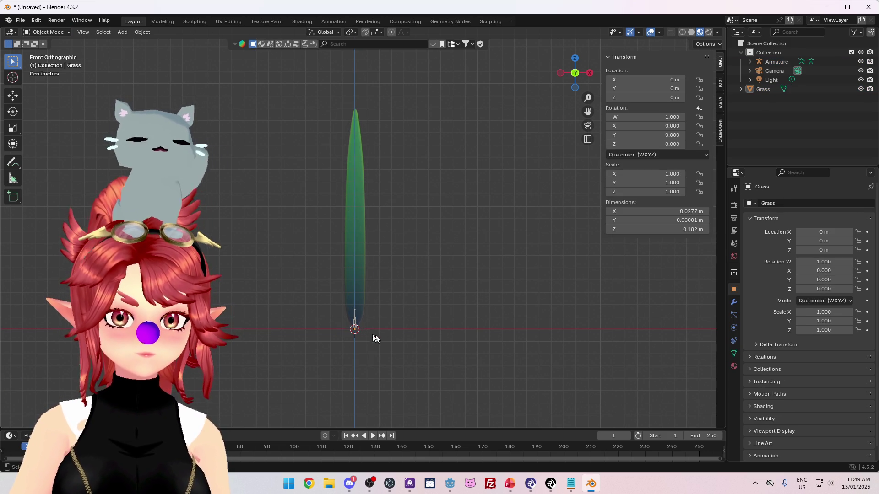
Step: Apply all transforms to the armature so its scale reads 1.000
{"action": "left_click", "coordinate": [354, 318]}
{"action": "key", "text": "Tab"}
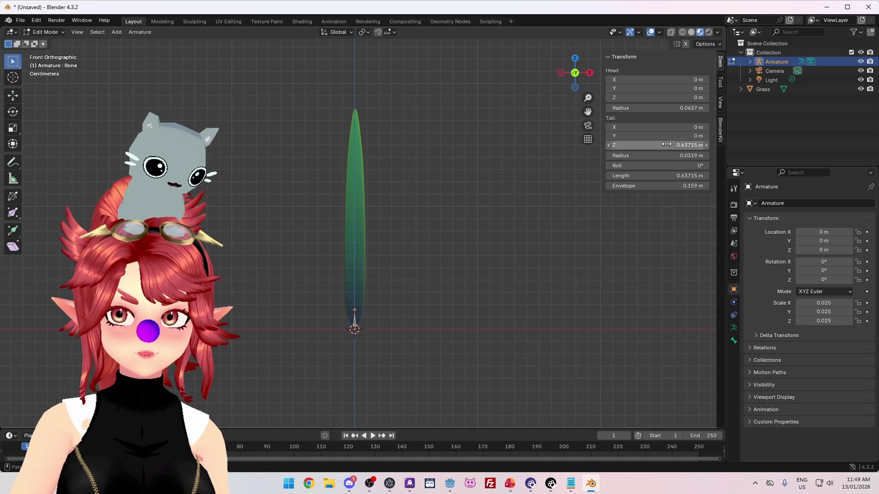
{"action": "left_click", "coordinate": [666, 149]}
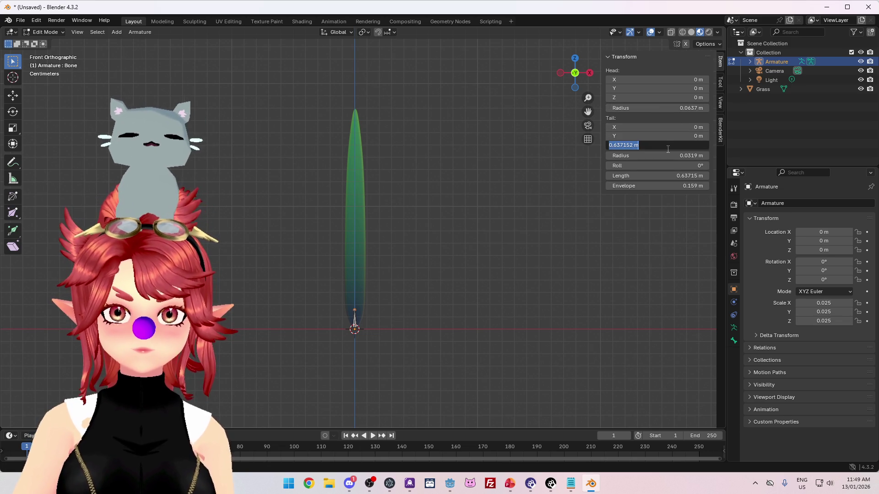
{"action": "type", "text": "044"}
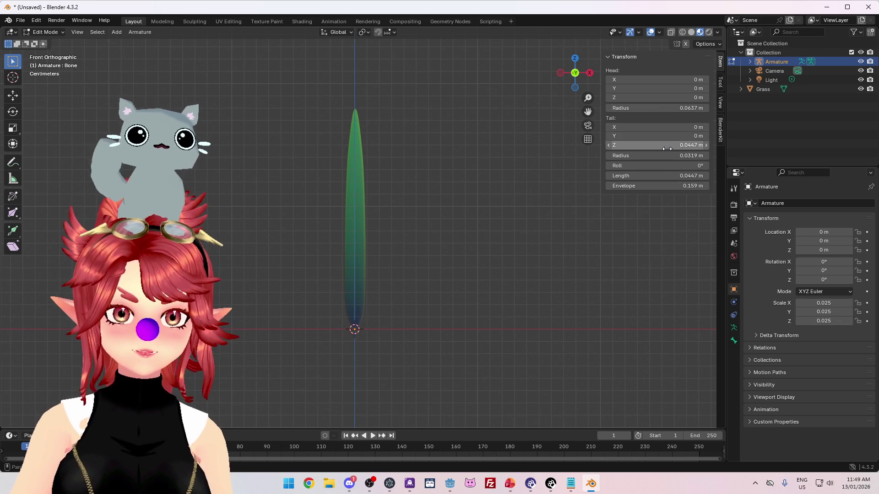
{"action": "key", "text": "Escape"}
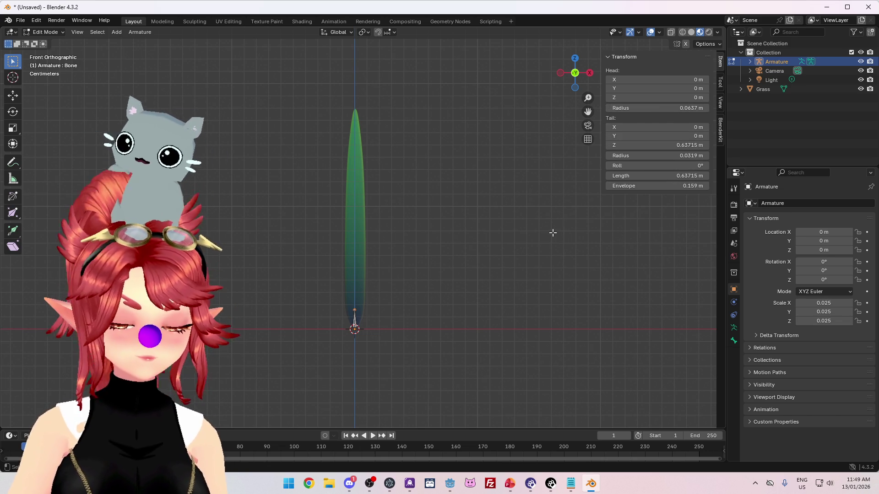
{"action": "key", "text": "Tab"}
{"action": "key", "text": "ctrl+a"}
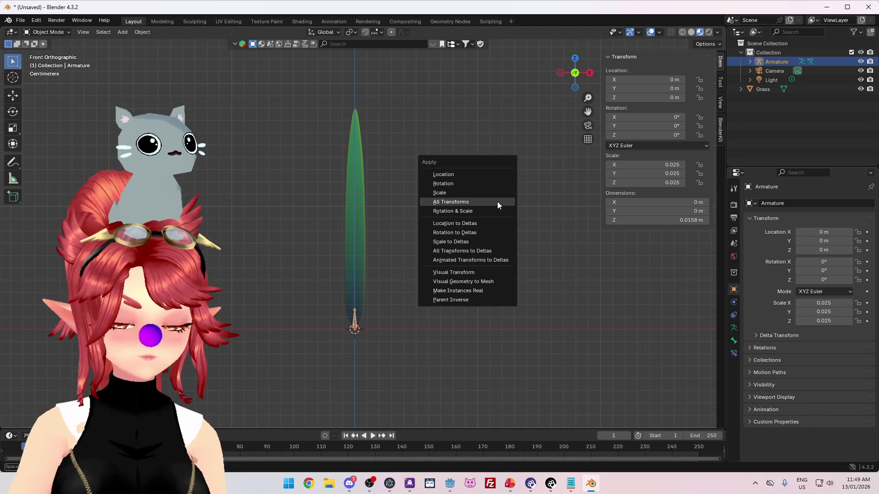
{"action": "left_click", "coordinate": [497, 201]}
Step: Set the bone's Tail Z to 0.0447 m and check the blade's next vertex row height
{"action": "key", "text": "Tab"}
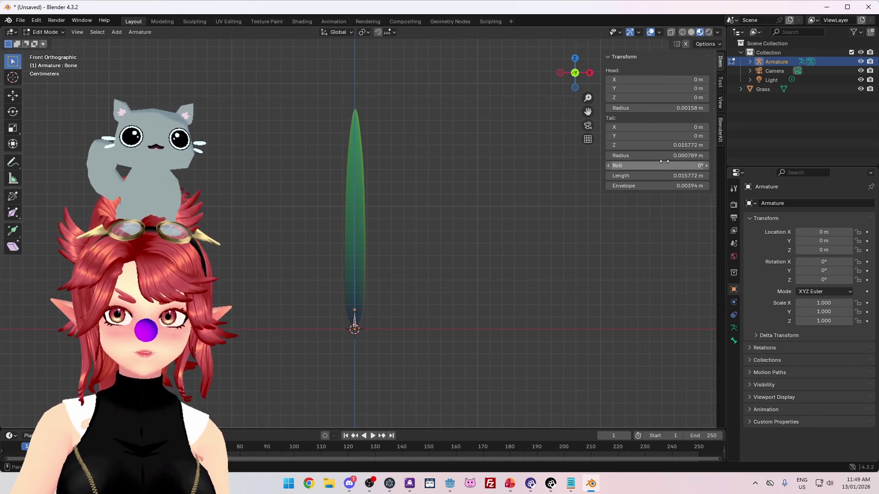
{"action": "left_click", "coordinate": [671, 146]}
{"action": "type", "text": "0.0"}
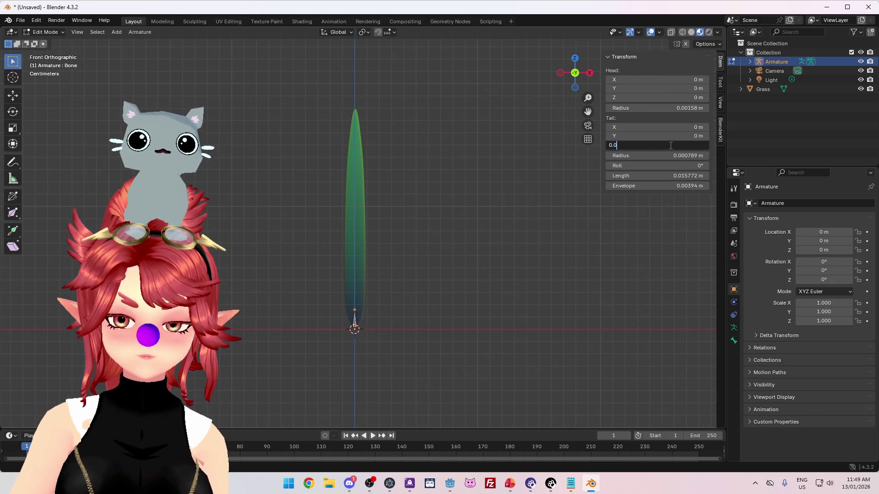
{"action": "type", "text": "447"}
{"action": "key", "text": "Return"}
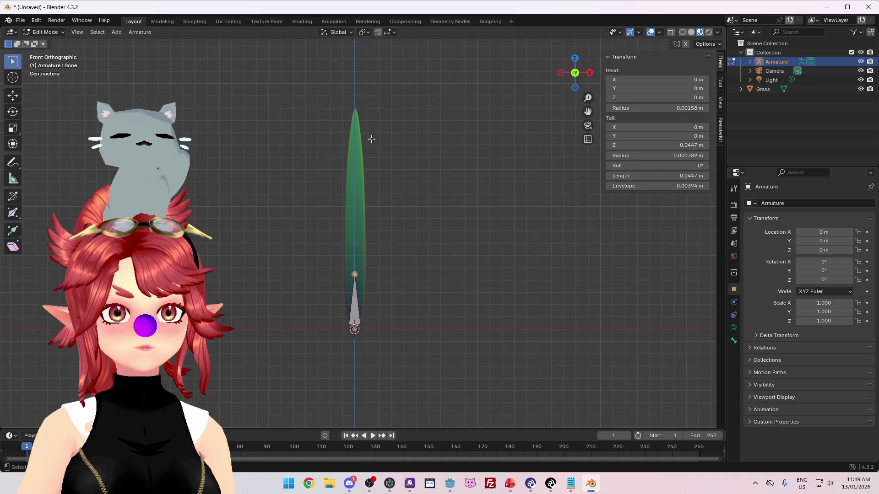
{"action": "key", "text": "Tab"}
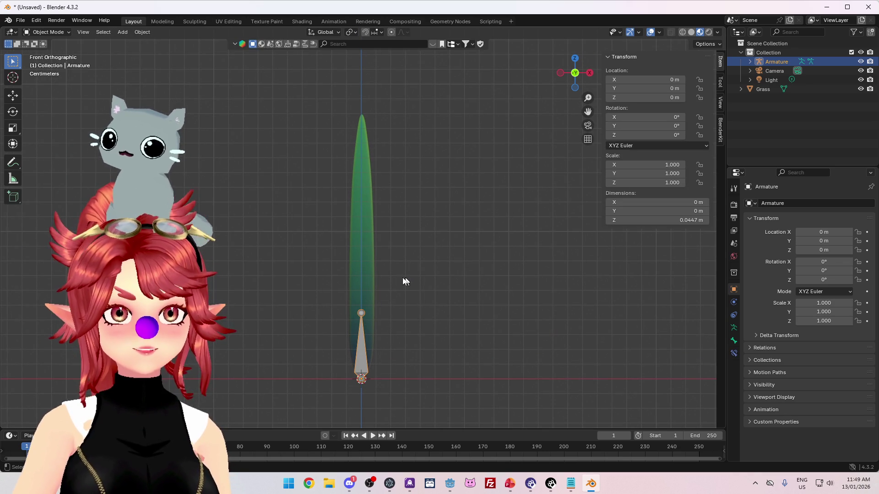
{"action": "key", "text": "Tab"}
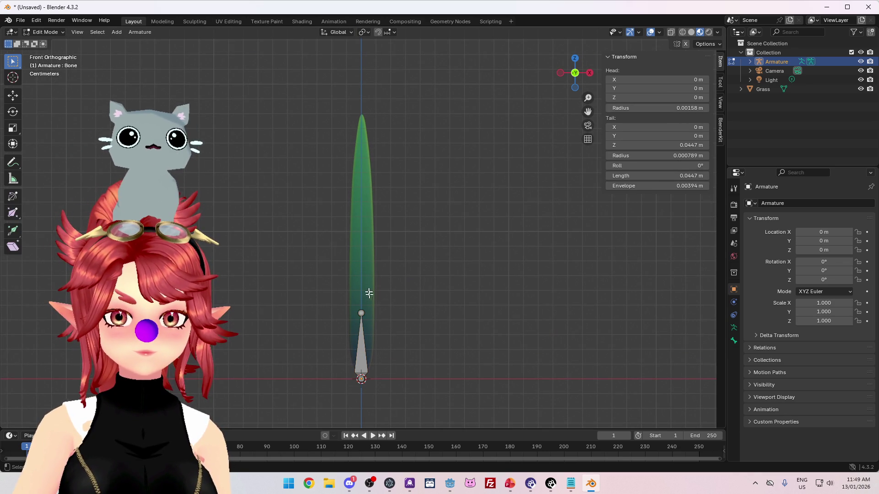
{"action": "key", "text": "alt+q"}
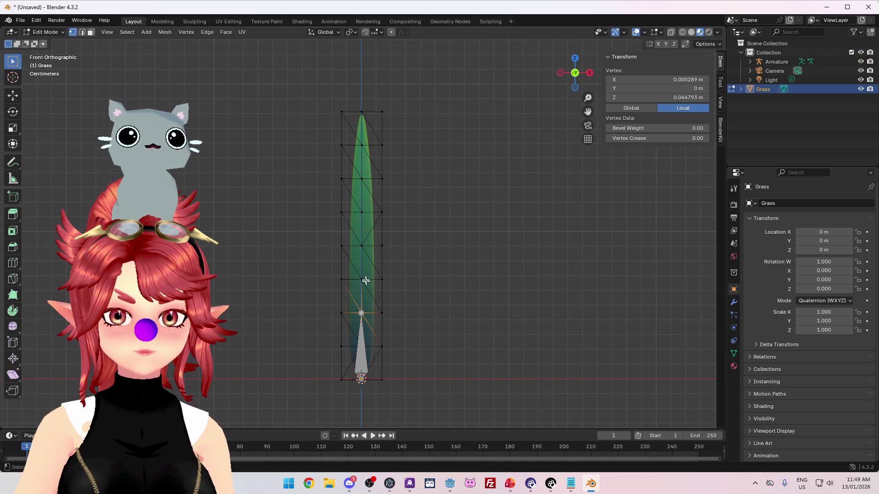
{"action": "left_click", "coordinate": [361, 247]}
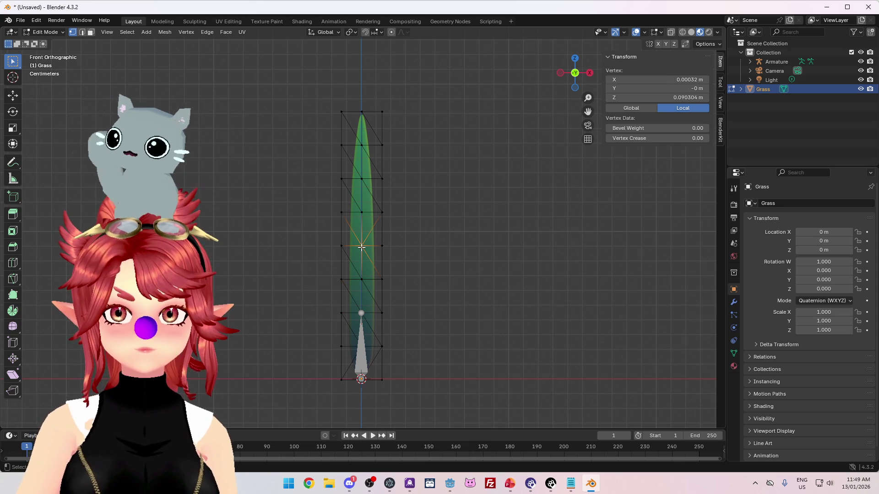
{"action": "key", "text": "Tab"}
{"action": "left_click", "coordinate": [360, 339]}
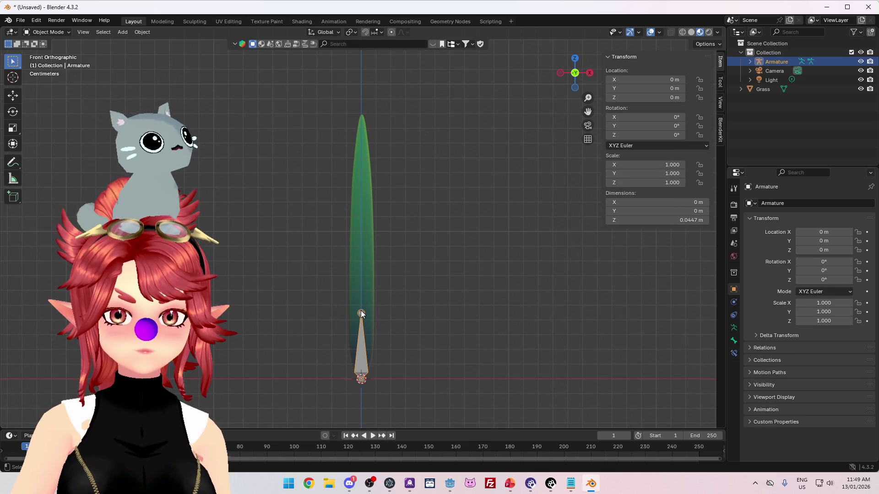
Step: Extrude a second bone, Bone.001, up the blade and check the grass vertex heights
{"action": "key", "text": "Tab"}
{"action": "key", "text": "e"}
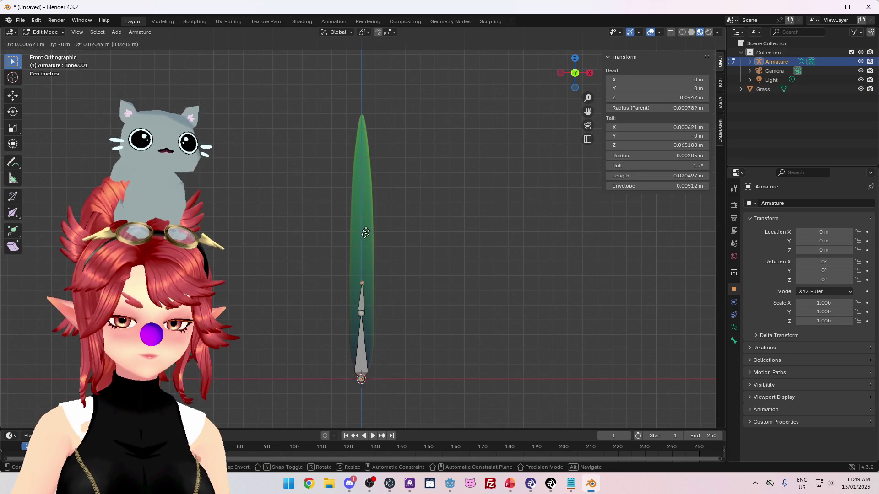
{"action": "left_click", "coordinate": [361, 197]}
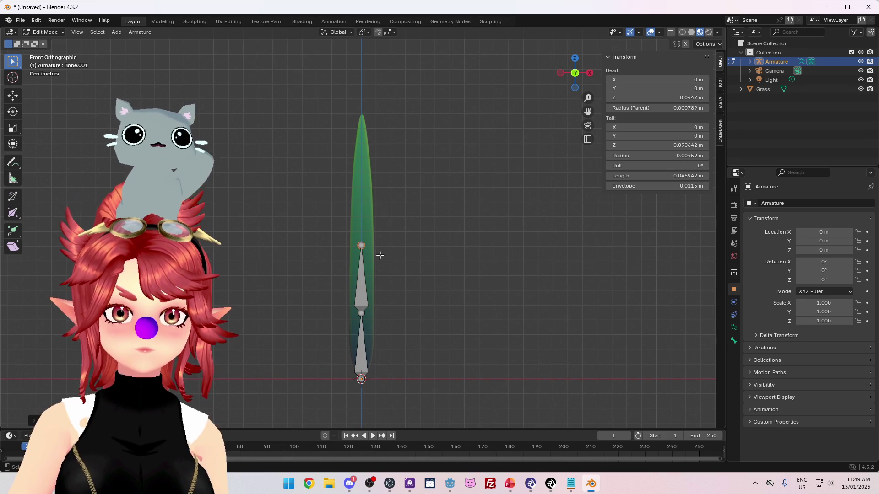
{"action": "key", "text": "Tab"}
{"action": "left_click", "coordinate": [370, 242]}
{"action": "key", "text": "Tab"}
{"action": "key", "text": "Tab"}
{"action": "key", "text": "Tab"}
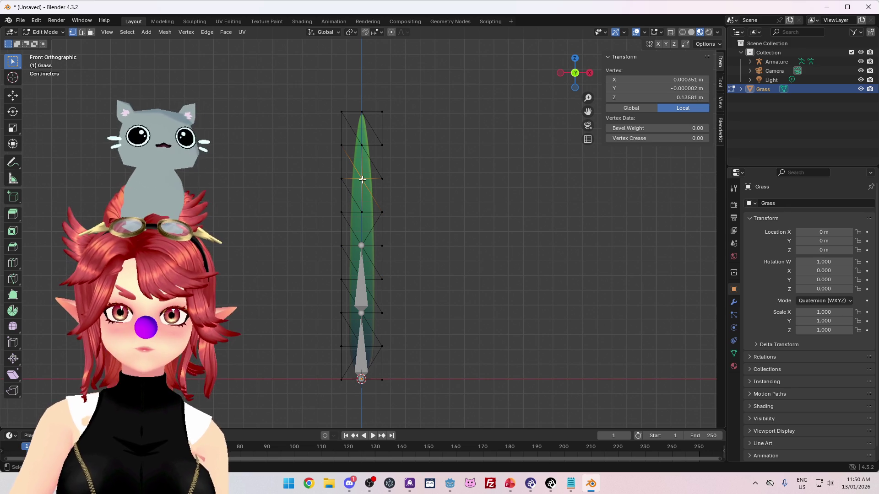
{"action": "key", "text": "Tab"}
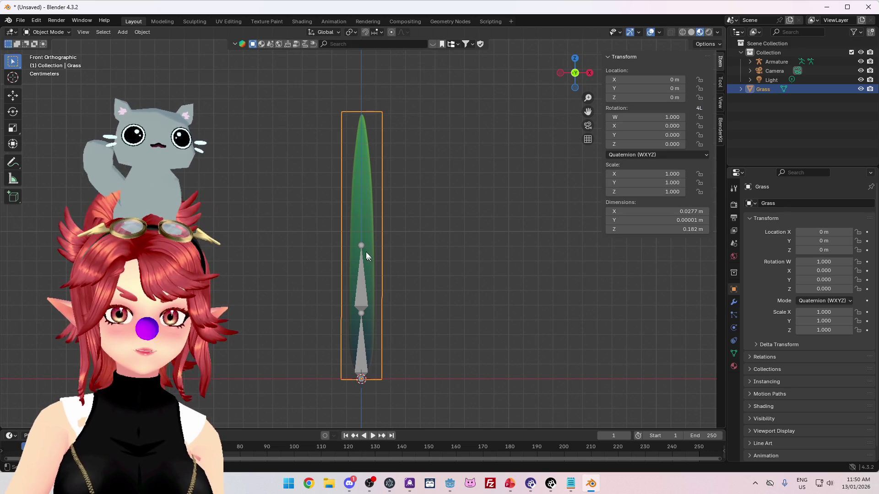
{"action": "left_click", "coordinate": [361, 248]}
{"action": "key", "text": "Tab"}
Step: Extrude a third bone, Bone.002, up to the next vertex row
{"action": "key", "text": "e"}
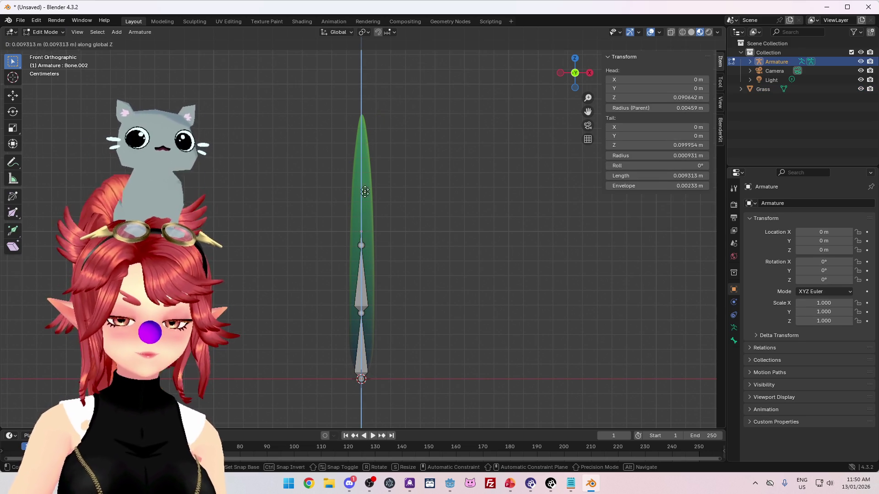
{"action": "left_click", "coordinate": [367, 148]}
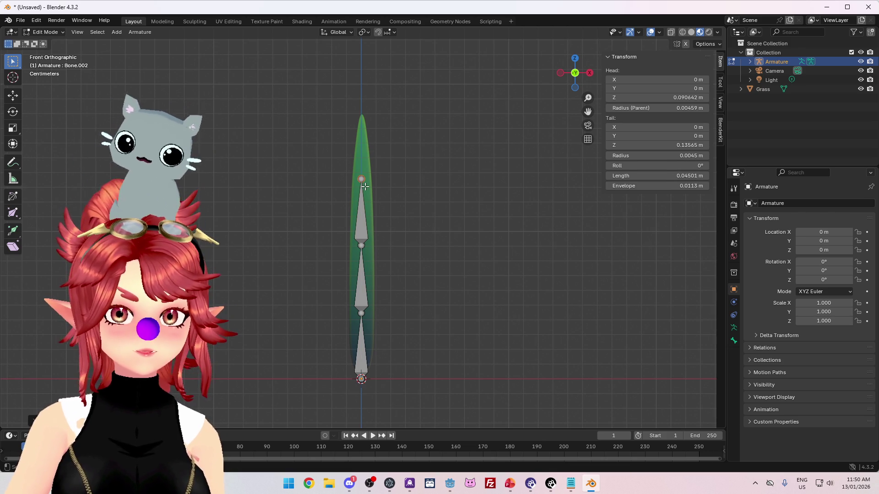
{"action": "key", "text": "Tab"}
{"action": "left_click", "coordinate": [370, 189]}
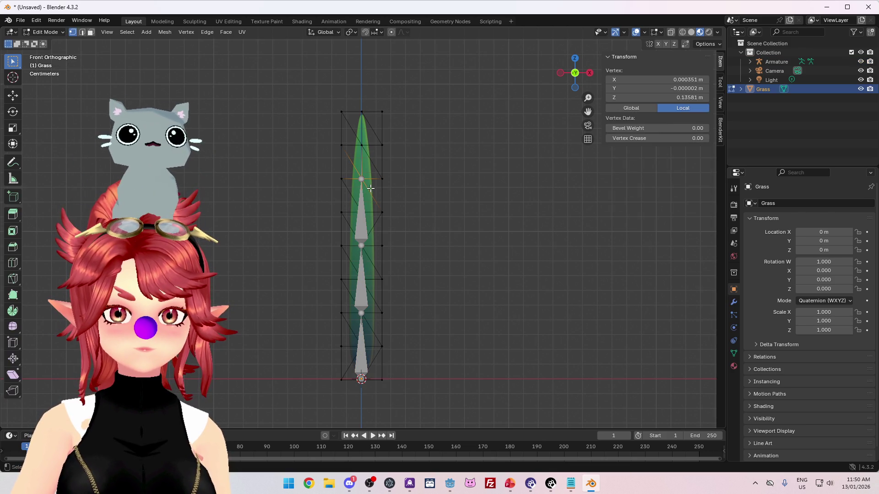
{"action": "left_click", "coordinate": [363, 179]}
{"action": "key", "text": "Tab"}
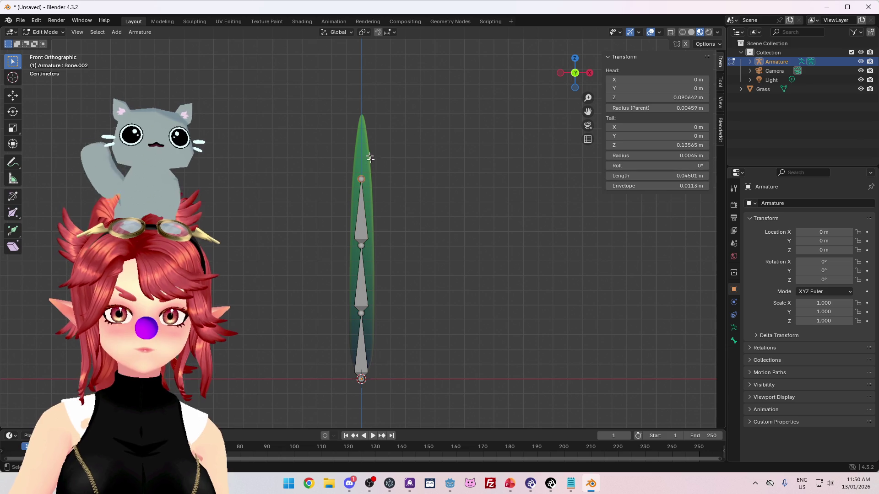
Step: Extrude the fourth bone, Bone.003, to the blade tip at Z 0.17787 m
{"action": "key", "text": "e"}
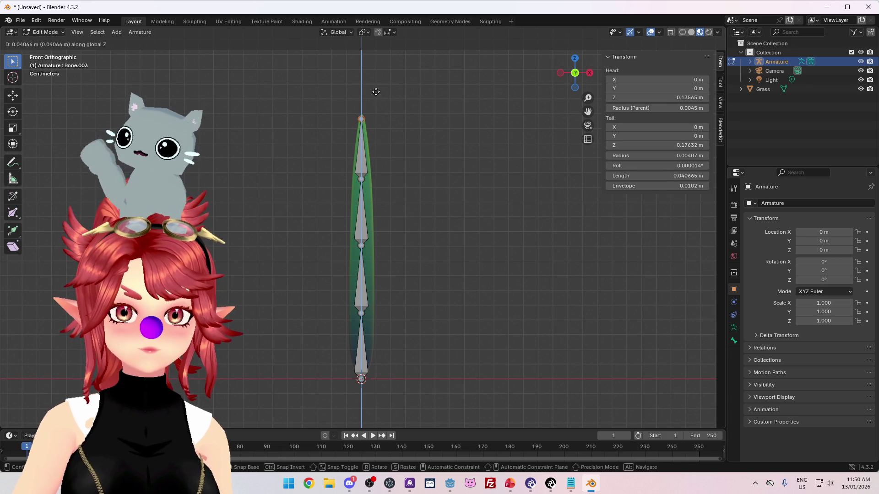
{"action": "left_click", "coordinate": [376, 92]}
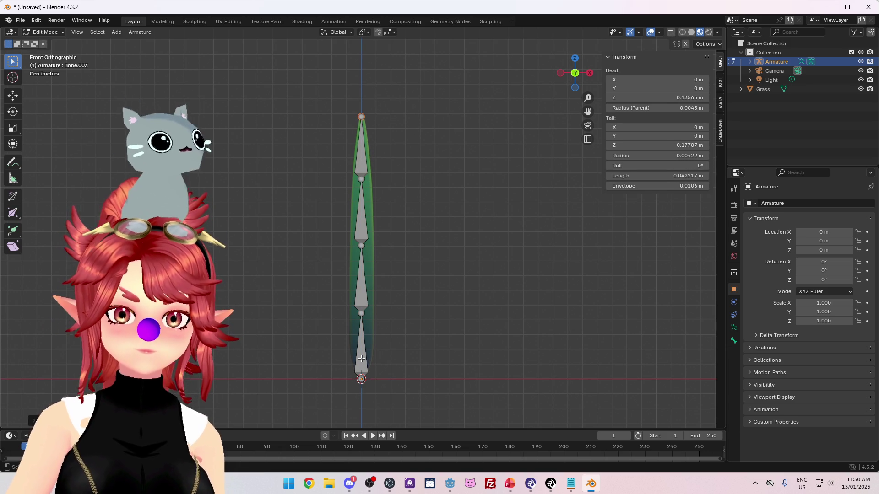
{"action": "key", "text": "Tab"}
{"action": "key", "text": "Tab"}
{"action": "left_click", "coordinate": [361, 359]}
{"action": "left_click", "coordinate": [751, 62]}
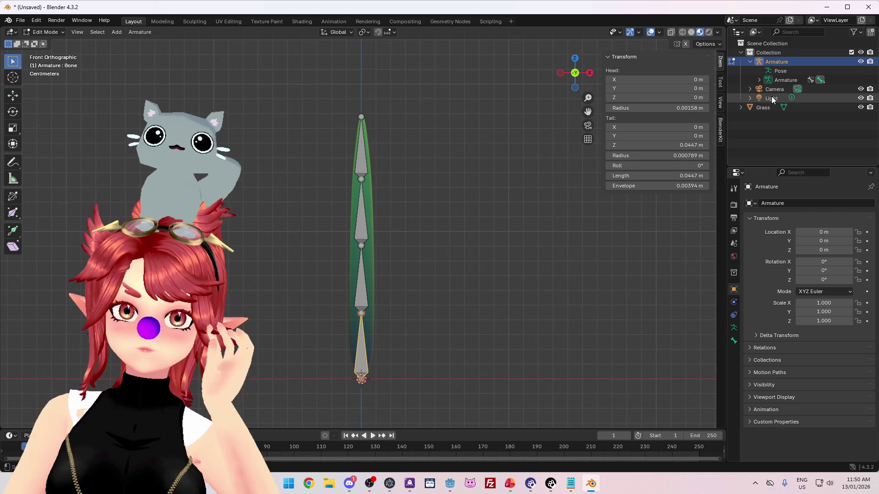
Step: Expand the bone chain in the Outliner and rename the armature to Grass_Armature
{"action": "left_click", "coordinate": [760, 79]}
{"action": "left_click", "coordinate": [768, 89]}
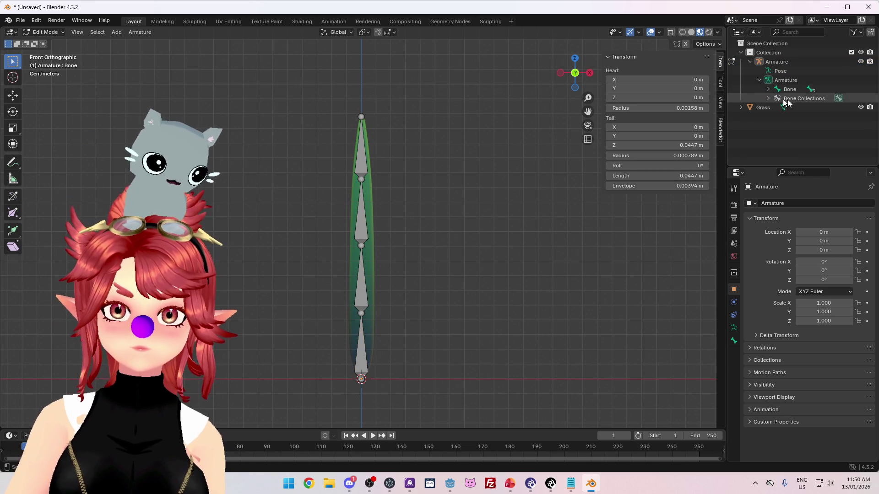
{"action": "left_click", "coordinate": [777, 98]}
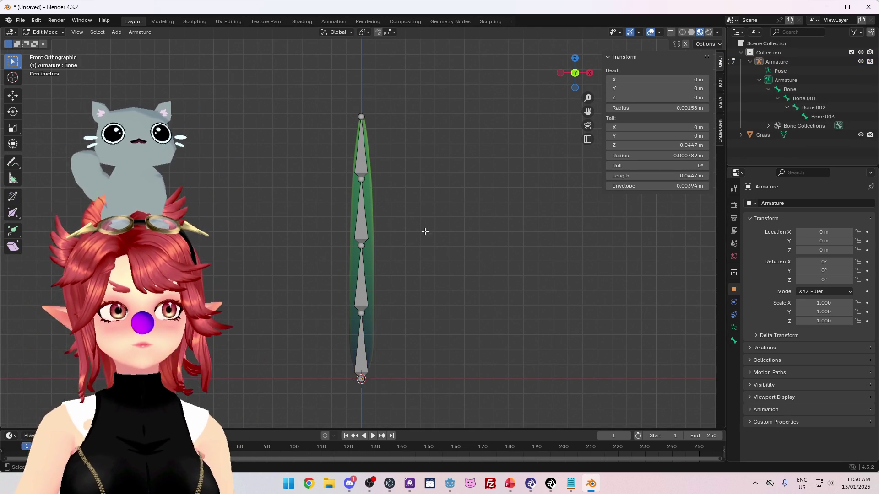
{"action": "key", "text": "Tab"}
{"action": "left_click", "coordinate": [386, 261]}
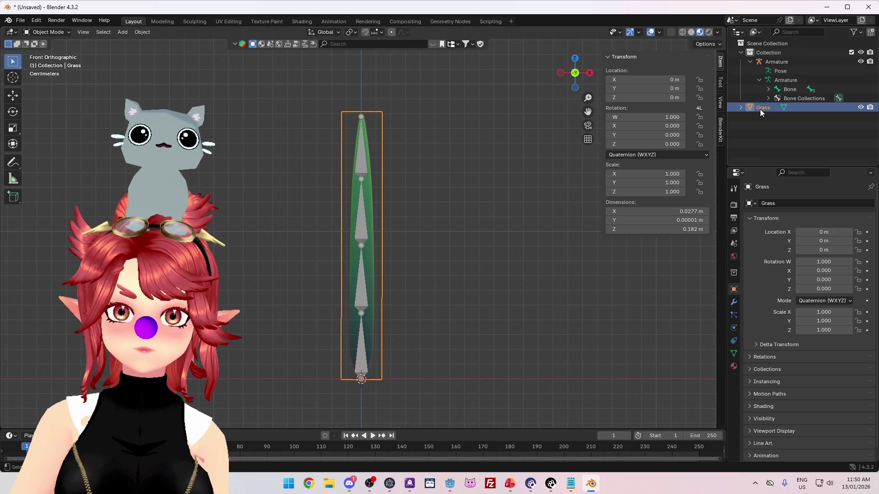
{"action": "left_click", "coordinate": [776, 63]}
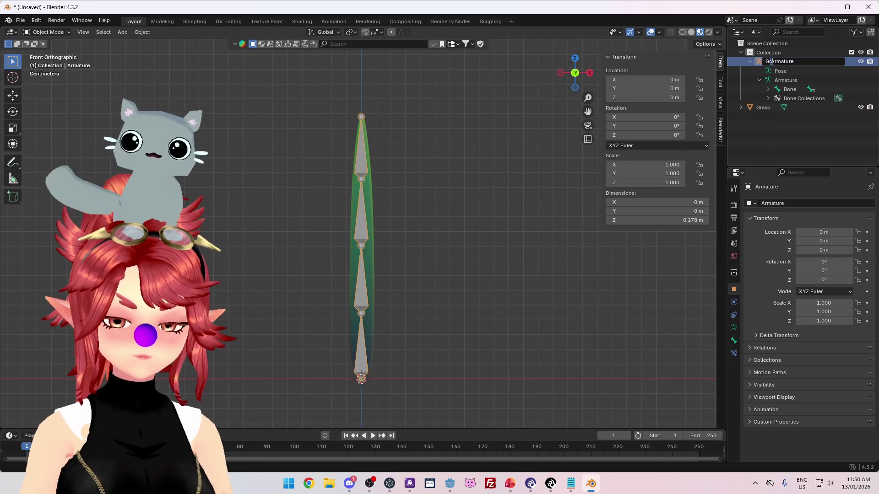
{"action": "type", "text": "rass_"}
{"action": "key", "text": "Return"}
Step: Parent Grass to Grass_Armature with automatic weights and put the armature in Pose Mode
{"action": "left_click", "coordinate": [762, 108], "text": "ctrl"}
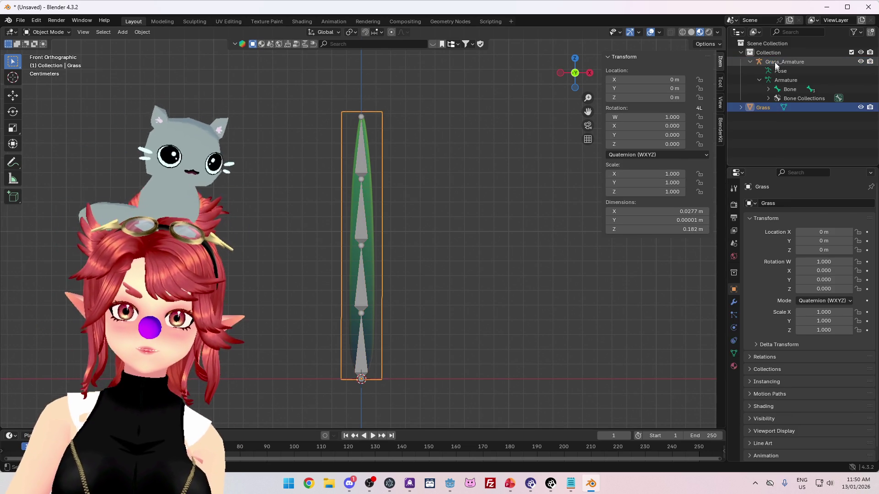
{"action": "key", "text": "ctrl+p"}
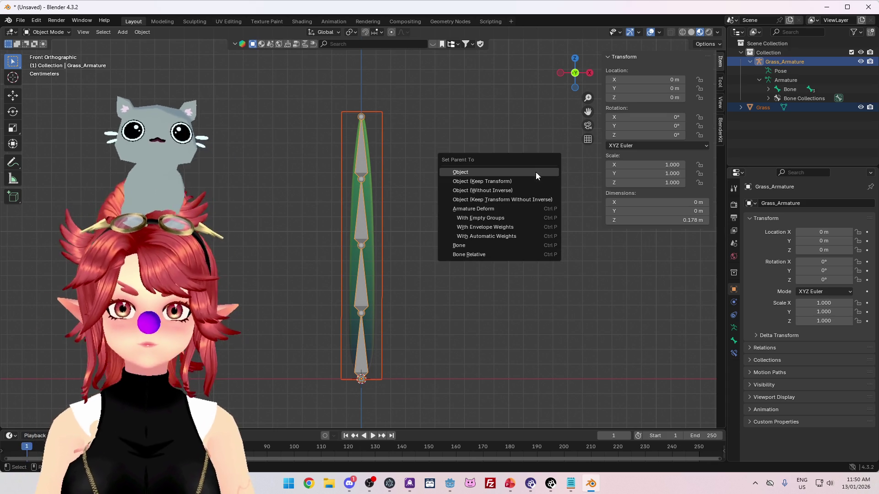
{"action": "left_click", "coordinate": [497, 237]}
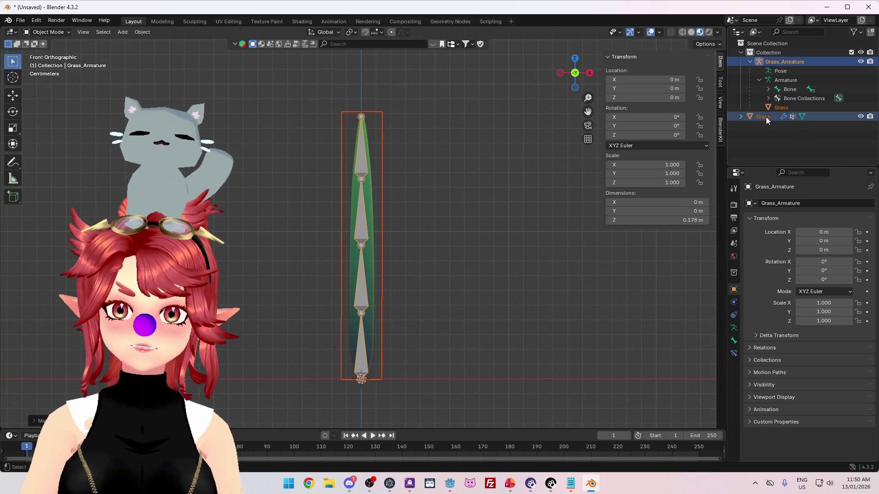
{"action": "left_click", "coordinate": [784, 61]}
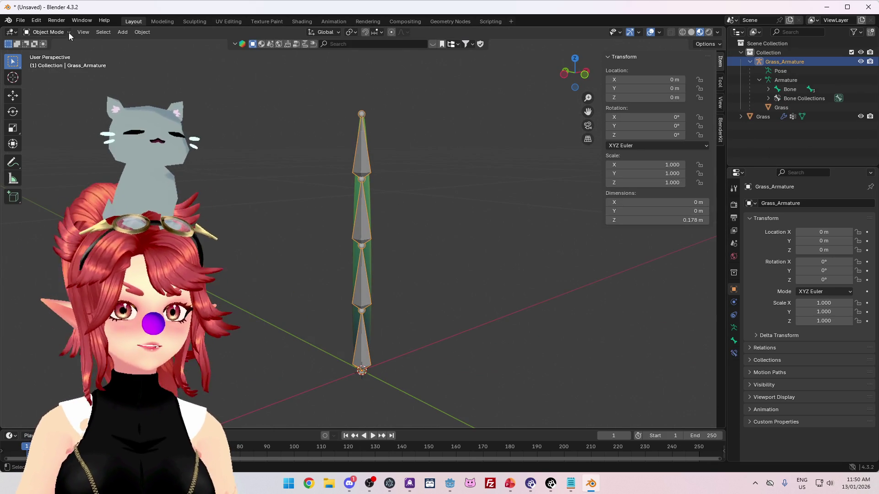
{"action": "left_click", "coordinate": [49, 62]}
{"action": "left_click_drag", "start_coordinate": [309, 142], "coordinate": [330, 185]}
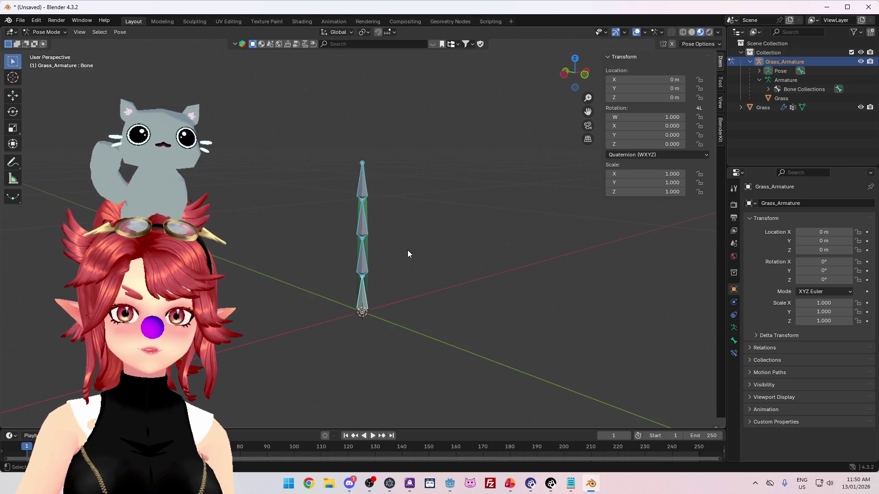
{"action": "key", "text": "r"}
{"action": "key", "text": "Escape"}
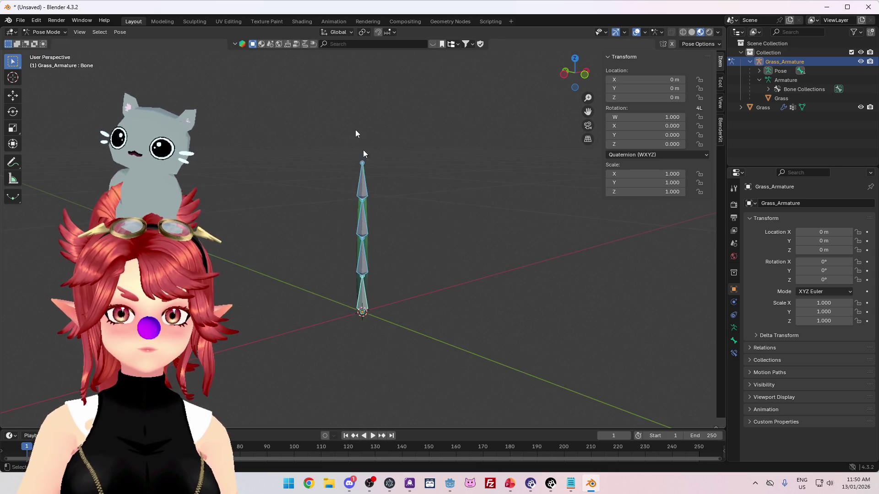
{"action": "left_click", "coordinate": [364, 32]}
{"action": "left_click", "coordinate": [367, 55]}
{"action": "key", "text": "r"}
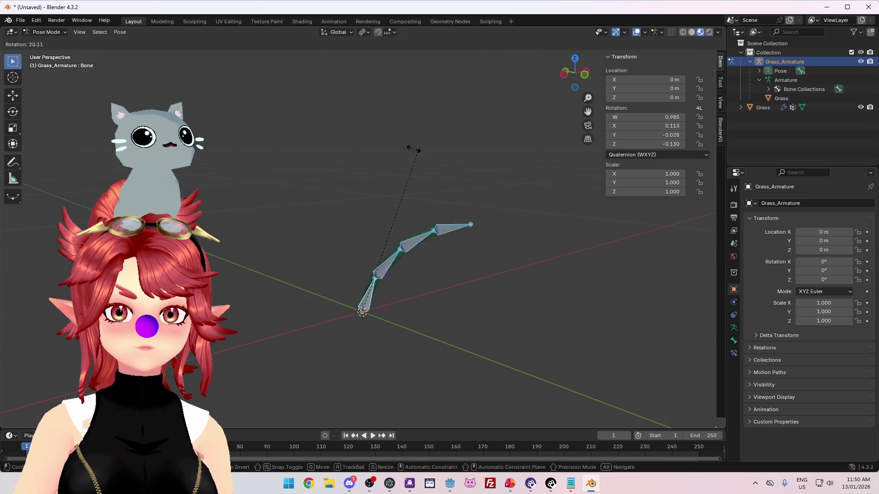
{"action": "key", "text": "Escape"}
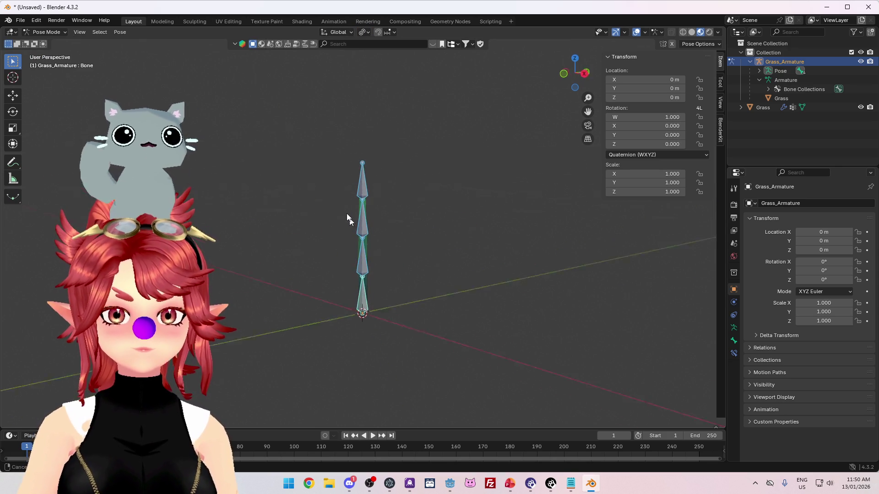
{"action": "key", "text": "r"}
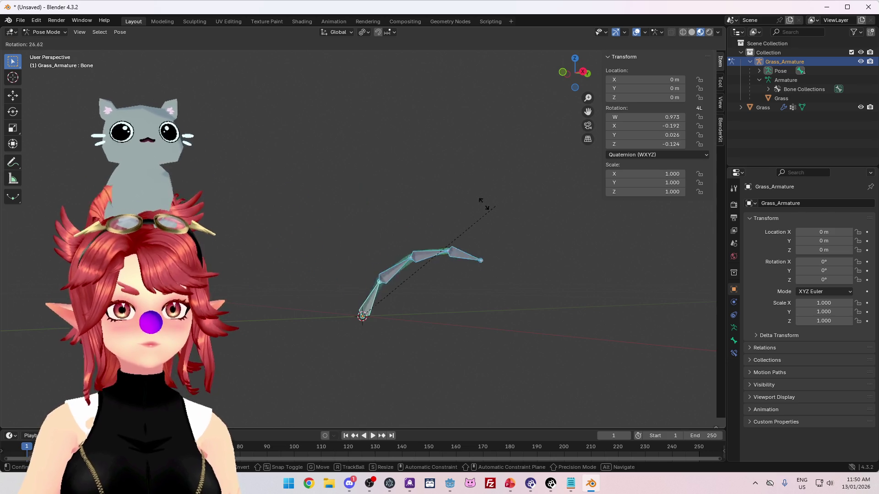
{"action": "key", "text": "Escape"}
{"action": "mouse_move", "coordinate": [507, 209]}
{"action": "left_mouse_down"}
{"action": "mouse_move", "coordinate": [445, 222]}
{"action": "mouse_move", "coordinate": [479, 265]}
{"action": "mouse_move", "coordinate": [434, 217]}
{"action": "mouse_move", "coordinate": [502, 225]}
{"action": "mouse_move", "coordinate": [461, 219]}
{"action": "left_mouse_up"}
{"action": "key", "text": "Tab"}
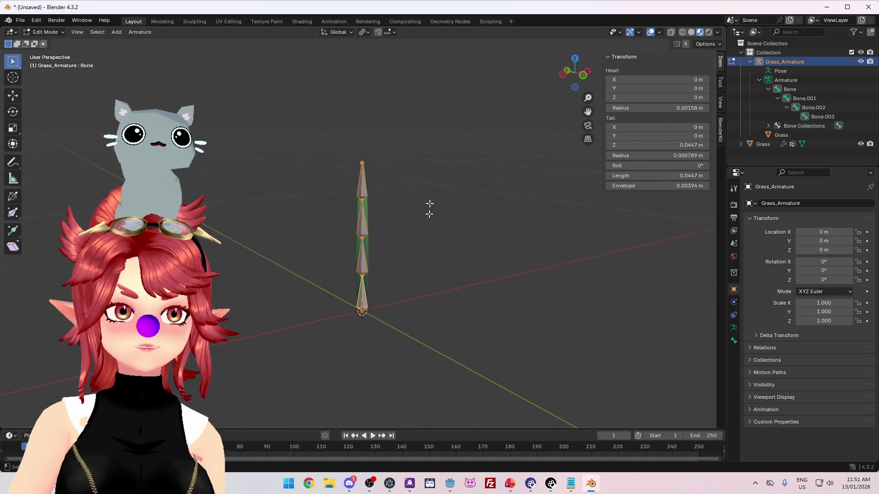
{"action": "key", "text": "Tab"}
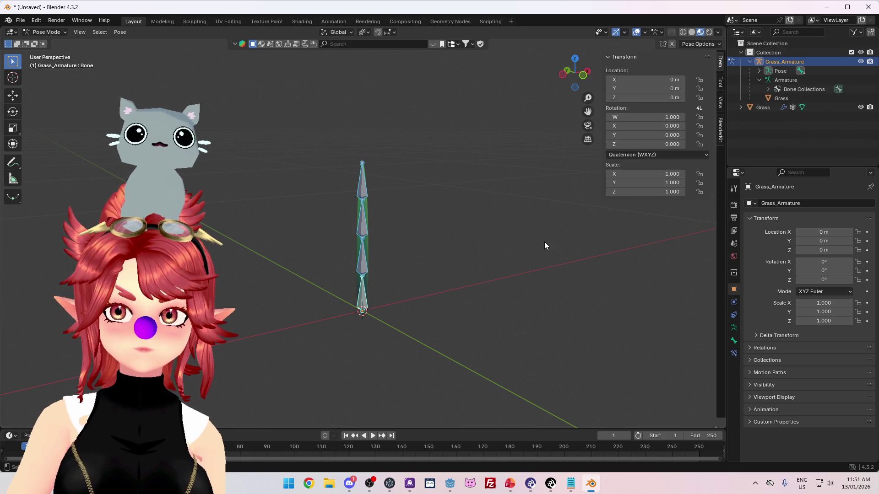
{"action": "left_click", "coordinate": [781, 100]}
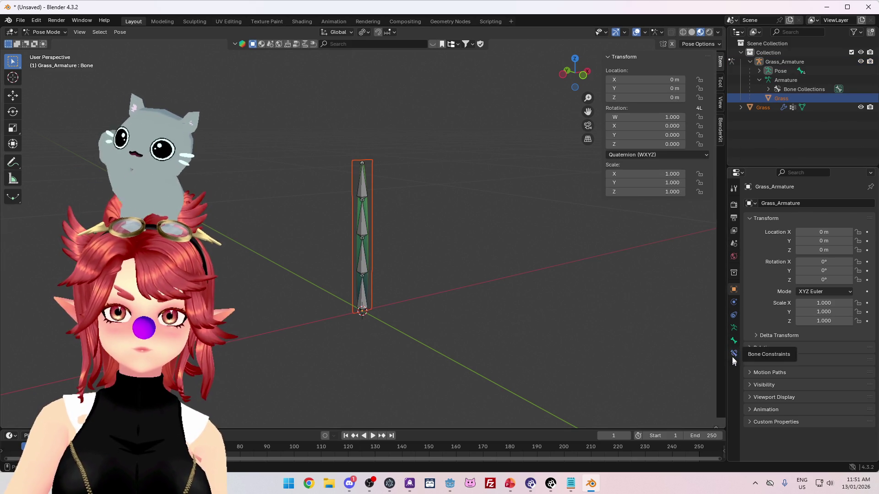
{"action": "left_click", "coordinate": [764, 107]}
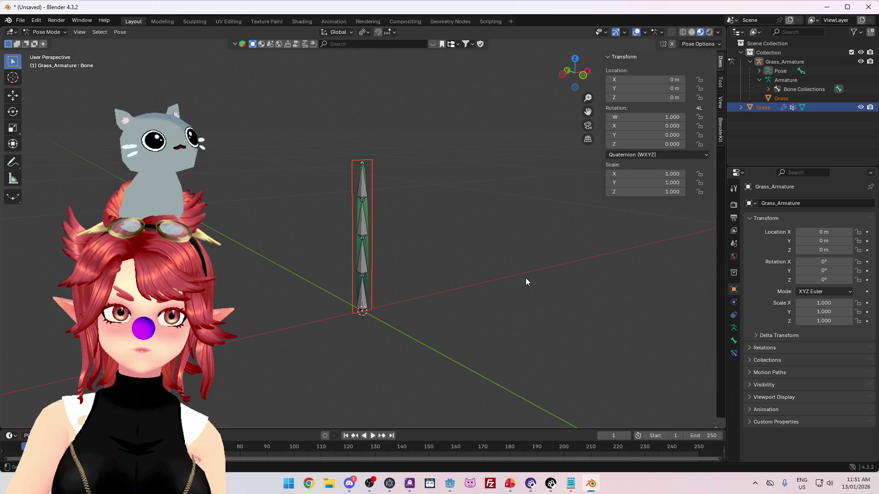
{"action": "key", "text": "Tab"}
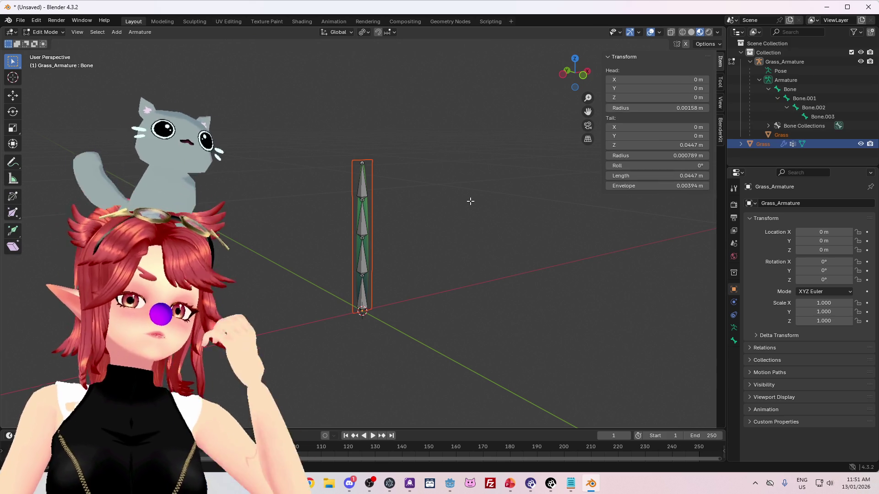
{"action": "left_click", "coordinate": [735, 134]}
{"action": "mouse_move", "coordinate": [514, 155]}
{"action": "left_mouse_down"}
{"action": "mouse_move", "coordinate": [381, 197]}
{"action": "mouse_move", "coordinate": [390, 253]}
{"action": "mouse_move", "coordinate": [398, 193]}
{"action": "mouse_move", "coordinate": [384, 233]}
{"action": "mouse_move", "coordinate": [400, 268]}
{"action": "mouse_move", "coordinate": [418, 192]}
{"action": "mouse_move", "coordinate": [427, 210]}
{"action": "mouse_move", "coordinate": [338, 202]}
{"action": "mouse_move", "coordinate": [287, 179]}
{"action": "mouse_move", "coordinate": [298, 174]}
{"action": "left_mouse_up"}
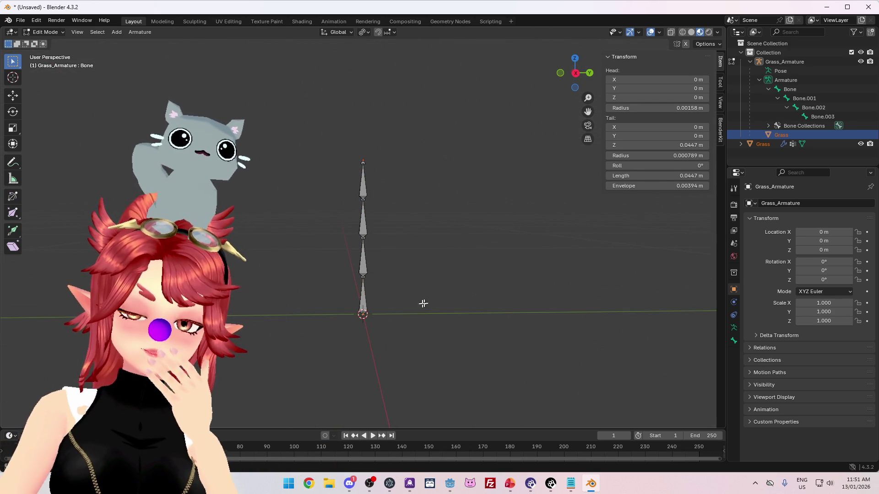
{"action": "key", "text": "a"}
{"action": "mouse_move", "coordinate": [435, 253]}
{"action": "left_mouse_down"}
{"action": "mouse_move", "coordinate": [522, 253]}
{"action": "mouse_move", "coordinate": [424, 263]}
{"action": "mouse_move", "coordinate": [487, 256]}
{"action": "left_mouse_up"}
{"action": "key", "text": "ctrl+Tab"}
{"action": "key", "text": "a"}
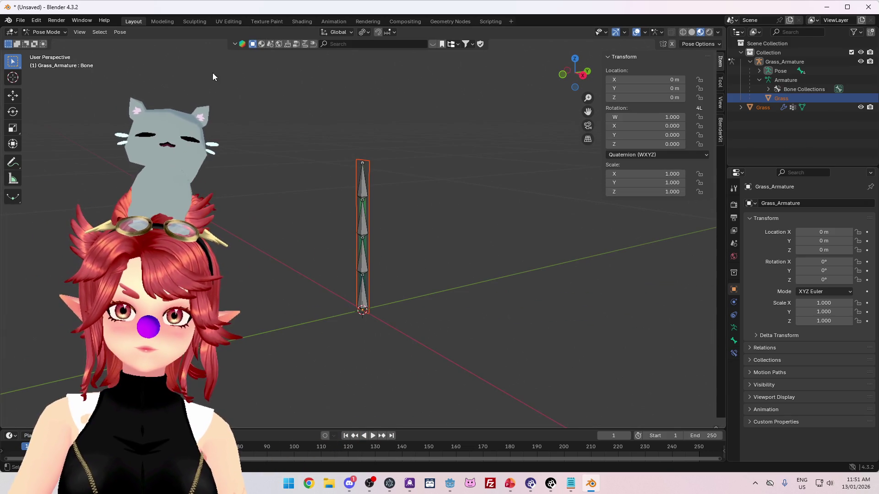
{"action": "left_click", "coordinate": [60, 32]}
{"action": "left_click", "coordinate": [60, 44]}
{"action": "left_click", "coordinate": [785, 61]}
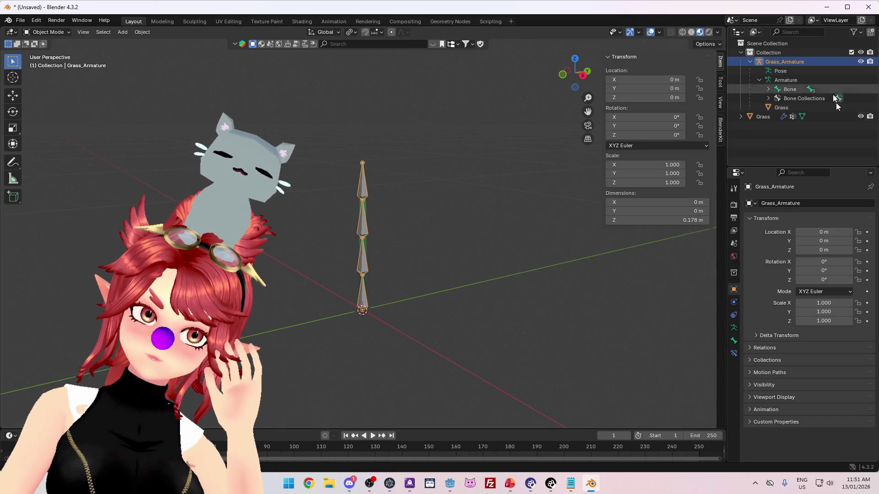
{"action": "left_click", "coordinate": [815, 107]}
Step: Add an Array modifier to the Grass blade, creating a second blade beside it
{"action": "left_click", "coordinate": [734, 302]}
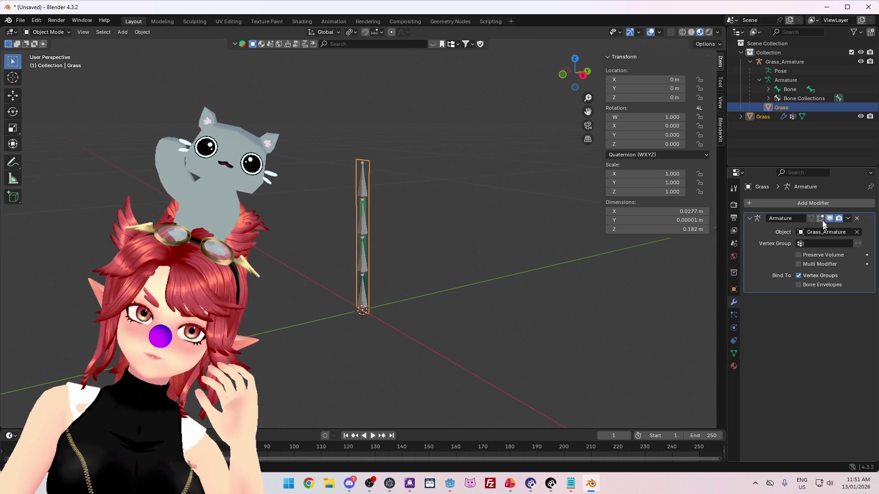
{"action": "left_click", "coordinate": [806, 203]}
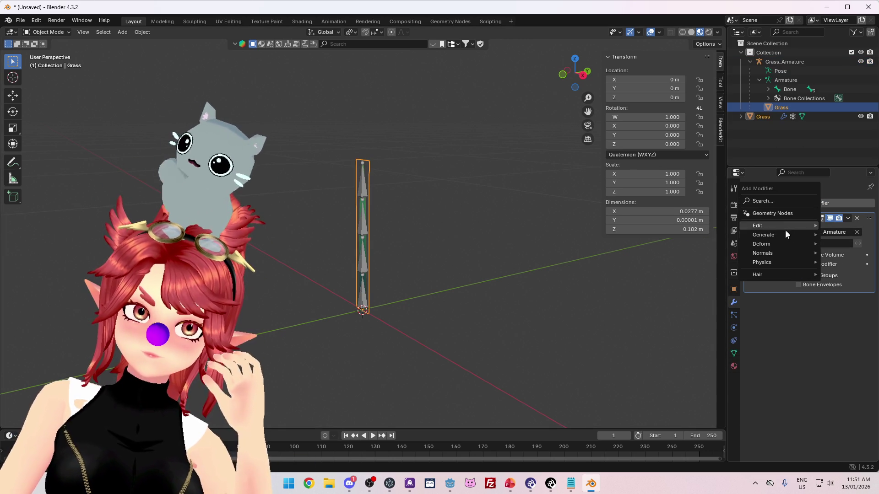
{"action": "mouse_move", "coordinate": [785, 234]}
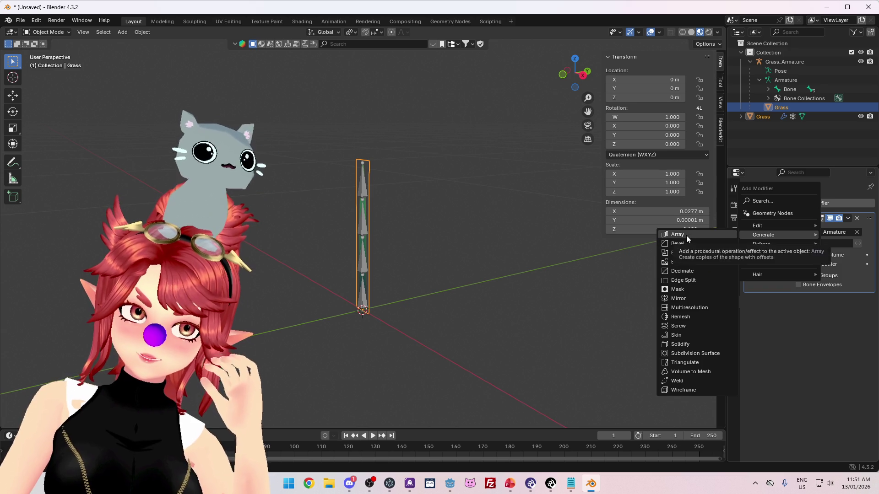
{"action": "left_click", "coordinate": [686, 235]}
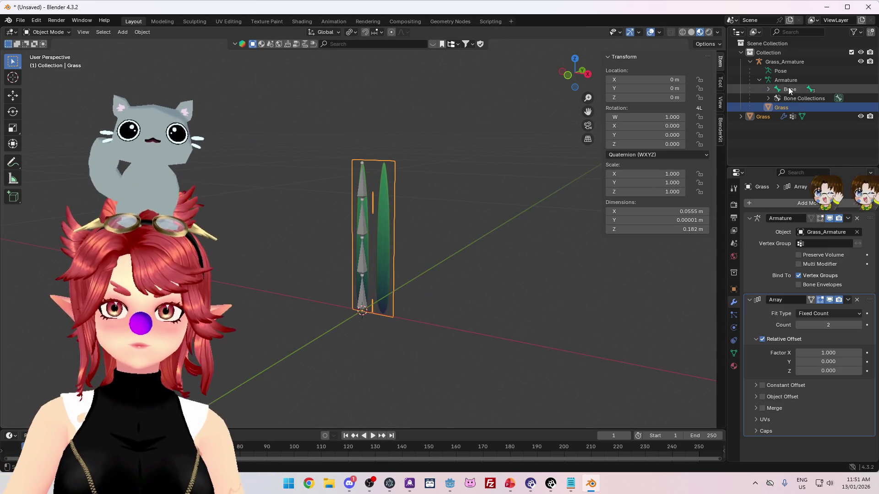
Step: Put Grass_Armature in Pose Mode, select all its bones and rotate them to bend the blade
{"action": "left_click", "coordinate": [785, 61]}
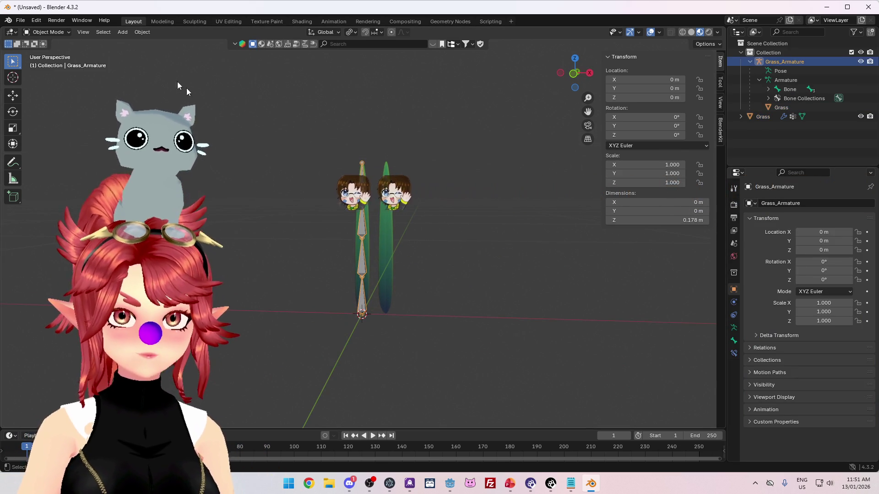
{"action": "key", "text": "ctrl+Tab"}
{"action": "key", "text": "ctrl+Tab"}
{"action": "left_click", "coordinate": [45, 33]}
{"action": "left_click", "coordinate": [44, 59]}
{"action": "left_click_drag", "start_coordinate": [296, 136], "coordinate": [400, 282]}
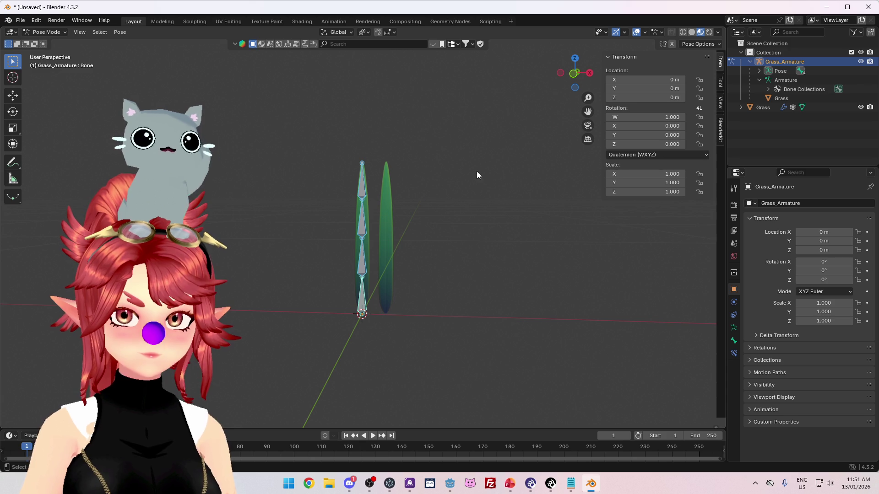
{"action": "key", "text": "r"}
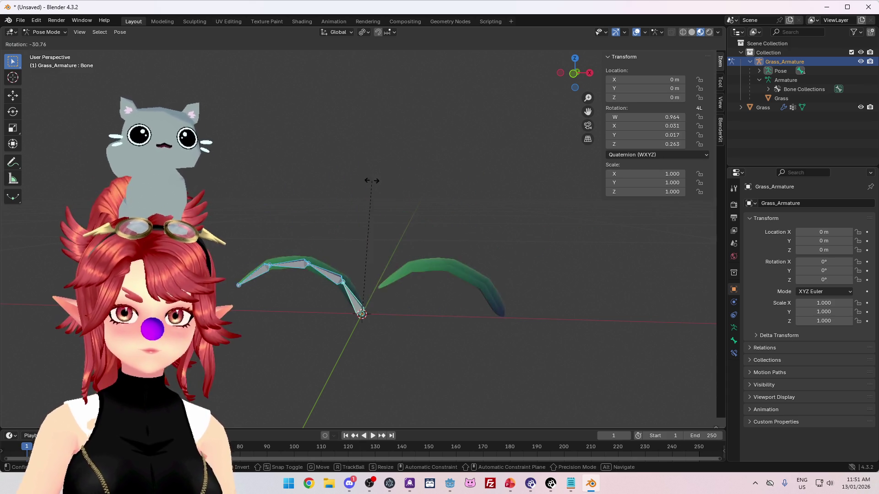
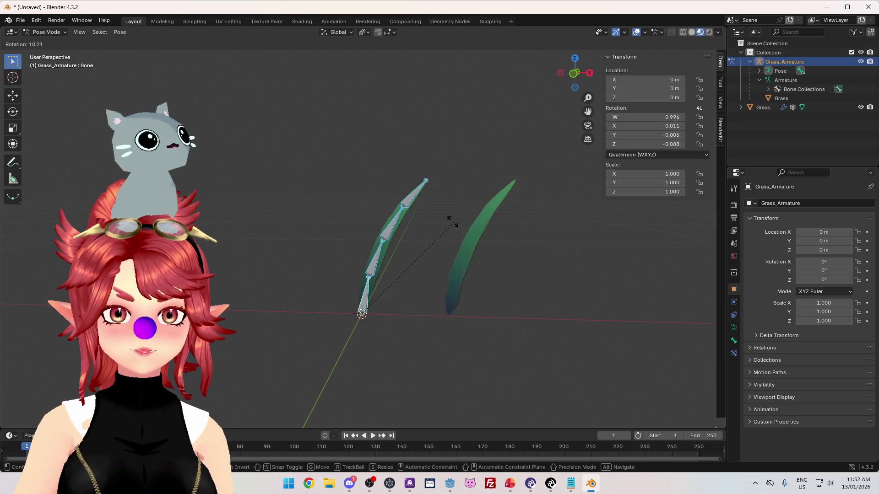
Step: Cancel the trial bone rotation, return to Object Mode and select the Grass mesh
{"action": "key", "text": "Escape"}
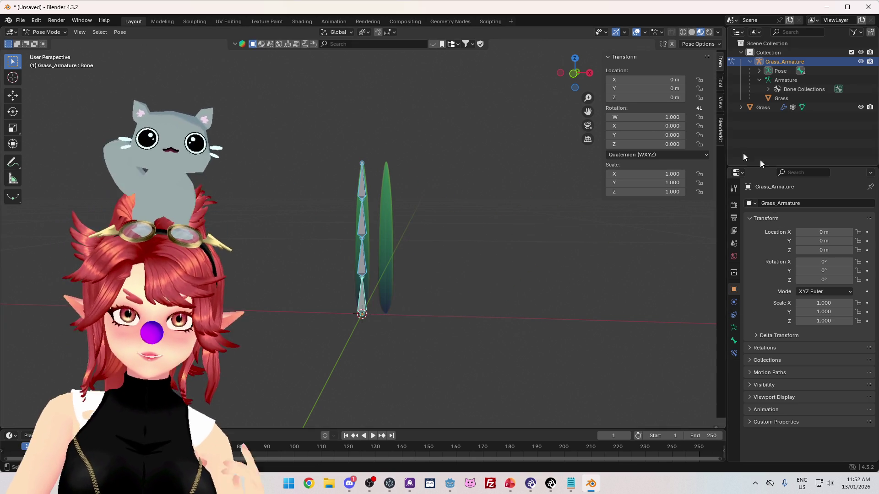
{"action": "left_click", "coordinate": [51, 42]}
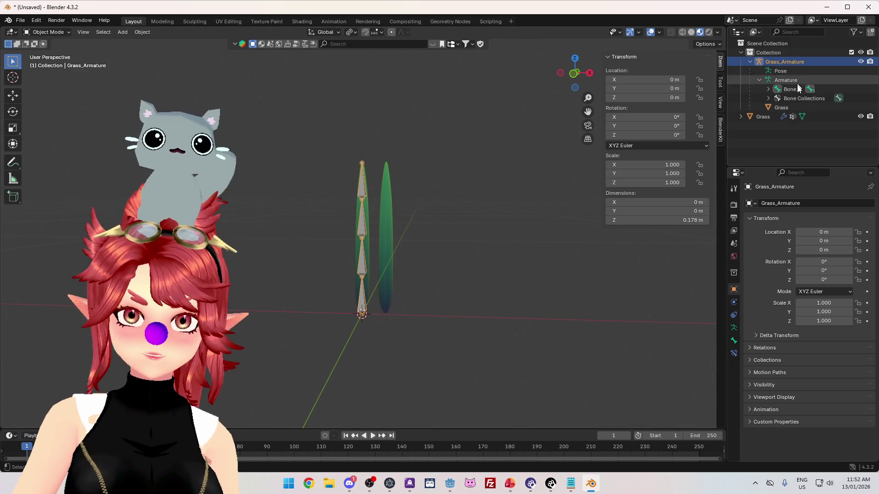
{"action": "left_click", "coordinate": [781, 108]}
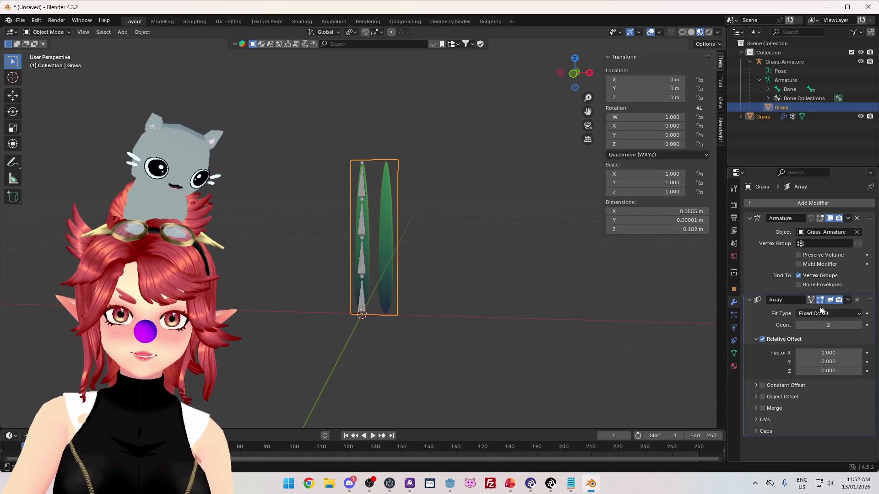
Step: Switch the Grass array from relative to a constant 0.07 m X offset with count 4
{"action": "left_click", "coordinate": [761, 340]}
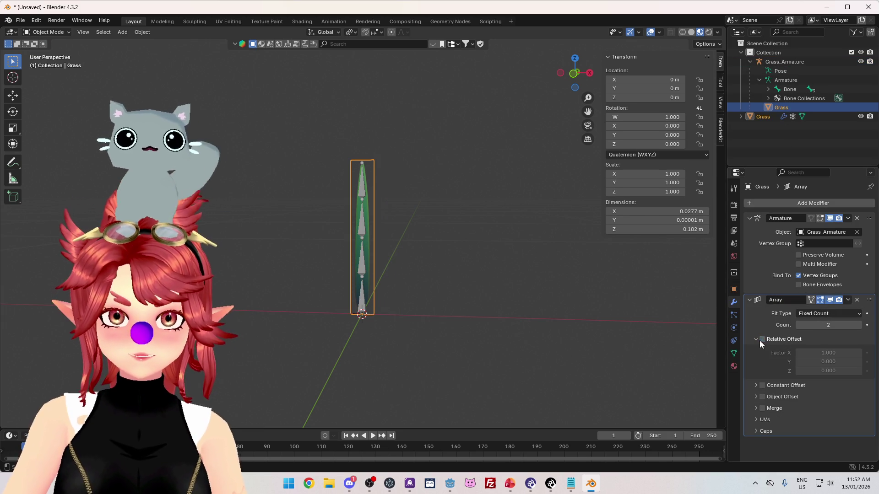
{"action": "left_click", "coordinate": [755, 385]}
{"action": "left_click", "coordinate": [762, 386]}
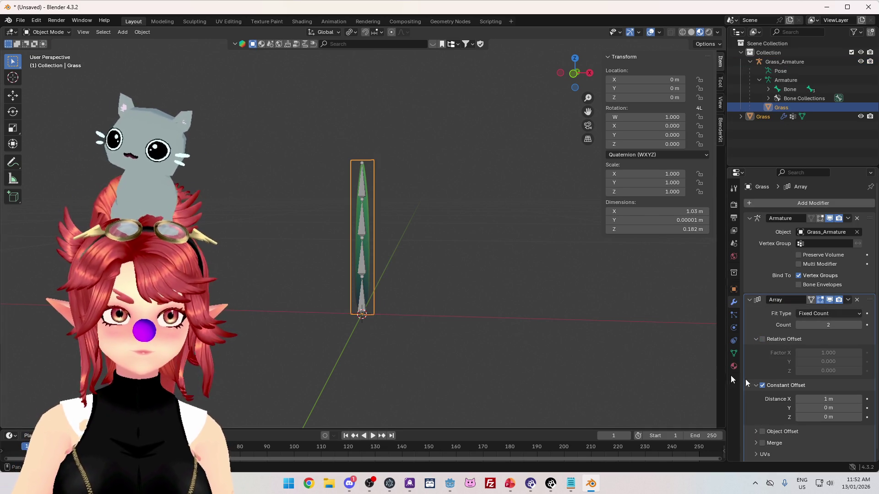
{"action": "mouse_move", "coordinate": [496, 296]}
{"action": "left_mouse_down"}
{"action": "mouse_move", "coordinate": [413, 293]}
{"action": "mouse_move", "coordinate": [422, 301]}
{"action": "mouse_move", "coordinate": [424, 292]}
{"action": "mouse_move", "coordinate": [462, 285]}
{"action": "mouse_move", "coordinate": [475, 260]}
{"action": "mouse_move", "coordinate": [481, 273]}
{"action": "left_mouse_up"}
{"action": "left_click_drag", "start_coordinate": [829, 398], "coordinate": [786, 398]}
{"action": "left_click", "coordinate": [858, 325]}
{"action": "left_click", "coordinate": [859, 325]}
{"action": "scroll", "coordinate": [492, 257], "scroll_direction": "up", "scroll_amount": 2}
{"action": "left_click_drag", "start_coordinate": [498, 254], "coordinate": [344, 196]}
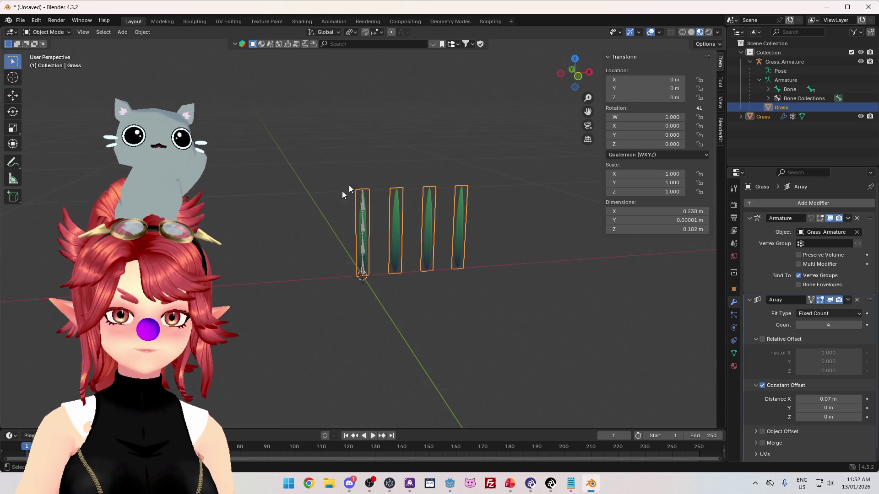
{"action": "left_click", "coordinate": [778, 62]}
{"action": "left_click", "coordinate": [60, 32]}
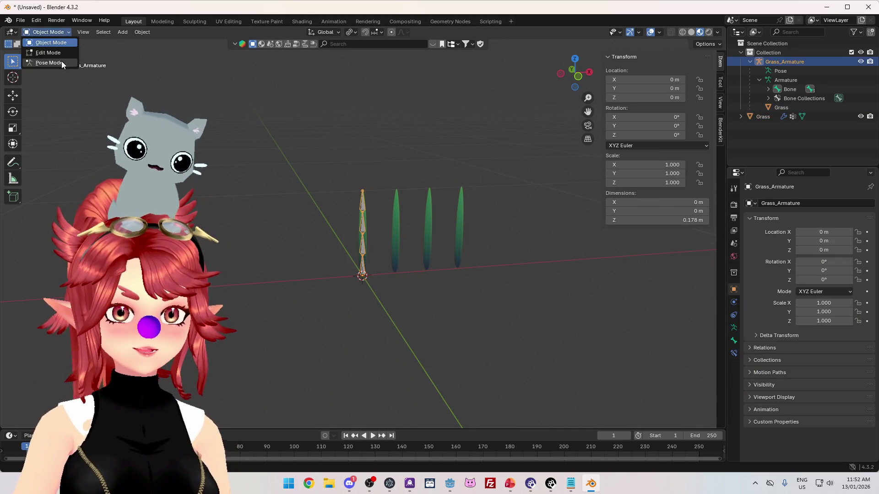
Step: Test-pose the grass bones in Pose Mode, then clear their rotation with Alt+R
{"action": "left_click", "coordinate": [62, 61]}
{"action": "key", "text": "r"}
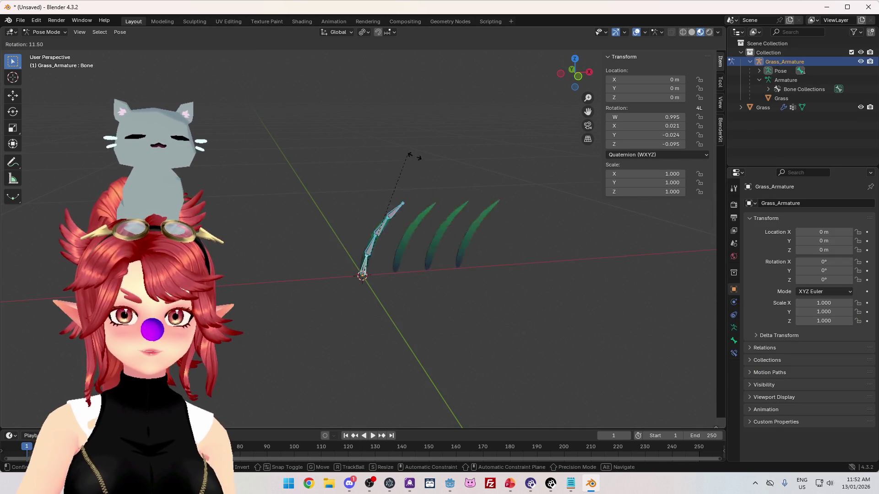
{"action": "key", "text": "Escape"}
{"action": "left_click_drag", "start_coordinate": [424, 150], "coordinate": [476, 272]}
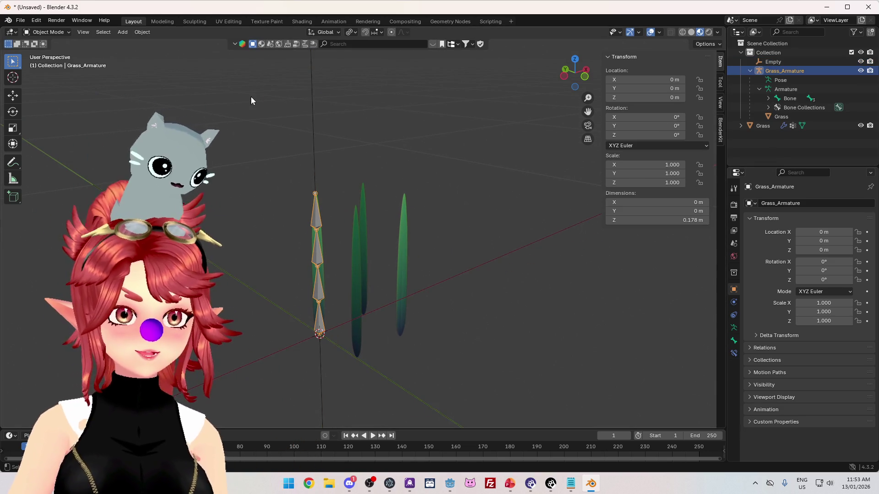
{"action": "left_click", "coordinate": [47, 31]}
{"action": "left_click", "coordinate": [50, 60]}
{"action": "left_click_drag", "start_coordinate": [179, 157], "coordinate": [321, 353]}
{"action": "key", "text": "r"}
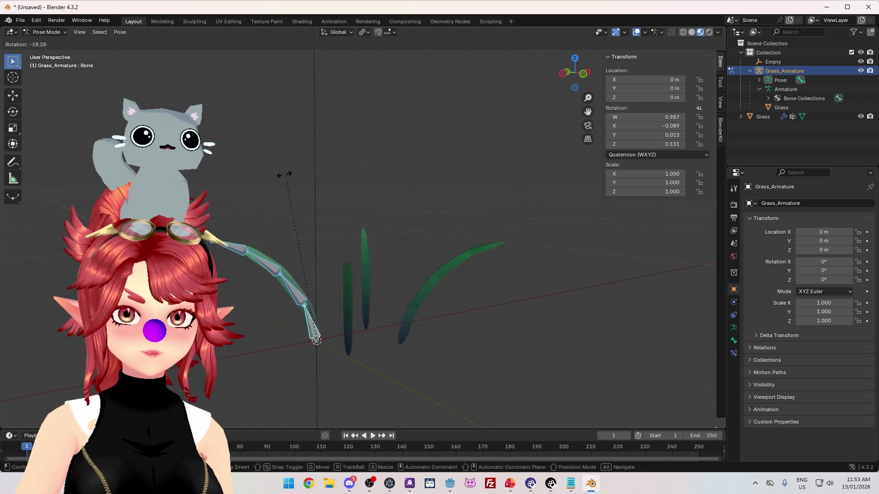
{"action": "left_click", "coordinate": [342, 254]}
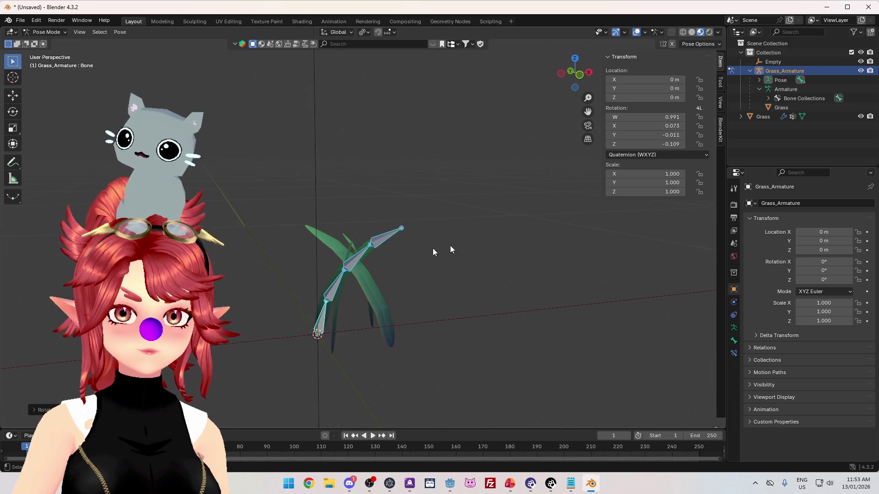
{"action": "key", "text": "r"}
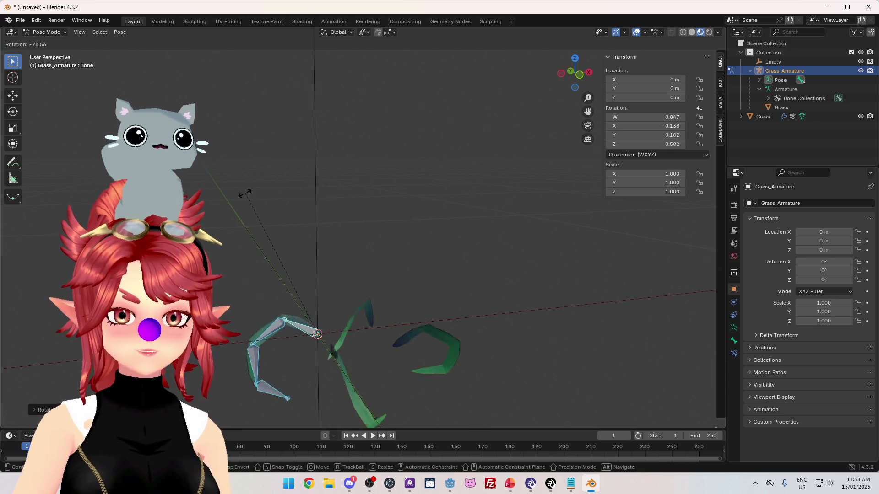
{"action": "key", "text": "Escape"}
{"action": "key", "text": "alt+r"}
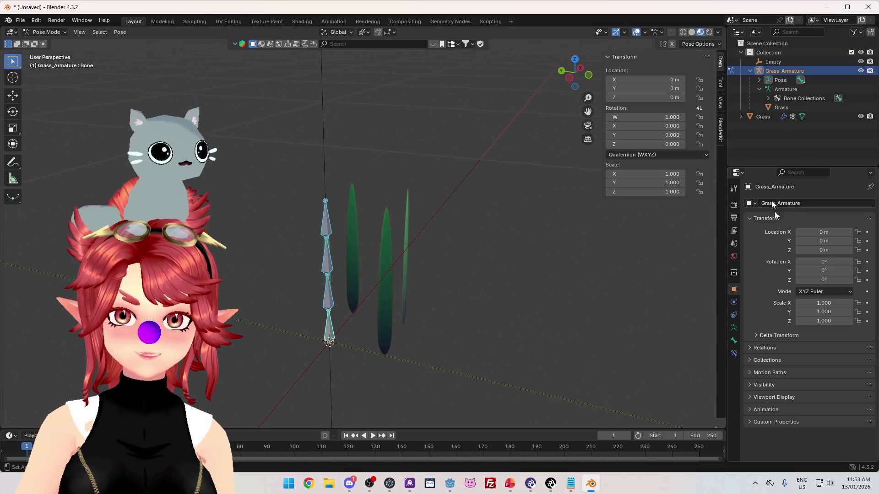
Step: Set the Grass array to 5 blades offset by the Empty, then rotate the Empty to -73° on Z
{"action": "left_click", "coordinate": [787, 105]}
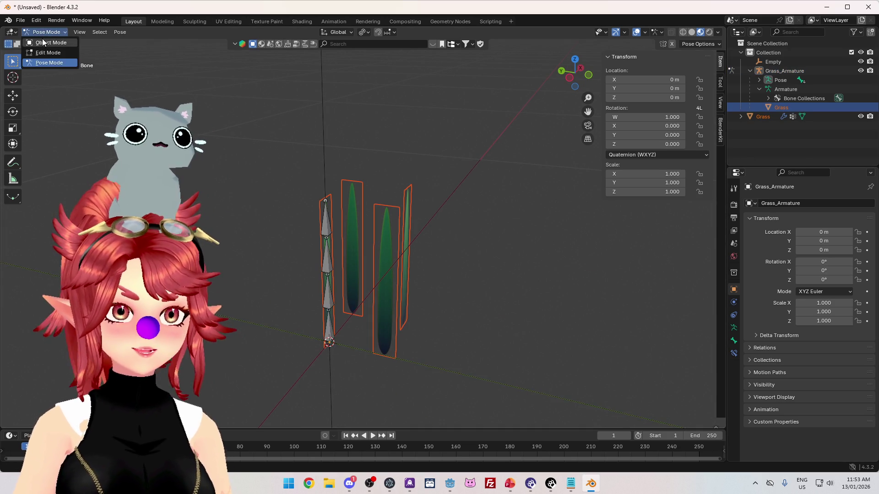
{"action": "key", "text": "ctrl+Tab"}
{"action": "left_click", "coordinate": [778, 115]}
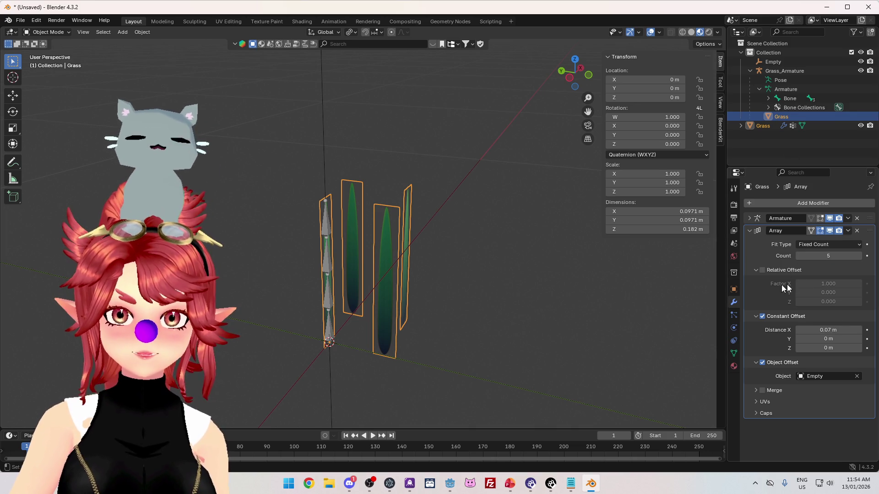
{"action": "left_click", "coordinate": [773, 63]}
{"action": "left_click_drag", "start_coordinate": [823, 280], "coordinate": [833, 280]}
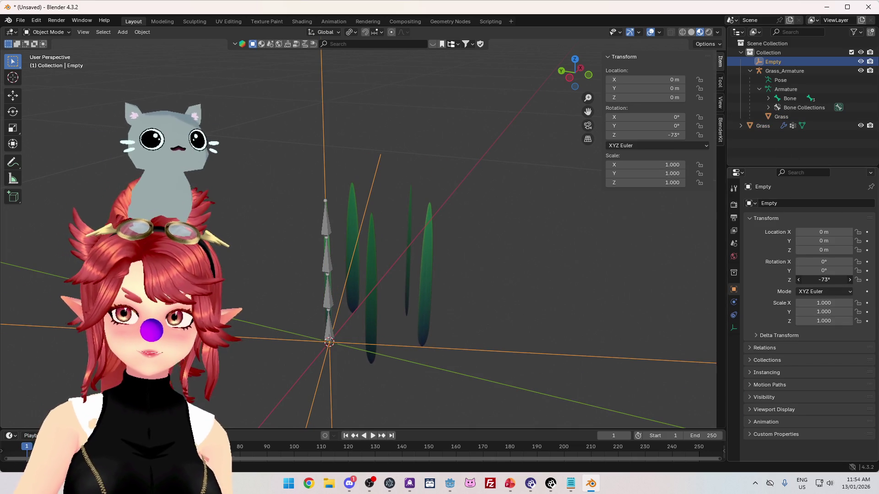
Step: Launch the Calculator app through system search
{"action": "left_click", "coordinate": [290, 486]}
{"action": "type", "text": "cal"}
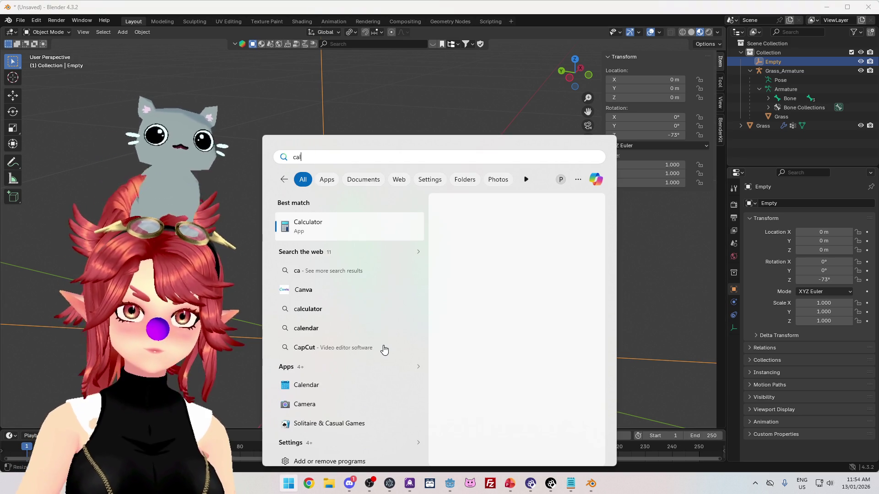
{"action": "key", "text": "Return"}
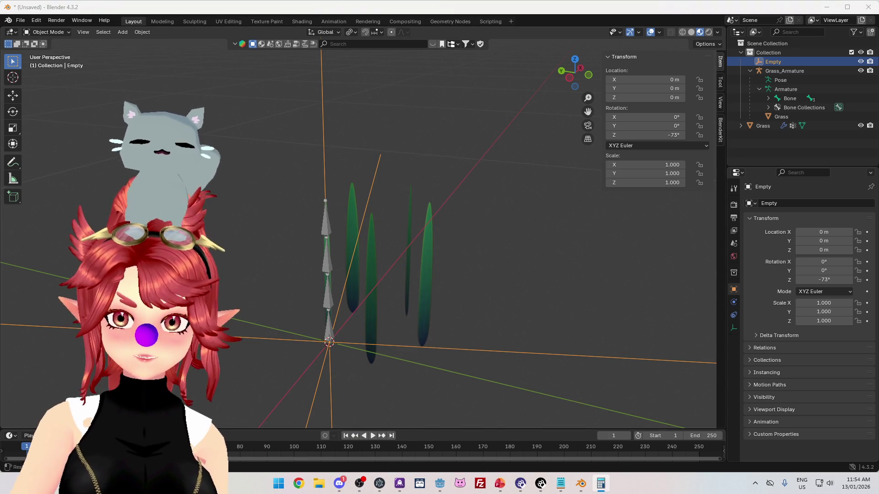
Step: Set the Empty's Z rotation to -72° and check the even blade spread from top view
{"action": "left_click", "coordinate": [824, 280]}
{"action": "type", "text": "2"}
{"action": "key", "text": "Return"}
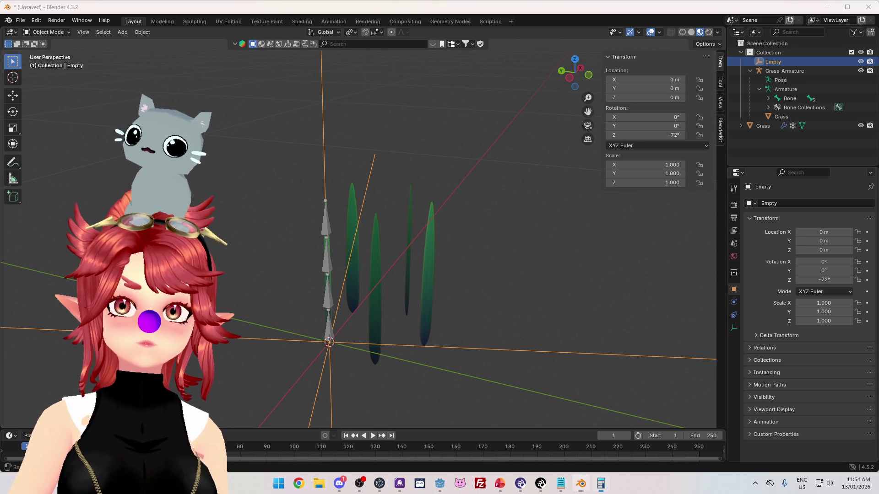
{"action": "mouse_move", "coordinate": [452, 177]}
{"action": "left_mouse_down"}
{"action": "mouse_move", "coordinate": [375, 229]}
{"action": "mouse_move", "coordinate": [400, 202]}
{"action": "mouse_move", "coordinate": [394, 269]}
{"action": "mouse_move", "coordinate": [408, 275]}
{"action": "mouse_move", "coordinate": [443, 257]}
{"action": "mouse_move", "coordinate": [480, 270]}
{"action": "left_mouse_up"}
{"action": "key", "text": "KP_7"}
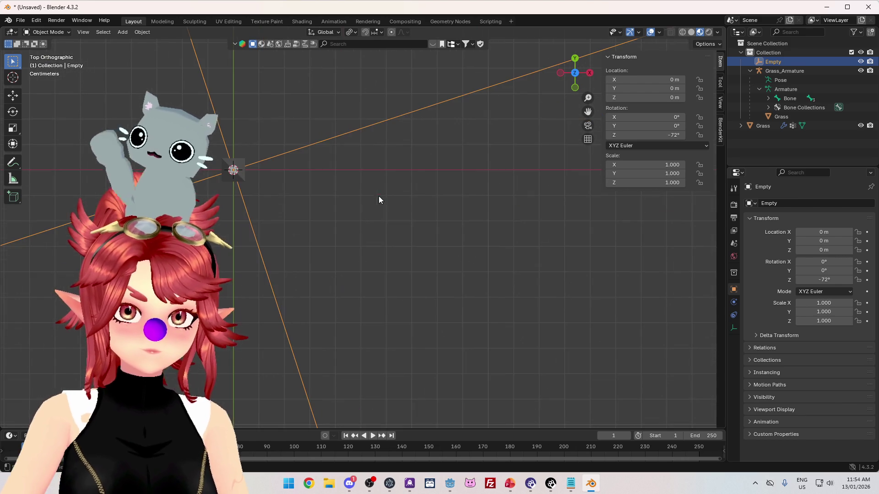
{"action": "mouse_move", "coordinate": [399, 221]}
{"action": "left_mouse_down"}
{"action": "mouse_move", "coordinate": [395, 241]}
{"action": "mouse_move", "coordinate": [412, 235]}
{"action": "mouse_move", "coordinate": [413, 221]}
{"action": "mouse_move", "coordinate": [484, 230]}
{"action": "mouse_move", "coordinate": [471, 239]}
{"action": "mouse_move", "coordinate": [416, 234]}
{"action": "mouse_move", "coordinate": [405, 253]}
{"action": "mouse_move", "coordinate": [387, 233]}
{"action": "mouse_move", "coordinate": [432, 229]}
{"action": "mouse_move", "coordinate": [466, 280]}
{"action": "mouse_move", "coordinate": [447, 249]}
{"action": "mouse_move", "coordinate": [486, 261]}
{"action": "mouse_move", "coordinate": [418, 243]}
{"action": "mouse_move", "coordinate": [459, 262]}
{"action": "mouse_move", "coordinate": [443, 236]}
{"action": "mouse_move", "coordinate": [496, 208]}
{"action": "mouse_move", "coordinate": [506, 172]}
{"action": "mouse_move", "coordinate": [483, 229]}
{"action": "mouse_move", "coordinate": [491, 243]}
{"action": "mouse_move", "coordinate": [477, 314]}
{"action": "mouse_move", "coordinate": [465, 275]}
{"action": "mouse_move", "coordinate": [503, 256]}
{"action": "mouse_move", "coordinate": [446, 274]}
{"action": "mouse_move", "coordinate": [476, 215]}
{"action": "left_mouse_up"}
{"action": "mouse_move", "coordinate": [579, 236]}
{"action": "left_mouse_down"}
{"action": "mouse_move", "coordinate": [440, 257]}
{"action": "mouse_move", "coordinate": [438, 213]}
{"action": "left_mouse_up"}
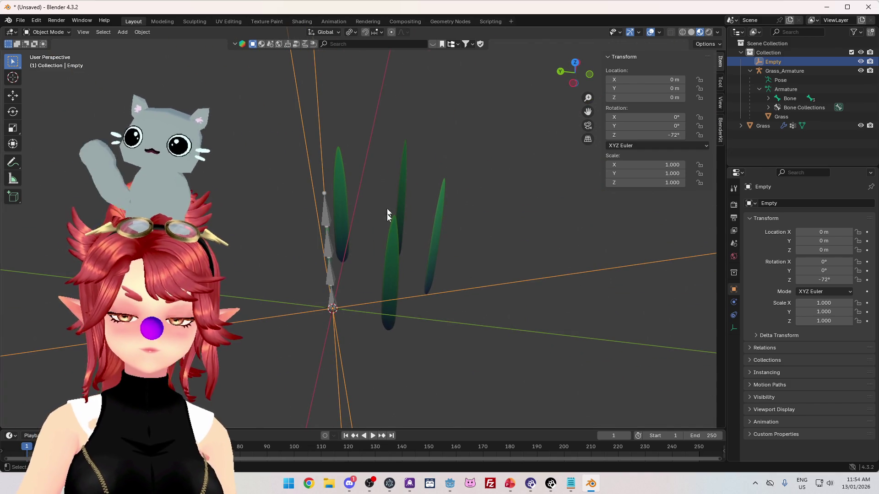
{"action": "left_click", "coordinate": [330, 215]}
{"action": "left_click", "coordinate": [42, 32]}
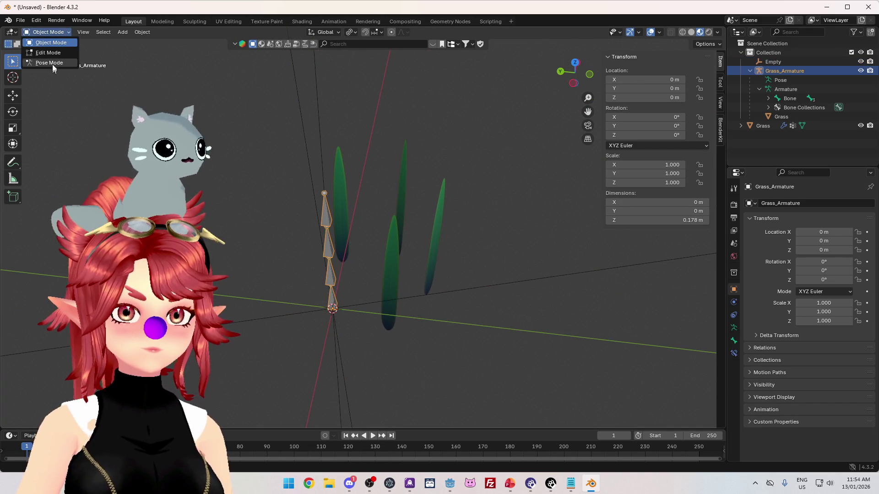
Step: Put the grass armature in Pose Mode, test a Z rotation on the bone and clear it
{"action": "left_click", "coordinate": [52, 64]}
{"action": "key", "text": "KP_7"}
{"action": "mouse_move", "coordinate": [432, 291]}
{"action": "left_mouse_down"}
{"action": "mouse_move", "coordinate": [383, 293]}
{"action": "mouse_move", "coordinate": [441, 234]}
{"action": "mouse_move", "coordinate": [454, 248]}
{"action": "left_mouse_up"}
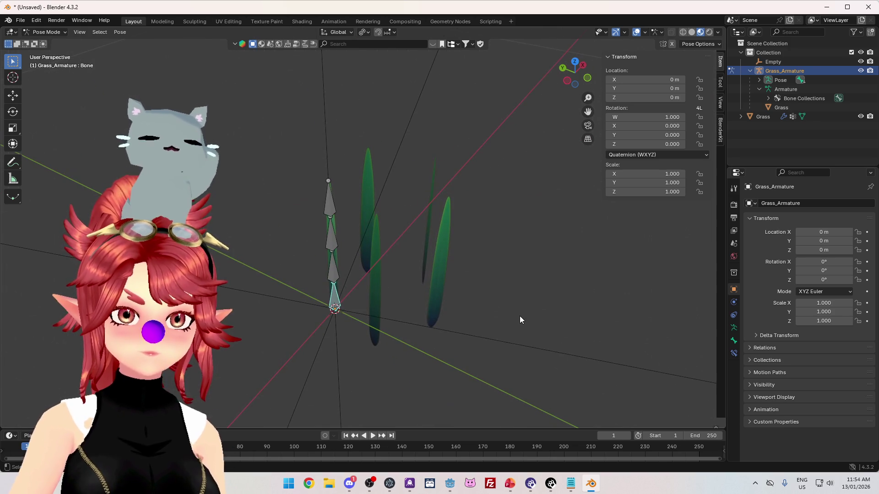
{"action": "key", "text": "r"}
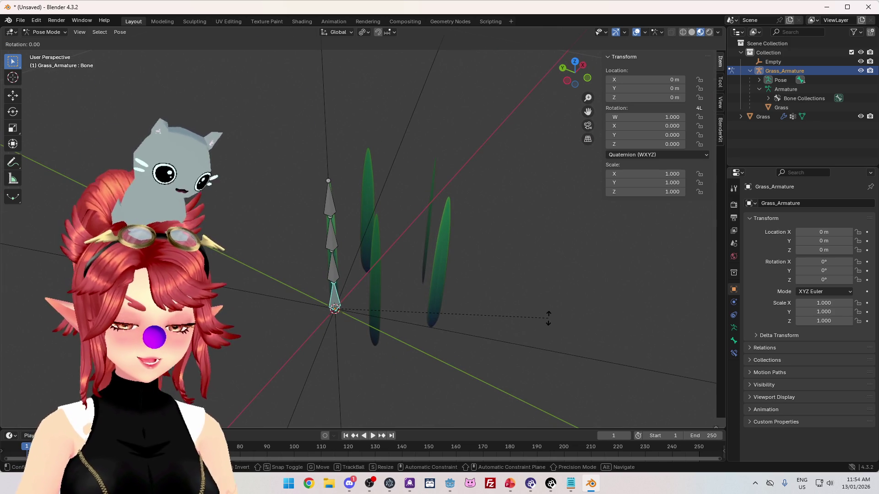
{"action": "key", "text": "z"}
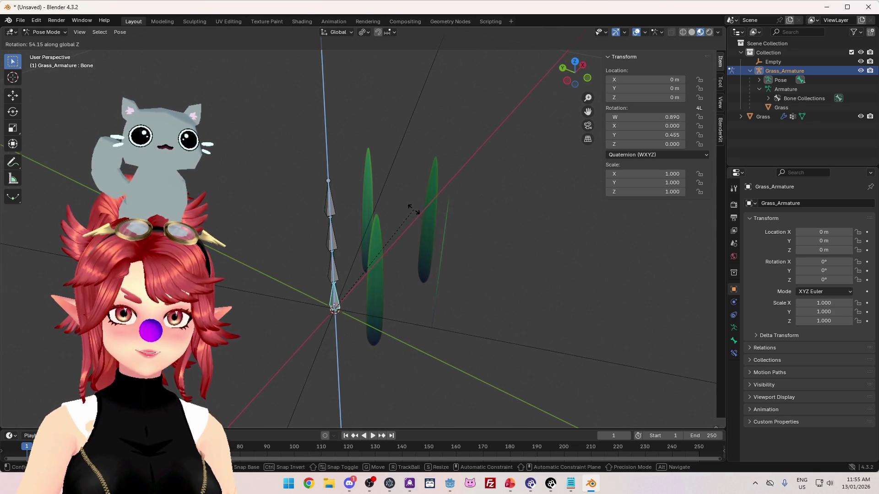
{"action": "left_click", "coordinate": [436, 205]}
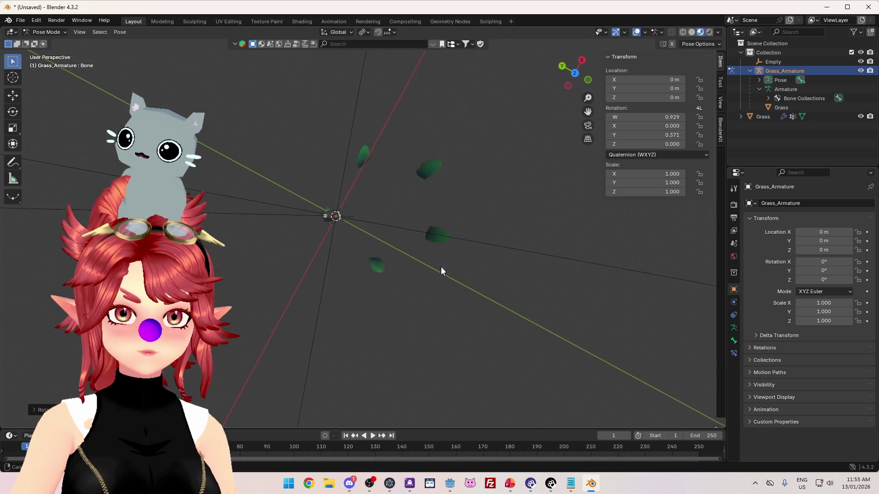
{"action": "key", "text": "KP_7"}
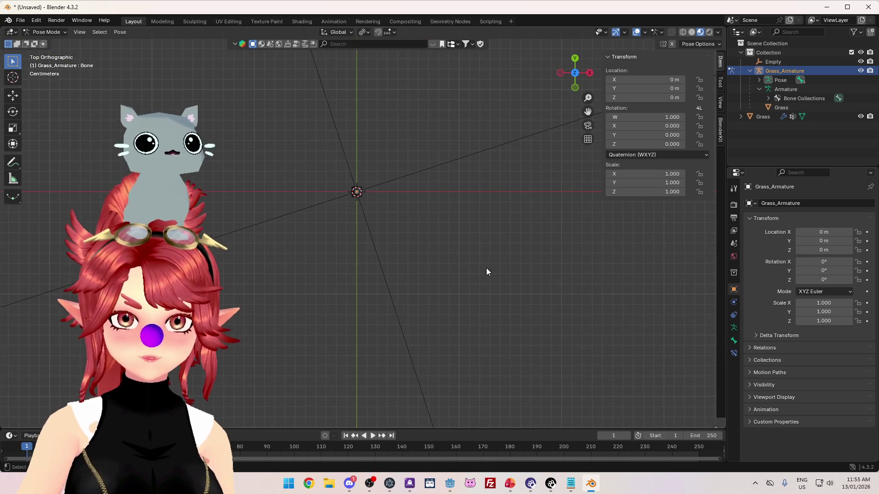
{"action": "key", "text": "alt+r"}
Step: Try another Z rotation, reset it with Alt+R, and bring up the bone's rotation mode options
{"action": "mouse_move", "coordinate": [471, 267]}
{"action": "left_mouse_down"}
{"action": "mouse_move", "coordinate": [474, 198]}
{"action": "mouse_move", "coordinate": [540, 261]}
{"action": "mouse_move", "coordinate": [663, 277]}
{"action": "mouse_move", "coordinate": [704, 263]}
{"action": "mouse_move", "coordinate": [561, 353]}
{"action": "mouse_move", "coordinate": [535, 327]}
{"action": "mouse_move", "coordinate": [579, 320]}
{"action": "mouse_move", "coordinate": [582, 328]}
{"action": "left_mouse_up"}
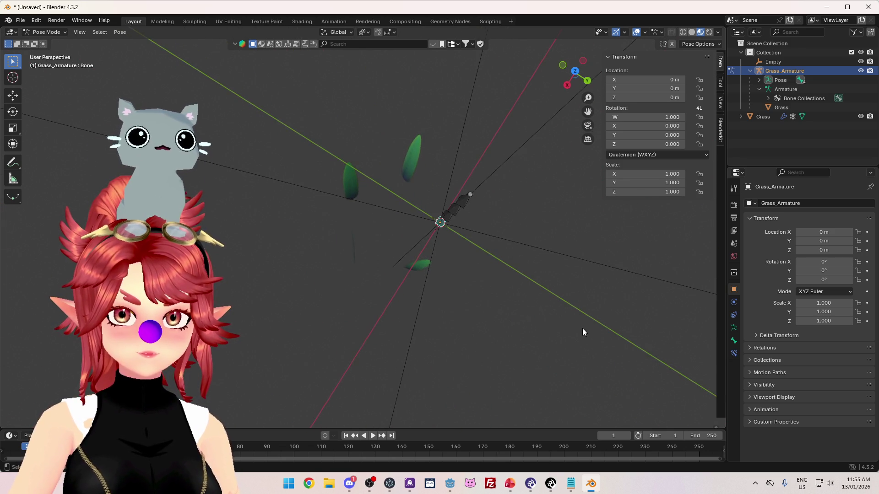
{"action": "key", "text": "r"}
{"action": "key", "text": "z"}
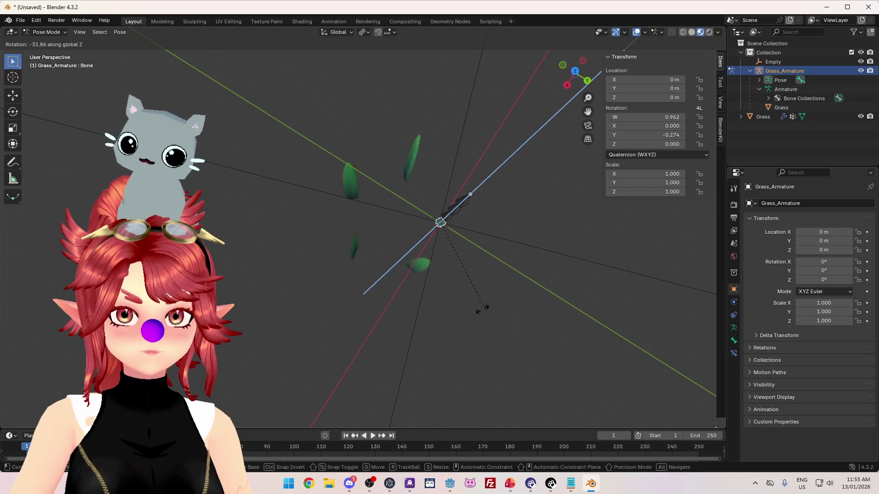
{"action": "left_click", "coordinate": [530, 203]}
{"action": "mouse_move", "coordinate": [497, 258]}
{"action": "left_mouse_down"}
{"action": "mouse_move", "coordinate": [551, 218]}
{"action": "mouse_move", "coordinate": [566, 244]}
{"action": "left_mouse_up"}
{"action": "key", "text": "alt+r"}
{"action": "mouse_move", "coordinate": [506, 222]}
{"action": "left_mouse_down"}
{"action": "mouse_move", "coordinate": [486, 224]}
{"action": "mouse_move", "coordinate": [512, 149]}
{"action": "mouse_move", "coordinate": [504, 226]}
{"action": "mouse_move", "coordinate": [497, 223]}
{"action": "mouse_move", "coordinate": [640, 172]}
{"action": "left_mouse_up"}
{"action": "left_click", "coordinate": [631, 155]}
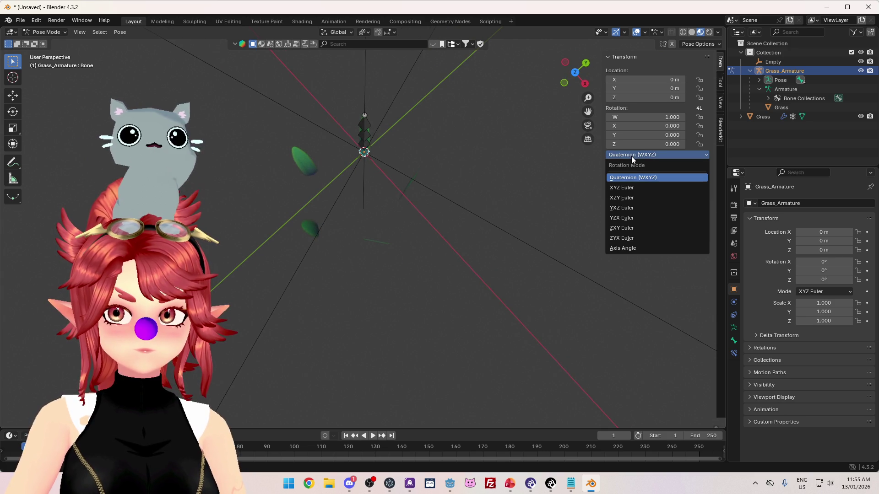
Step: Try XYZ Euler, then set the bone's rotation mode to Quaternion (WXYZ)
{"action": "left_click", "coordinate": [632, 188]}
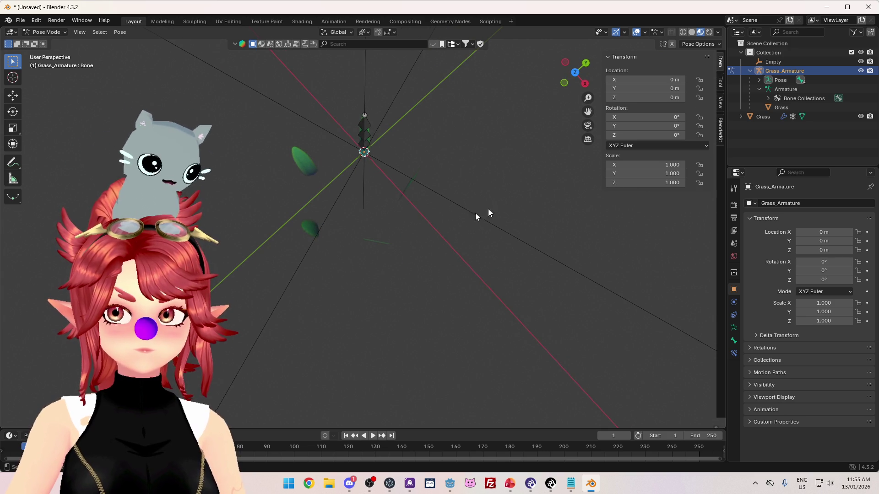
{"action": "scroll", "coordinate": [470, 189], "scroll_direction": "up", "scroll_amount": 5}
{"action": "key", "text": "r"}
{"action": "key", "text": "z"}
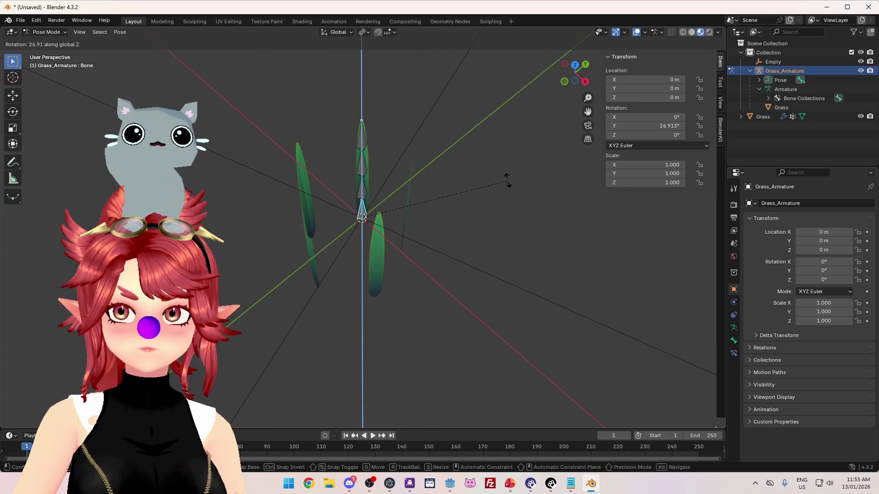
{"action": "key", "text": "Escape"}
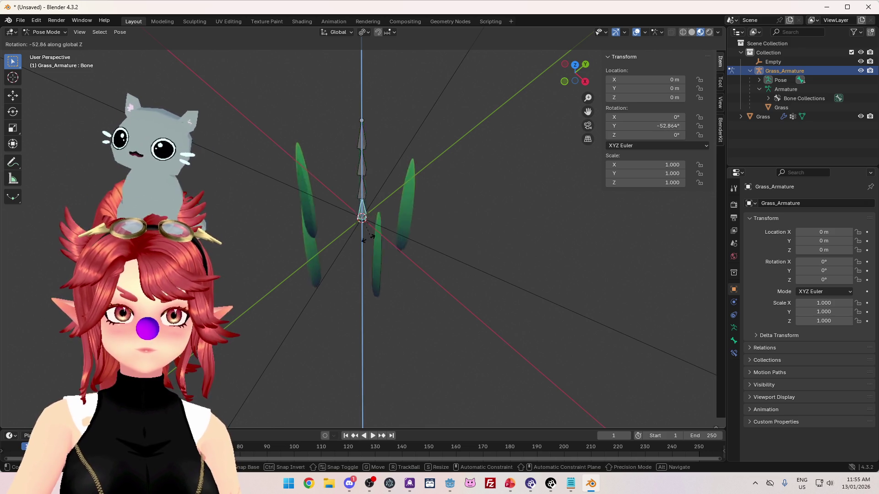
{"action": "left_click", "coordinate": [674, 145]}
{"action": "left_click", "coordinate": [646, 167]}
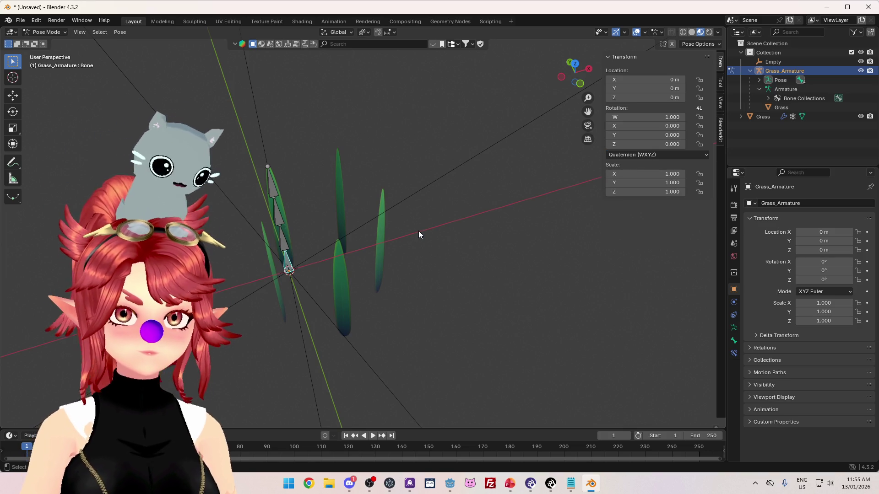
Step: Test bending the bone with two Z-axis rotations from top and perspective views
{"action": "key", "text": "KP_7"}
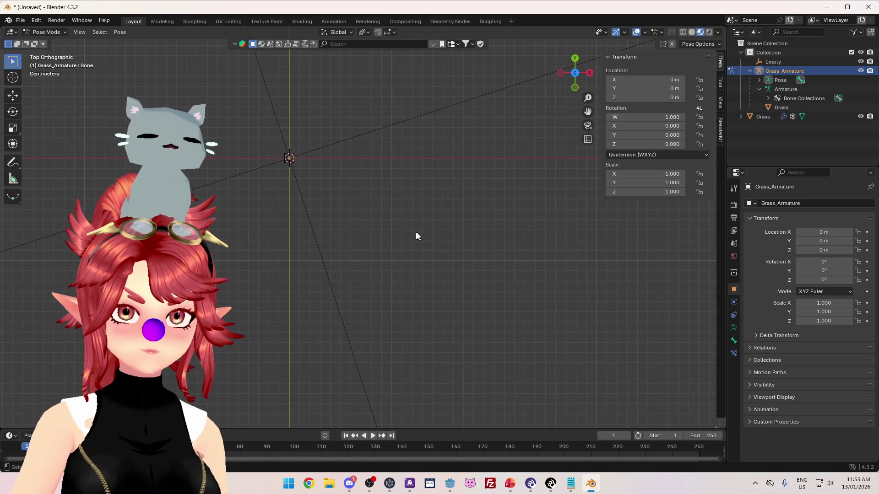
{"action": "mouse_move", "coordinate": [378, 280]}
{"action": "left_mouse_down"}
{"action": "mouse_move", "coordinate": [378, 261]}
{"action": "mouse_move", "coordinate": [378, 290]}
{"action": "left_mouse_up"}
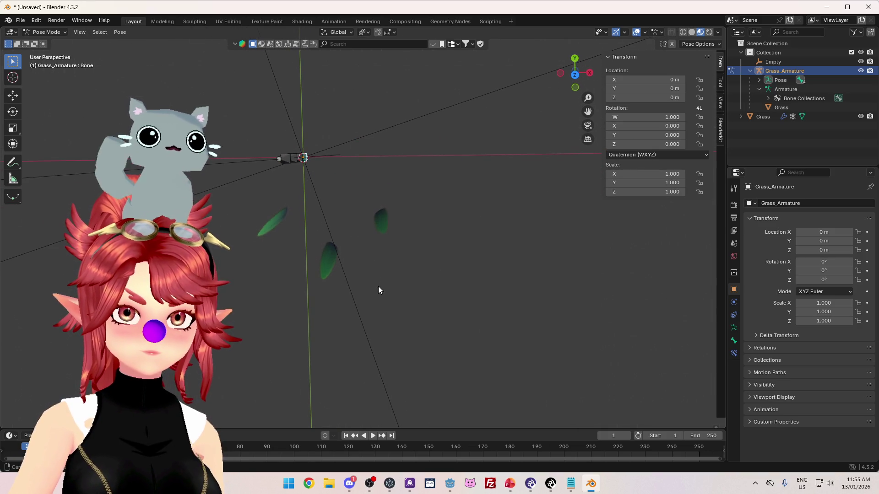
{"action": "key", "text": "KP_7"}
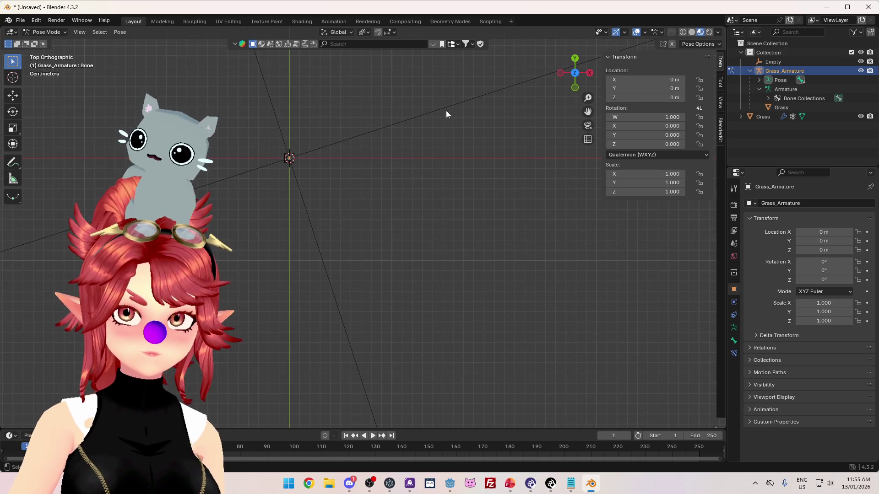
{"action": "mouse_move", "coordinate": [451, 108]}
{"action": "left_mouse_down"}
{"action": "mouse_move", "coordinate": [386, 183]}
{"action": "mouse_move", "coordinate": [389, 209]}
{"action": "mouse_move", "coordinate": [420, 204]}
{"action": "mouse_move", "coordinate": [407, 202]}
{"action": "mouse_move", "coordinate": [404, 177]}
{"action": "left_mouse_up"}
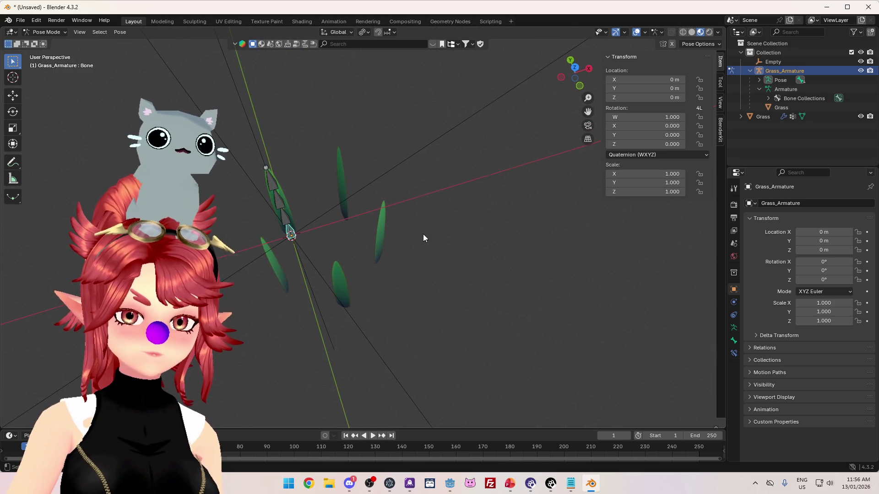
{"action": "left_click_drag", "start_coordinate": [423, 234], "coordinate": [447, 232]}
{"action": "key", "text": "r"}
{"action": "key", "text": "z"}
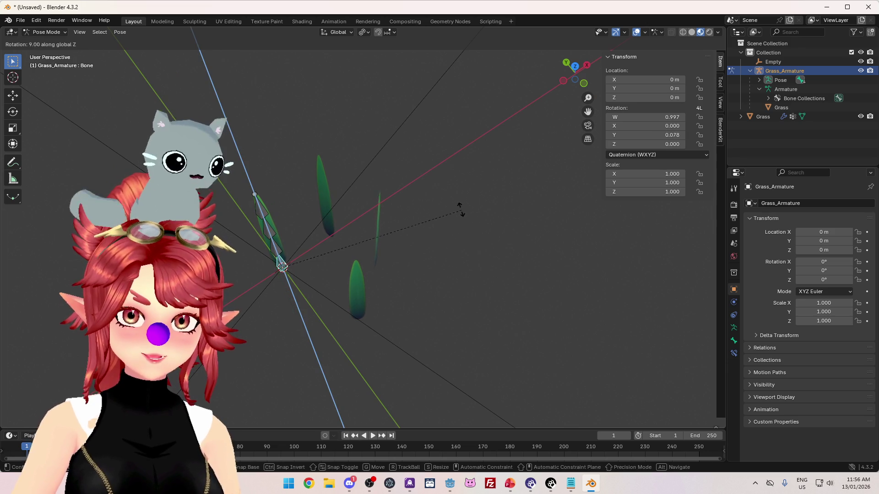
{"action": "left_click", "coordinate": [396, 153]}
{"action": "mouse_move", "coordinate": [394, 163]}
{"action": "left_mouse_down"}
{"action": "mouse_move", "coordinate": [422, 213]}
{"action": "mouse_move", "coordinate": [497, 202]}
{"action": "mouse_move", "coordinate": [528, 258]}
{"action": "left_mouse_up"}
{"action": "key", "text": "r"}
{"action": "key", "text": "z"}
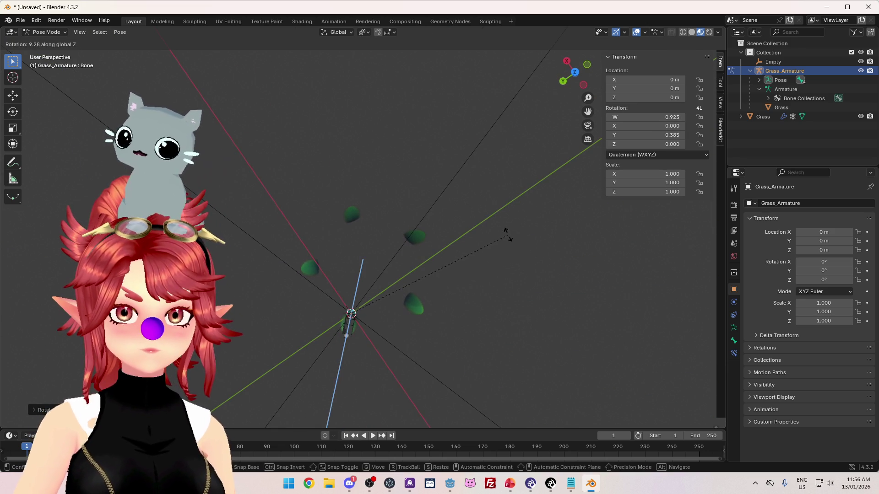
{"action": "left_click", "coordinate": [494, 299]}
{"action": "left_click_drag", "start_coordinate": [494, 298], "coordinate": [560, 232]}
Step: Check the rest pose in Edit Mode, rotate the bone 90° on Z, then clear it with Alt+R
{"action": "key", "text": "Tab"}
{"action": "mouse_move", "coordinate": [542, 291]}
{"action": "left_mouse_down"}
{"action": "mouse_move", "coordinate": [498, 305]}
{"action": "mouse_move", "coordinate": [490, 328]}
{"action": "mouse_move", "coordinate": [418, 294]}
{"action": "mouse_move", "coordinate": [428, 346]}
{"action": "mouse_move", "coordinate": [435, 310]}
{"action": "mouse_move", "coordinate": [425, 298]}
{"action": "mouse_move", "coordinate": [435, 375]}
{"action": "mouse_move", "coordinate": [439, 247]}
{"action": "mouse_move", "coordinate": [437, 345]}
{"action": "mouse_move", "coordinate": [436, 336]}
{"action": "left_mouse_up"}
{"action": "key", "text": "Tab"}
{"action": "key", "text": "r"}
{"action": "key", "text": "z"}
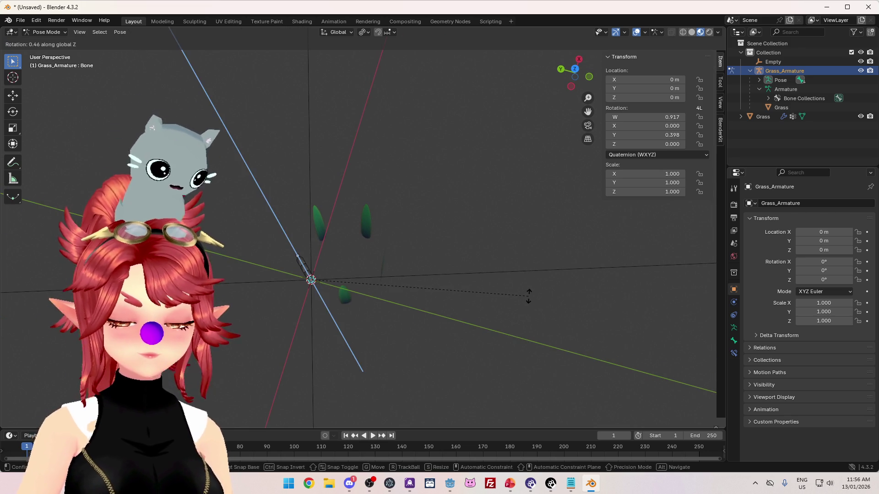
{"action": "key", "text": "Return"}
{"action": "mouse_move", "coordinate": [544, 285]}
{"action": "left_mouse_down"}
{"action": "mouse_move", "coordinate": [510, 290]}
{"action": "mouse_move", "coordinate": [504, 243]}
{"action": "mouse_move", "coordinate": [506, 259]}
{"action": "mouse_move", "coordinate": [413, 268]}
{"action": "mouse_move", "coordinate": [426, 270]}
{"action": "left_mouse_up"}
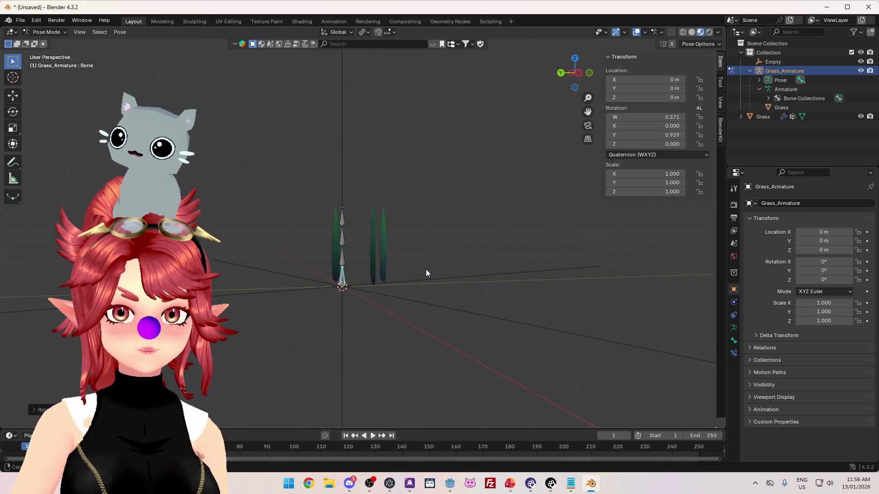
{"action": "mouse_move", "coordinate": [364, 279]}
{"action": "left_mouse_down"}
{"action": "mouse_move", "coordinate": [397, 284]}
{"action": "mouse_move", "coordinate": [367, 292]}
{"action": "mouse_move", "coordinate": [441, 296]}
{"action": "mouse_move", "coordinate": [378, 307]}
{"action": "mouse_move", "coordinate": [443, 315]}
{"action": "mouse_move", "coordinate": [362, 338]}
{"action": "mouse_move", "coordinate": [334, 360]}
{"action": "mouse_move", "coordinate": [486, 343]}
{"action": "mouse_move", "coordinate": [457, 343]}
{"action": "left_mouse_up"}
{"action": "key", "text": "alt+r"}
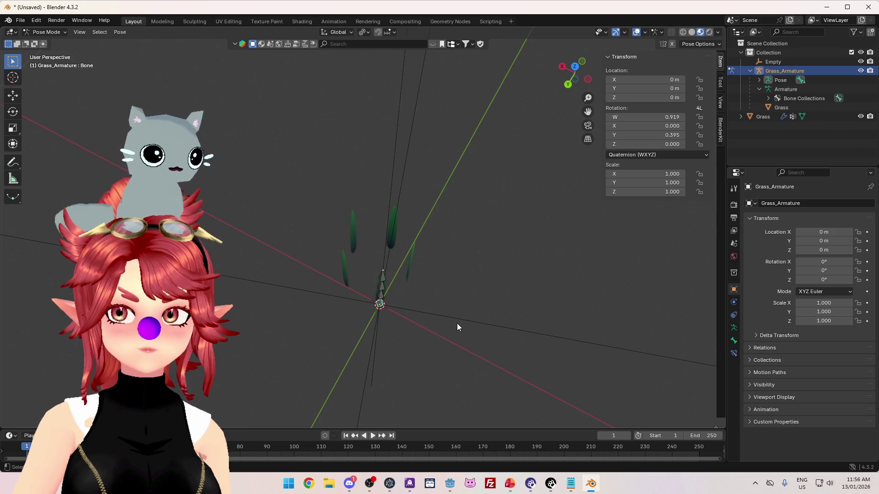
Step: Select the bottom bone, test and cancel its rotation, then switch to the Animation workspace
{"action": "mouse_move", "coordinate": [457, 324]}
{"action": "left_mouse_down"}
{"action": "mouse_move", "coordinate": [408, 304]}
{"action": "mouse_move", "coordinate": [353, 326]}
{"action": "mouse_move", "coordinate": [293, 275]}
{"action": "left_mouse_up"}
{"action": "mouse_move", "coordinate": [260, 213]}
{"action": "left_mouse_down"}
{"action": "mouse_move", "coordinate": [324, 314]}
{"action": "mouse_move", "coordinate": [329, 306]}
{"action": "left_mouse_up"}
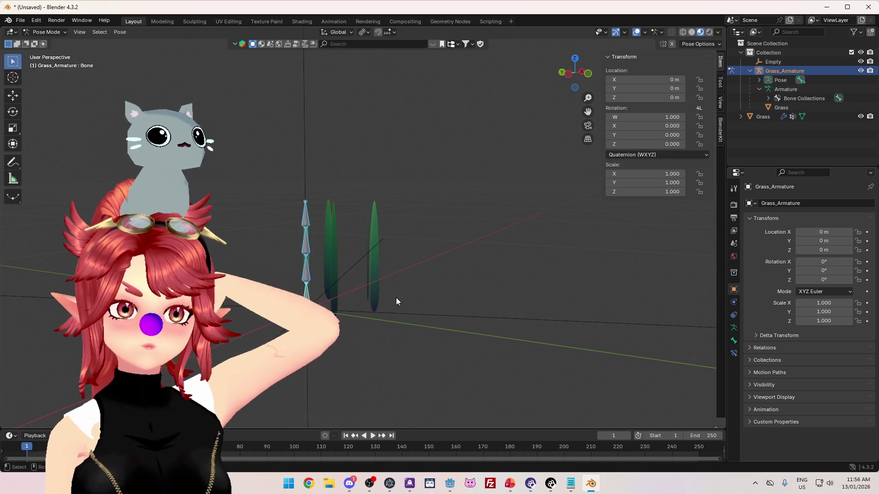
{"action": "left_click", "coordinate": [304, 298]}
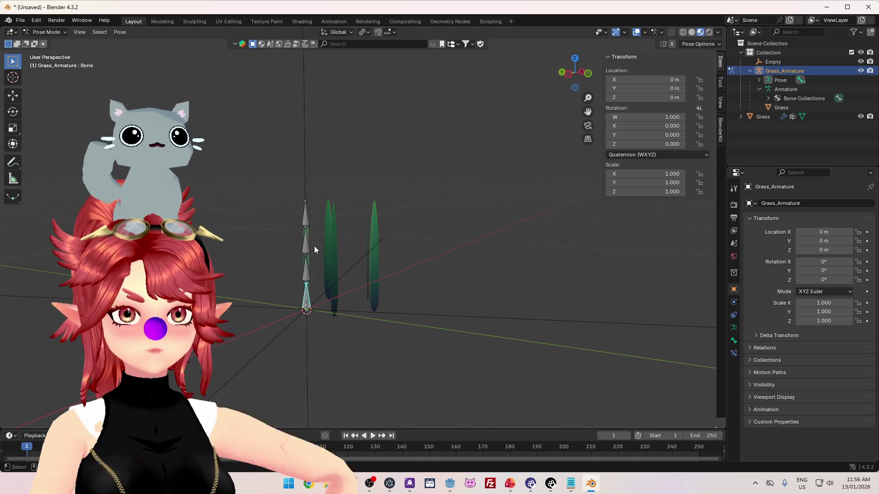
{"action": "key", "text": "r"}
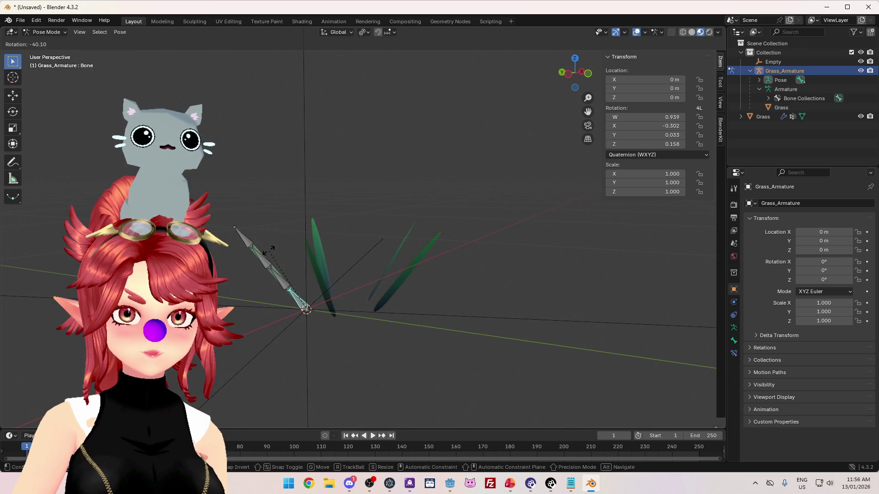
{"action": "key", "text": "Escape"}
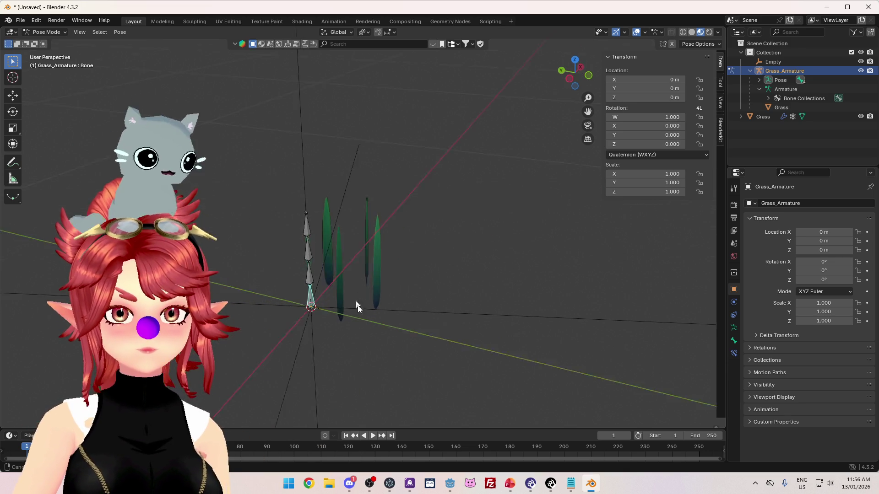
{"action": "mouse_move", "coordinate": [358, 348]}
{"action": "left_mouse_down"}
{"action": "mouse_move", "coordinate": [361, 377]}
{"action": "mouse_move", "coordinate": [369, 337]}
{"action": "mouse_move", "coordinate": [369, 370]}
{"action": "mouse_move", "coordinate": [339, 283]}
{"action": "left_mouse_up"}
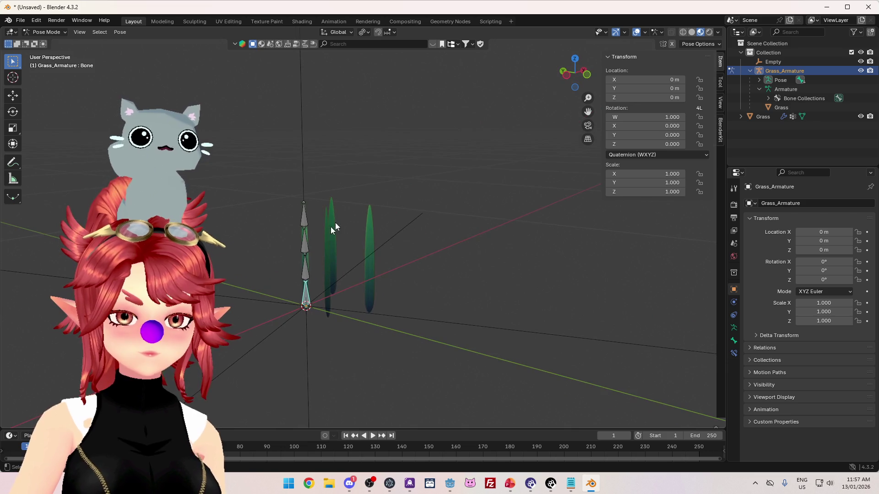
{"action": "key", "text": "r"}
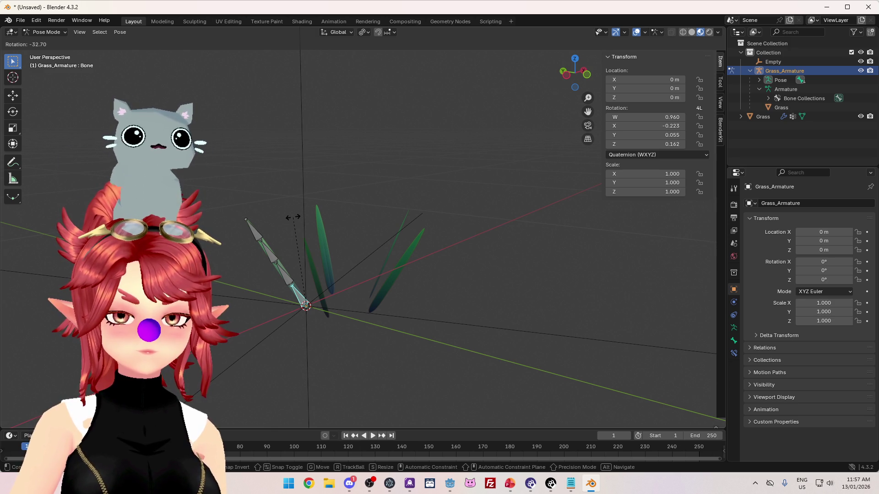
{"action": "key", "text": "Escape"}
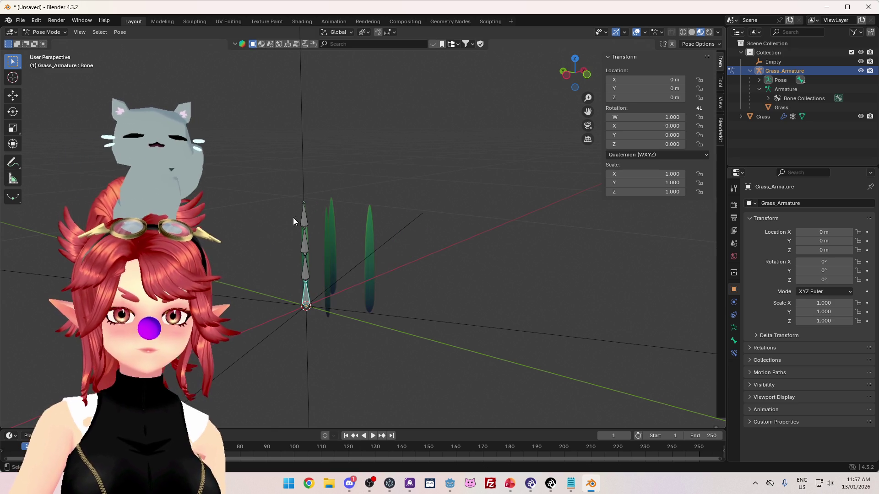
{"action": "left_click", "coordinate": [334, 21]}
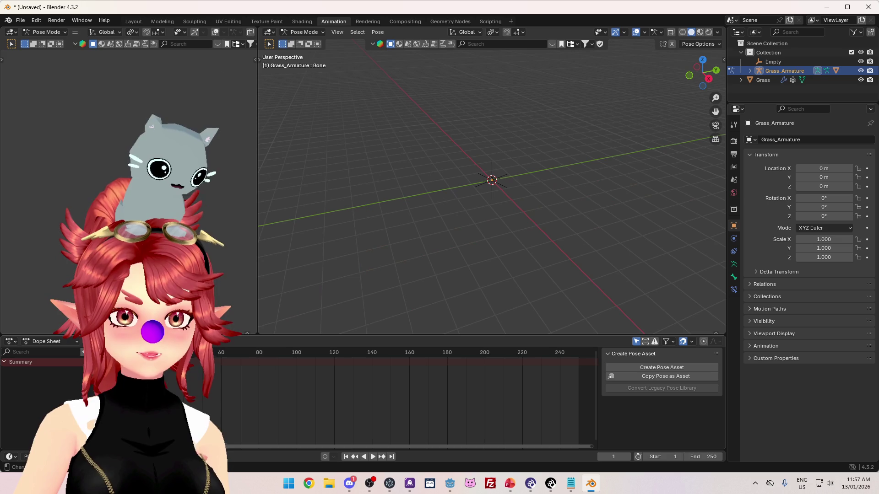
Step: Set the viewport to Material Preview to show the grass in its green colours
{"action": "scroll", "coordinate": [495, 227], "scroll_direction": "up", "scroll_amount": 10}
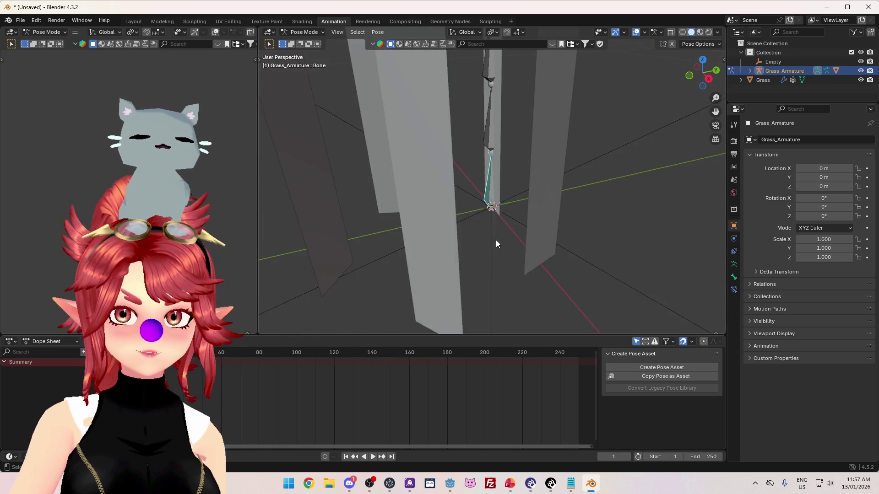
{"action": "scroll", "coordinate": [508, 240], "scroll_direction": "down", "scroll_amount": 5}
{"action": "mouse_move", "coordinate": [508, 240]}
{"action": "left_mouse_down"}
{"action": "mouse_move", "coordinate": [625, 232]}
{"action": "mouse_move", "coordinate": [472, 259]}
{"action": "mouse_move", "coordinate": [508, 251]}
{"action": "left_mouse_up"}
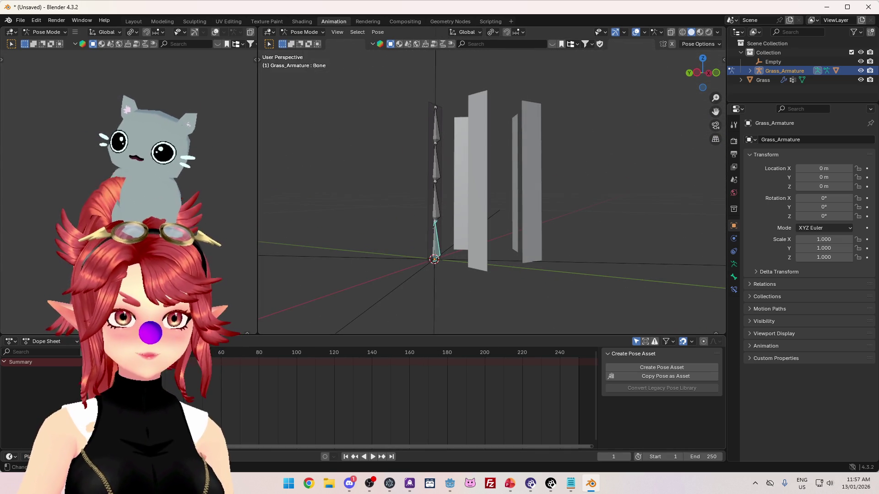
{"action": "mouse_move", "coordinate": [388, 222]}
{"action": "left_mouse_down"}
{"action": "mouse_move", "coordinate": [412, 221]}
{"action": "mouse_move", "coordinate": [421, 254]}
{"action": "mouse_move", "coordinate": [433, 261]}
{"action": "mouse_move", "coordinate": [432, 225]}
{"action": "mouse_move", "coordinate": [430, 251]}
{"action": "left_mouse_up"}
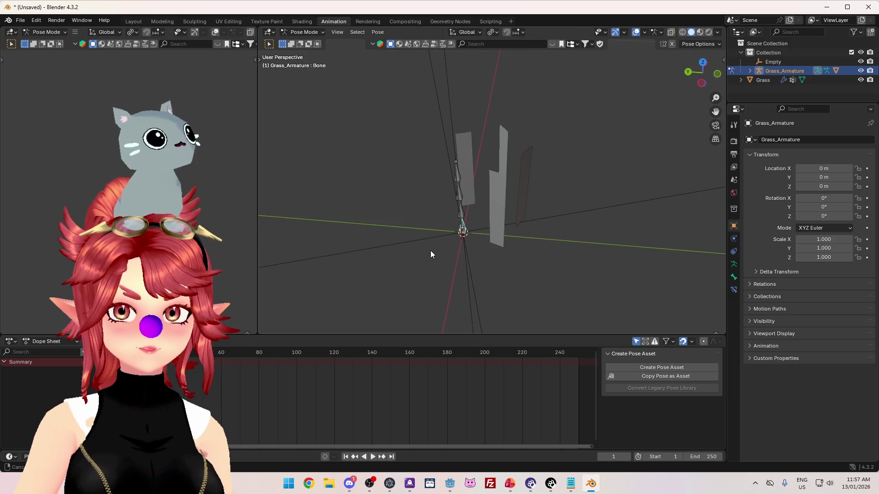
{"action": "left_click", "coordinate": [701, 32]}
Step: Rotate the bone chain and then its upper bones so the blades curve over to the left
{"action": "left_click_drag", "start_coordinate": [504, 192], "coordinate": [496, 161]}
{"action": "mouse_move", "coordinate": [400, 125]}
{"action": "left_mouse_down"}
{"action": "mouse_move", "coordinate": [470, 254]}
{"action": "mouse_move", "coordinate": [482, 160]}
{"action": "left_mouse_up"}
{"action": "key", "text": "r"}
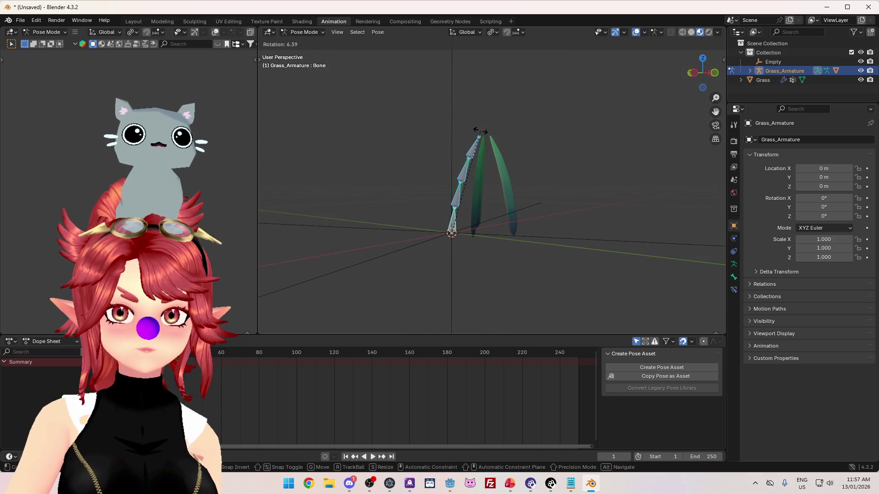
{"action": "left_click", "coordinate": [480, 131]}
{"action": "key", "text": "r"}
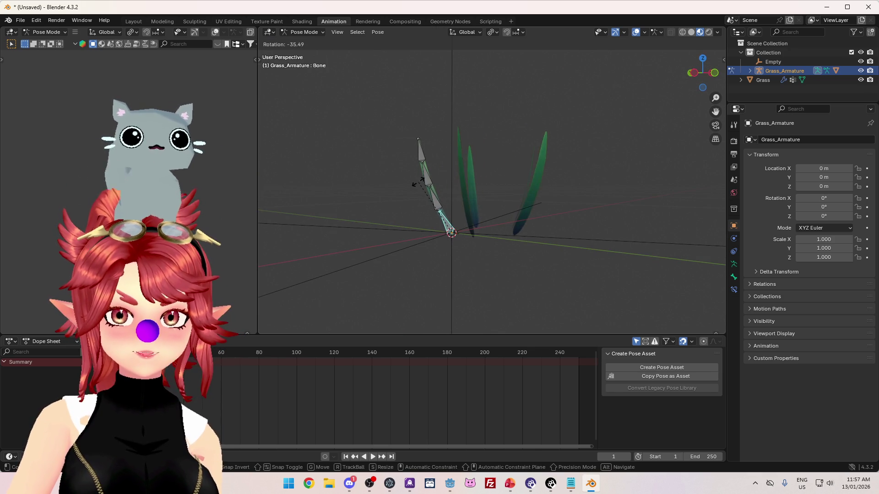
{"action": "left_click", "coordinate": [412, 177]}
{"action": "left_click_drag", "start_coordinate": [391, 138], "coordinate": [443, 200]}
{"action": "key", "text": "r"}
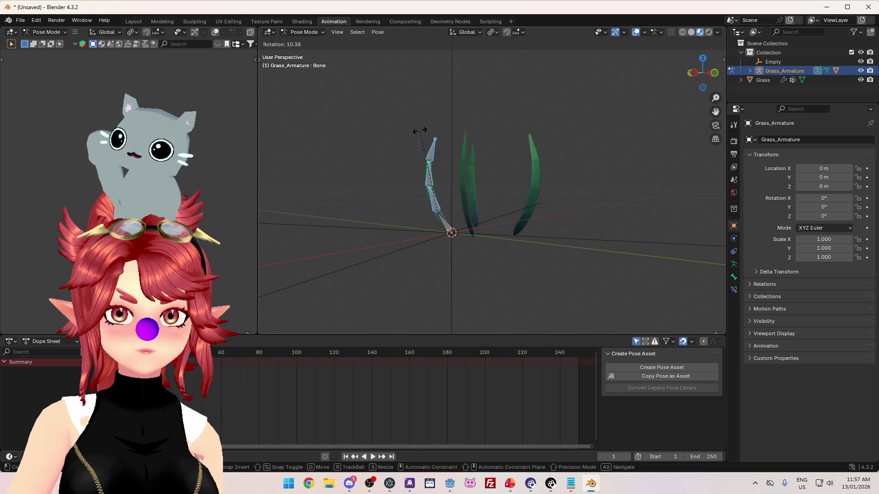
{"action": "left_click", "coordinate": [446, 154]}
{"action": "key", "text": "Tab"}
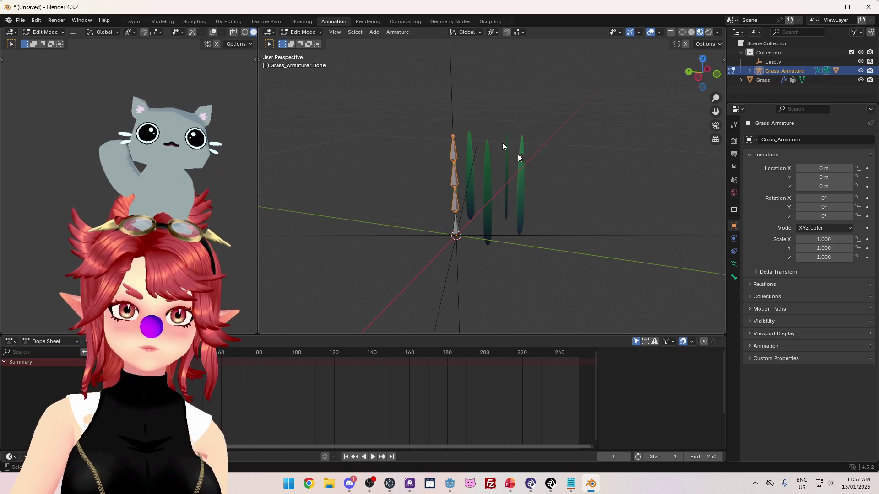
Step: Return to Object Mode and apply Shade Smooth to the Grass mesh
{"action": "key", "text": "Tab"}
{"action": "left_click", "coordinate": [305, 32]}
{"action": "left_click", "coordinate": [309, 46]}
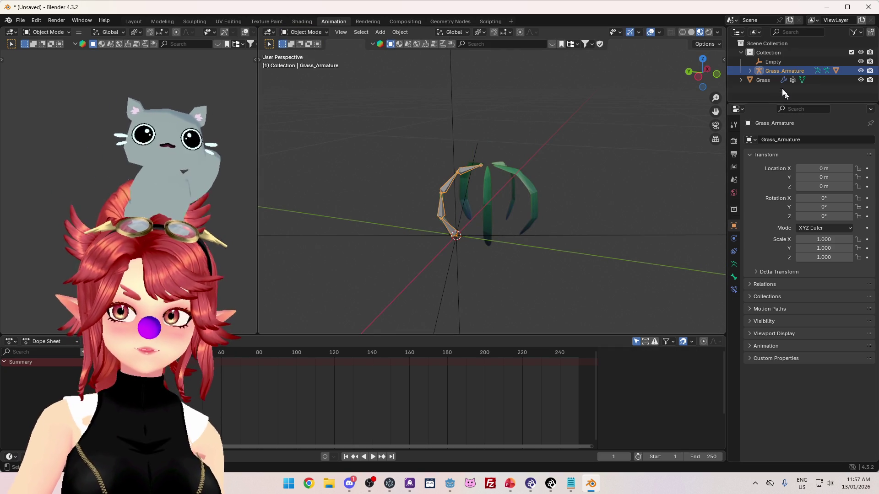
{"action": "left_click", "coordinate": [763, 80]}
{"action": "right_click", "coordinate": [522, 139]}
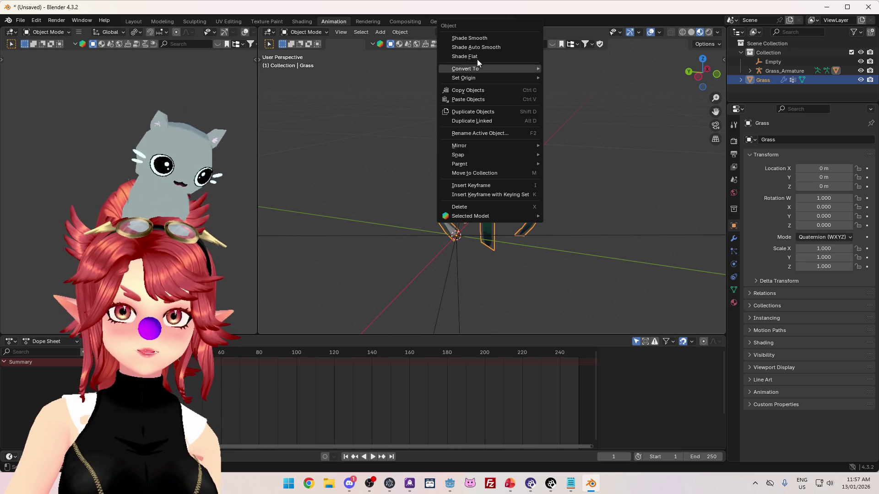
{"action": "left_click", "coordinate": [473, 37]}
Step: Select Grass_Armature alone and switch it back to Pose Mode to show the bent chain
{"action": "mouse_move", "coordinate": [550, 237]}
{"action": "left_mouse_down"}
{"action": "mouse_move", "coordinate": [620, 212]}
{"action": "mouse_move", "coordinate": [566, 229]}
{"action": "mouse_move", "coordinate": [599, 253]}
{"action": "mouse_move", "coordinate": [636, 238]}
{"action": "left_mouse_up"}
{"action": "left_click", "coordinate": [539, 274]}
{"action": "mouse_move", "coordinate": [539, 274]}
{"action": "left_mouse_down"}
{"action": "mouse_move", "coordinate": [521, 255]}
{"action": "mouse_move", "coordinate": [552, 230]}
{"action": "mouse_move", "coordinate": [543, 242]}
{"action": "mouse_move", "coordinate": [588, 254]}
{"action": "mouse_move", "coordinate": [482, 245]}
{"action": "mouse_move", "coordinate": [434, 252]}
{"action": "mouse_move", "coordinate": [460, 262]}
{"action": "mouse_move", "coordinate": [460, 234]}
{"action": "mouse_move", "coordinate": [494, 257]}
{"action": "mouse_move", "coordinate": [460, 276]}
{"action": "mouse_move", "coordinate": [414, 227]}
{"action": "mouse_move", "coordinate": [406, 258]}
{"action": "left_mouse_up"}
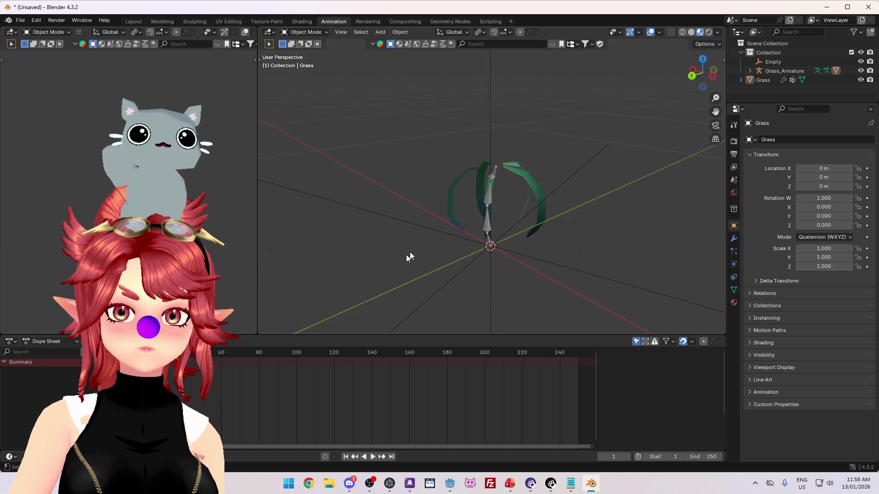
{"action": "left_click_drag", "start_coordinate": [519, 239], "coordinate": [516, 237]}
{"action": "left_click_drag", "start_coordinate": [459, 147], "coordinate": [530, 270]}
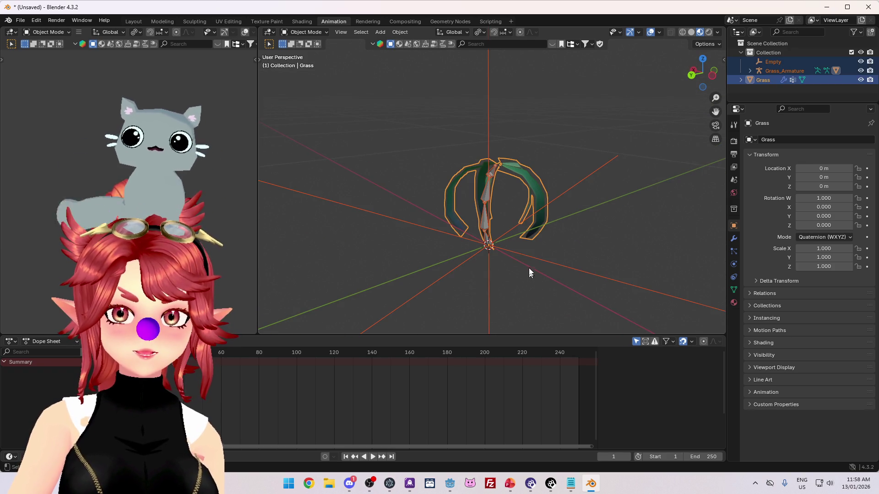
{"action": "left_click", "coordinate": [784, 71]}
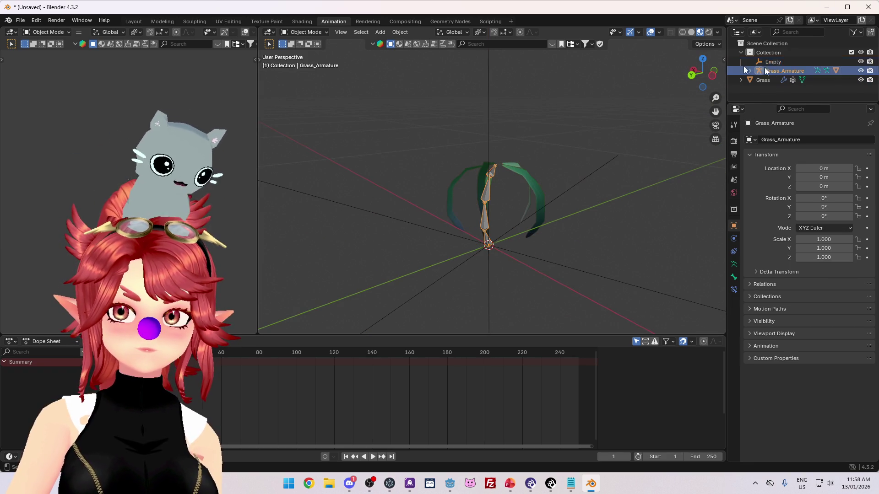
{"action": "left_click", "coordinate": [56, 33]}
{"action": "left_click", "coordinate": [49, 62]}
{"action": "left_click_drag", "start_coordinate": [441, 274], "coordinate": [396, 272]}
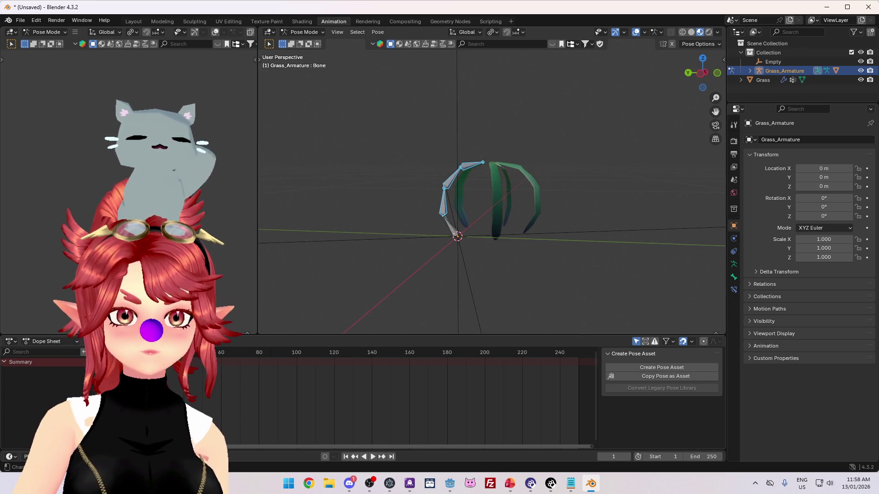
{"action": "key", "text": "space"}
{"action": "left_click_drag", "start_coordinate": [251, 366], "coordinate": [184, 370]}
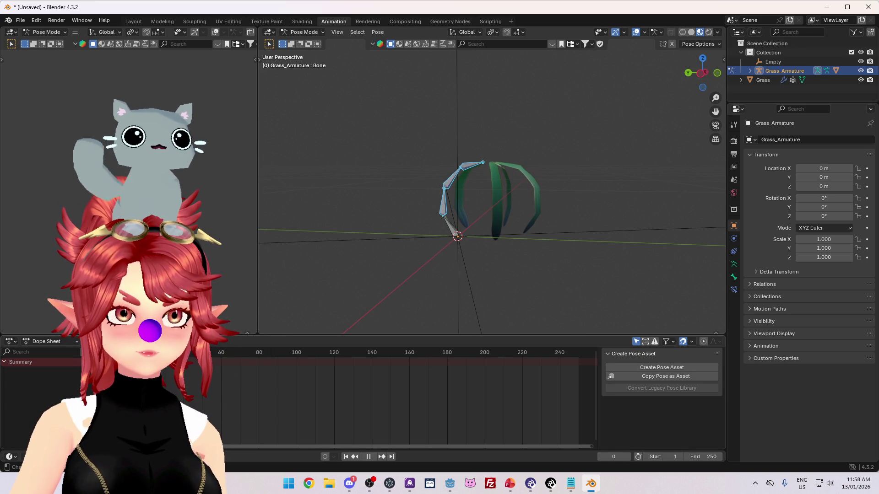
{"action": "key", "text": "space"}
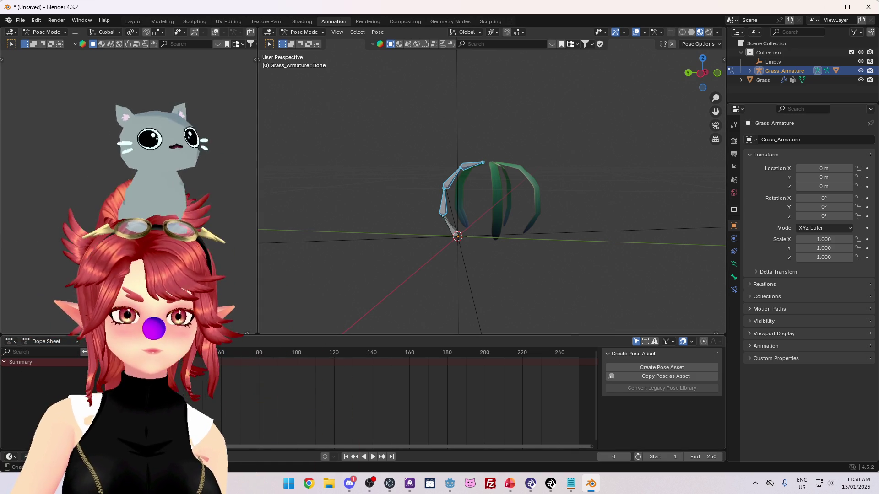
{"action": "key", "text": "space"}
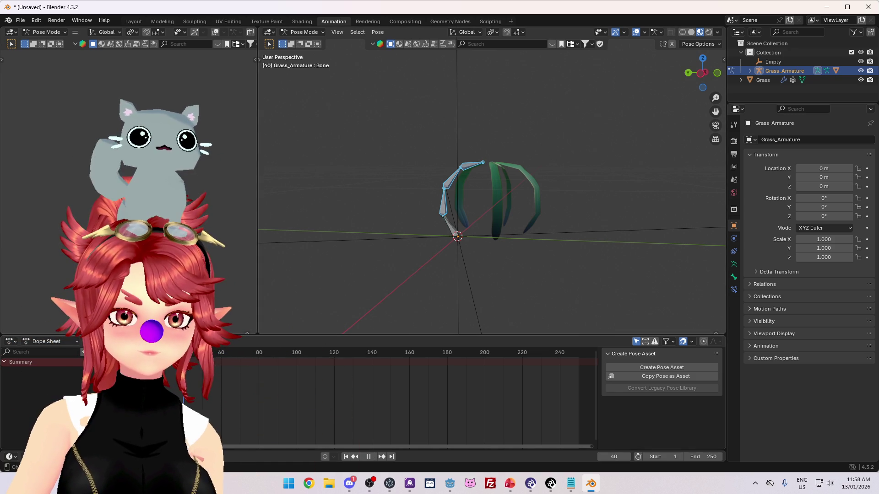
Step: Set the animation end to frame 40 and key the bent bone pose there
{"action": "scroll", "coordinate": [200, 380], "scroll_direction": "up", "scroll_amount": 2}
{"action": "scroll", "coordinate": [231, 446], "scroll_direction": "left", "scroll_amount": 5}
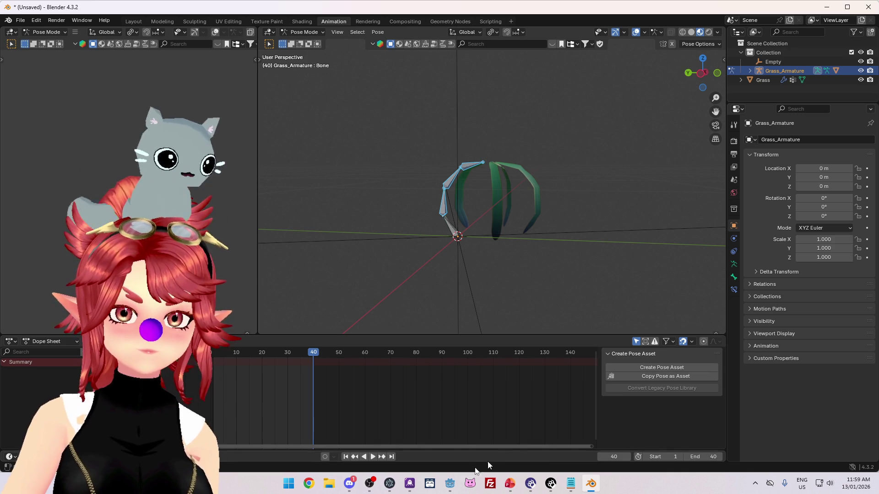
{"action": "scroll", "coordinate": [284, 452], "scroll_direction": "up", "scroll_amount": 5}
{"action": "scroll", "coordinate": [298, 398], "scroll_direction": "left", "scroll_amount": 2}
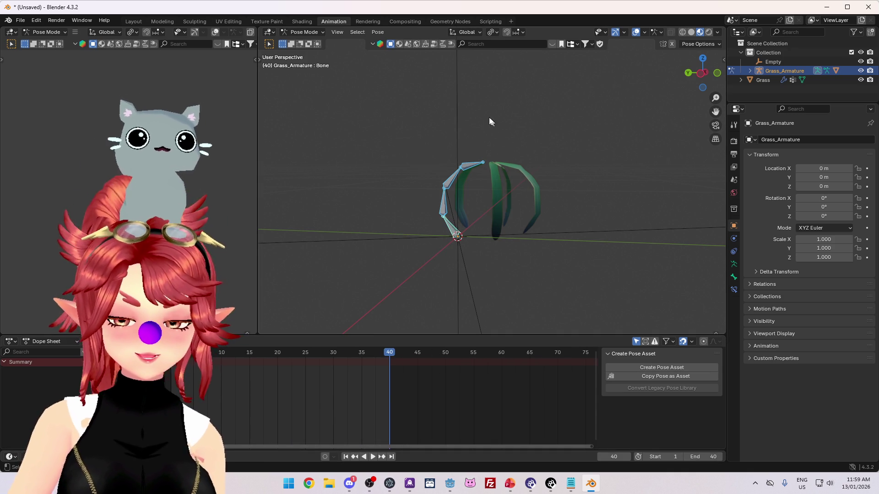
{"action": "key", "text": "i"}
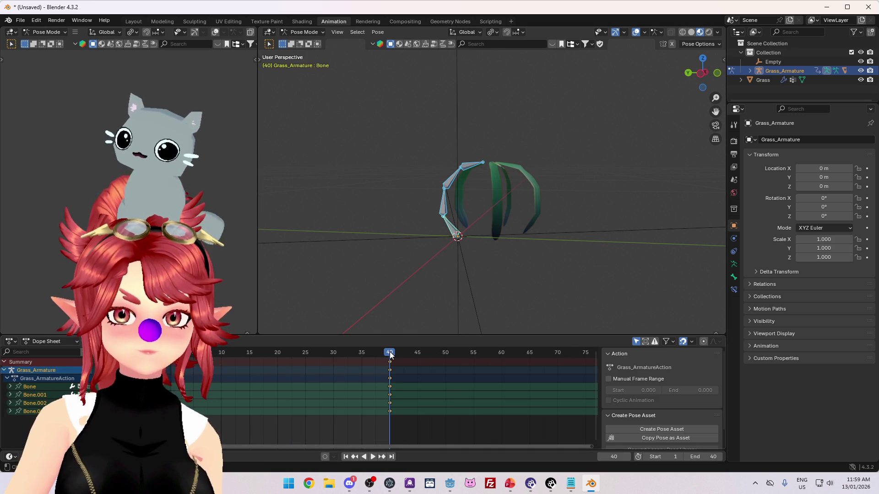
Step: Preview the playback, then clear the bones' user transforms from the pose menu
{"action": "key", "text": "space"}
{"action": "key", "text": "Escape"}
{"action": "left_click_drag", "start_coordinate": [506, 241], "coordinate": [493, 234]}
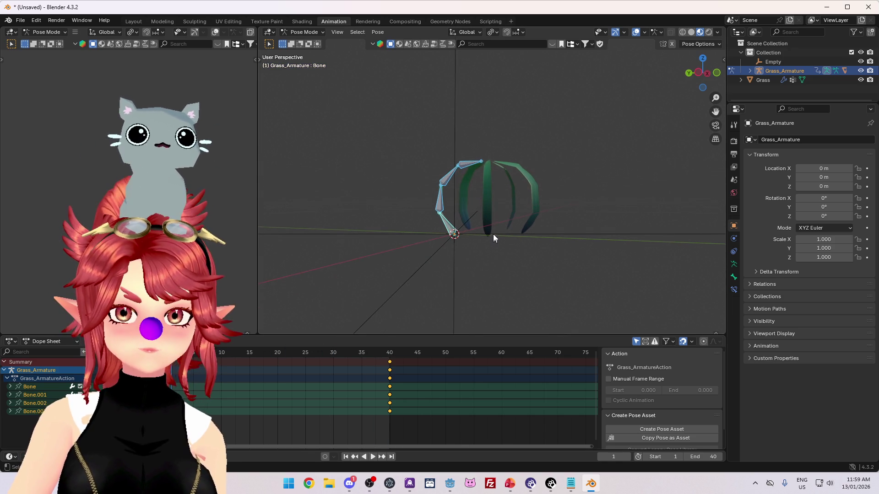
{"action": "right_click", "coordinate": [534, 119]}
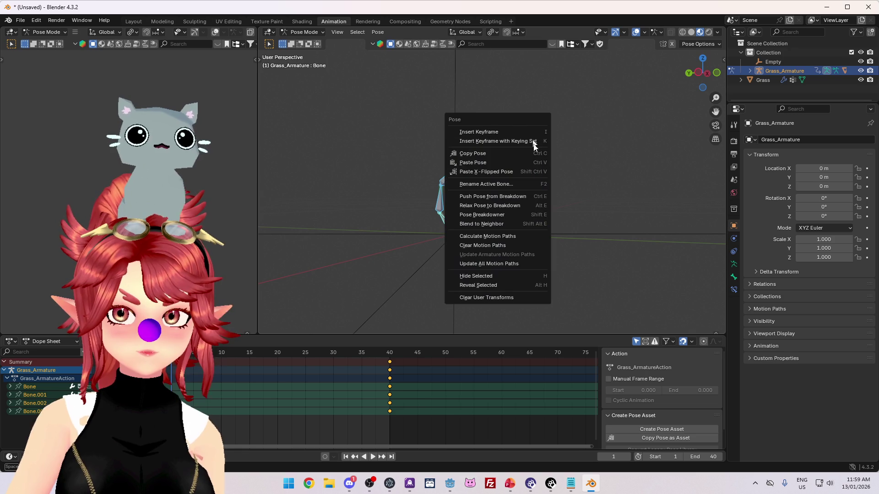
{"action": "left_click", "coordinate": [498, 298]}
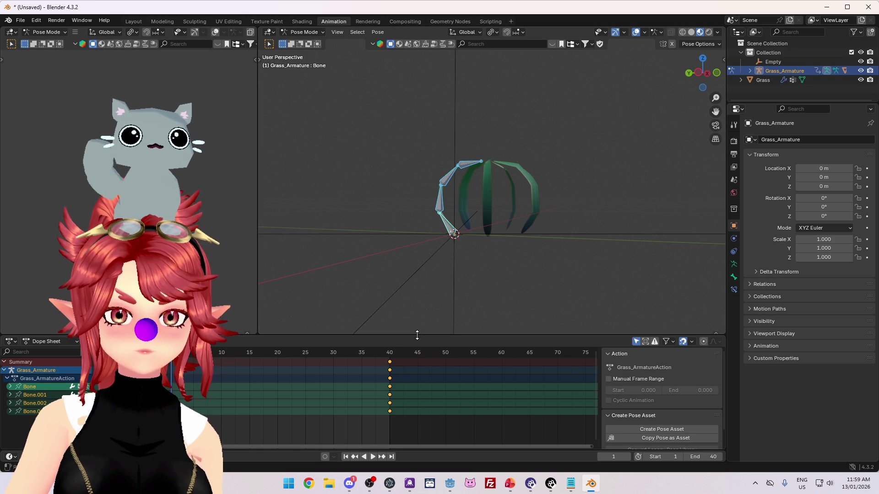
Step: Undo and redo to keep the frame-40 keyframes, then select the bottom bone
{"action": "key", "text": "ctrl+z"}
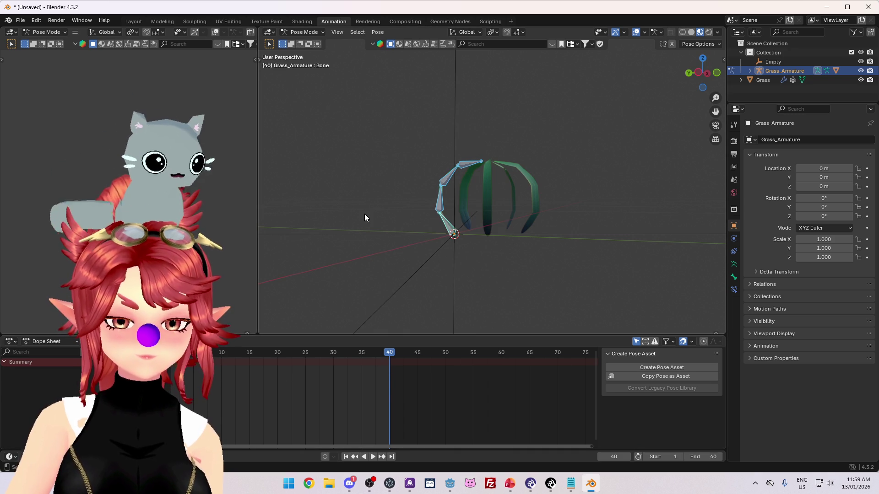
{"action": "key", "text": "ctrl+shift+z"}
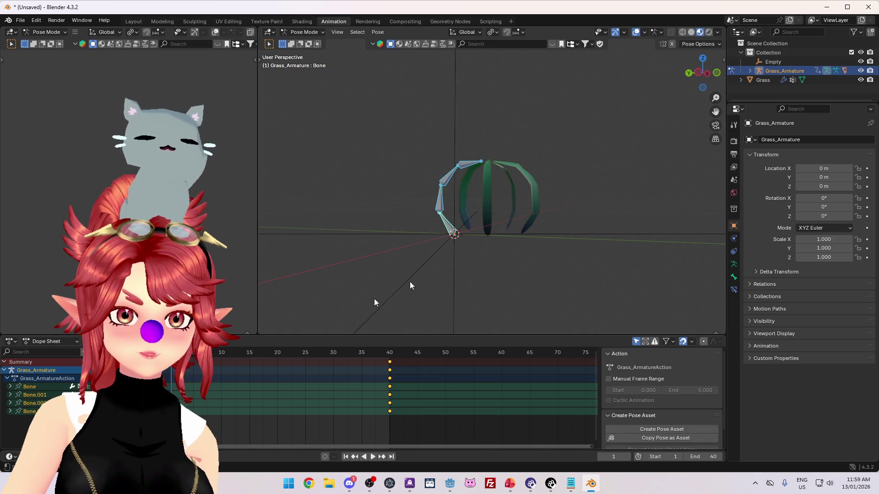
{"action": "scroll", "coordinate": [307, 326], "scroll_direction": "up", "scroll_amount": 2}
{"action": "left_click", "coordinate": [438, 256]}
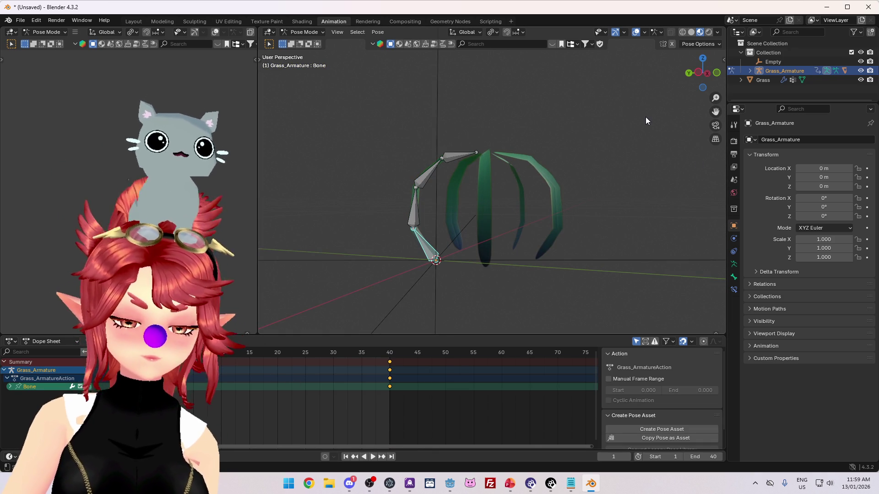
Step: Set the bottom bone's quaternion rotation to W 1 with X, Y and Z at 0
{"action": "type", "text": "n1"}
{"action": "key", "text": "Tab"}
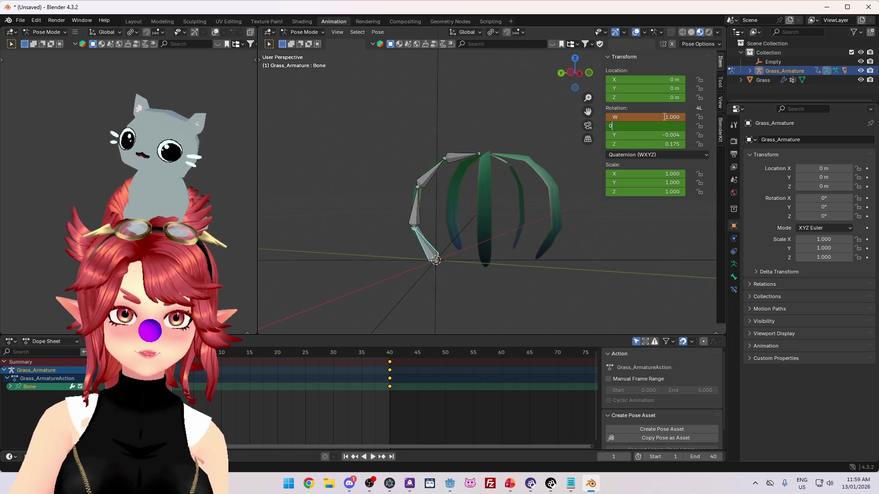
{"action": "type", "text": "0"}
{"action": "key", "text": "Tab"}
{"action": "type", "text": "0"}
{"action": "key", "text": "Tab"}
{"action": "type", "text": "0"}
{"action": "key", "text": "Return"}
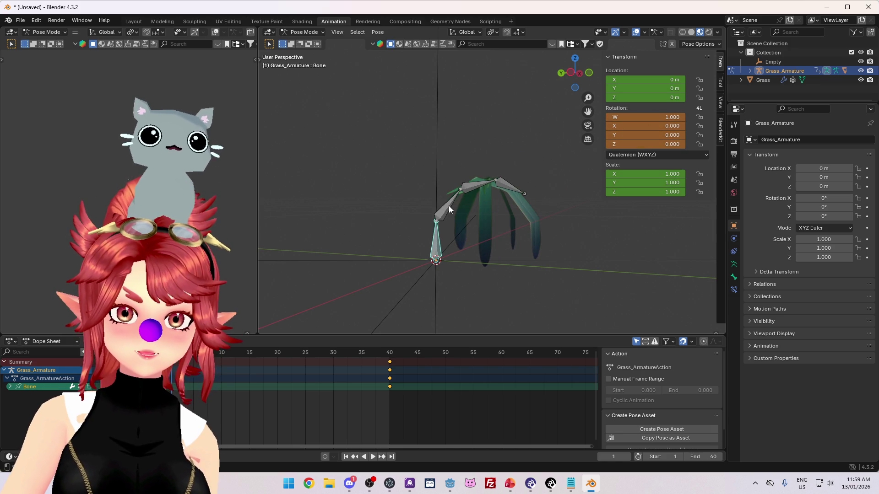
Step: Check frame 40, then reset the bottom bone's rotation with Alt+R
{"action": "left_click", "coordinate": [448, 206]}
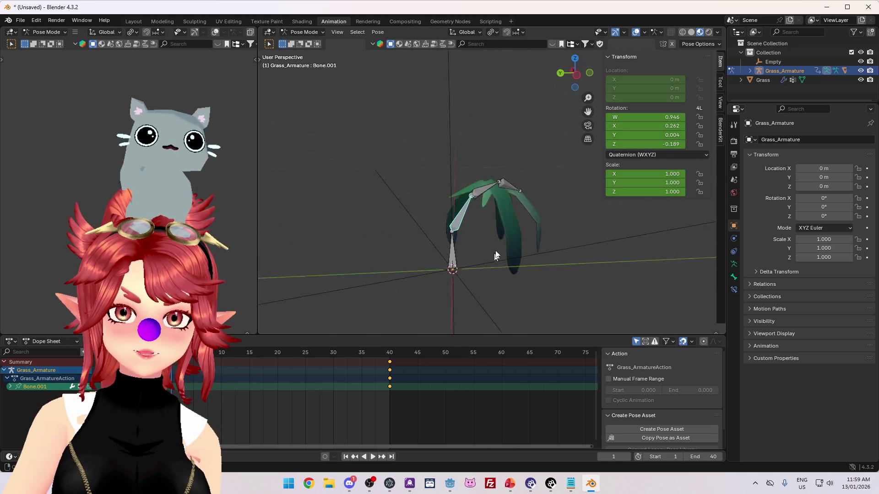
{"action": "left_click_drag", "start_coordinate": [494, 259], "coordinate": [498, 239]}
{"action": "left_click", "coordinate": [390, 353]}
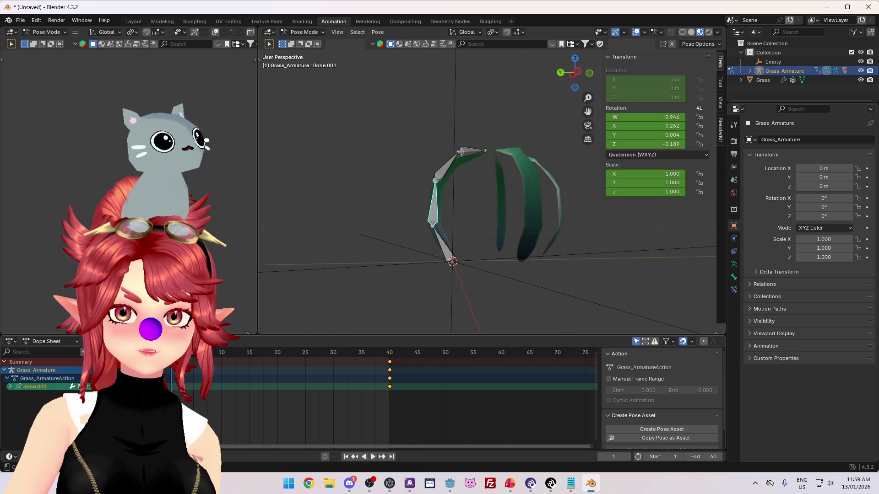
{"action": "left_click", "coordinate": [446, 257]}
{"action": "key", "text": "Escape"}
{"action": "key", "text": "alt+r"}
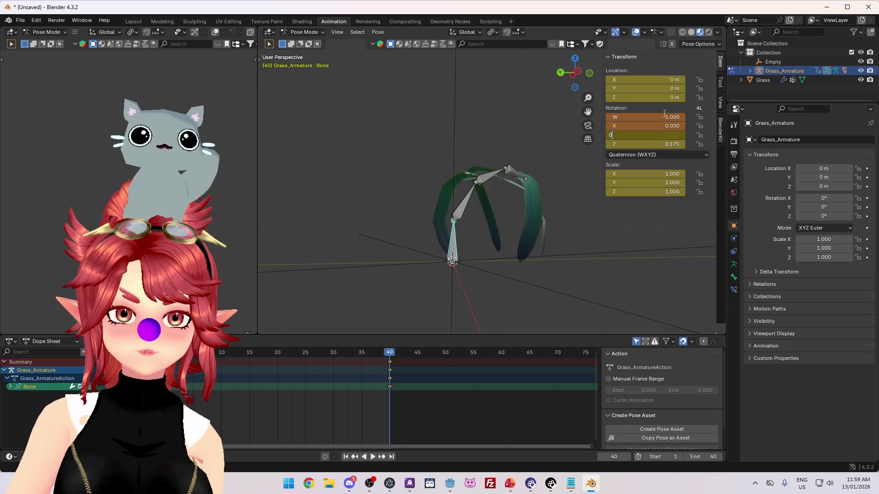
Step: Rotate the bottom bone, then zero its X, Y and Z rotation values
{"action": "mouse_move", "coordinate": [458, 152]}
{"action": "left_mouse_down"}
{"action": "mouse_move", "coordinate": [488, 225]}
{"action": "mouse_move", "coordinate": [465, 210]}
{"action": "mouse_move", "coordinate": [471, 215]}
{"action": "left_mouse_up"}
{"action": "left_click_drag", "start_coordinate": [518, 169], "coordinate": [446, 159]}
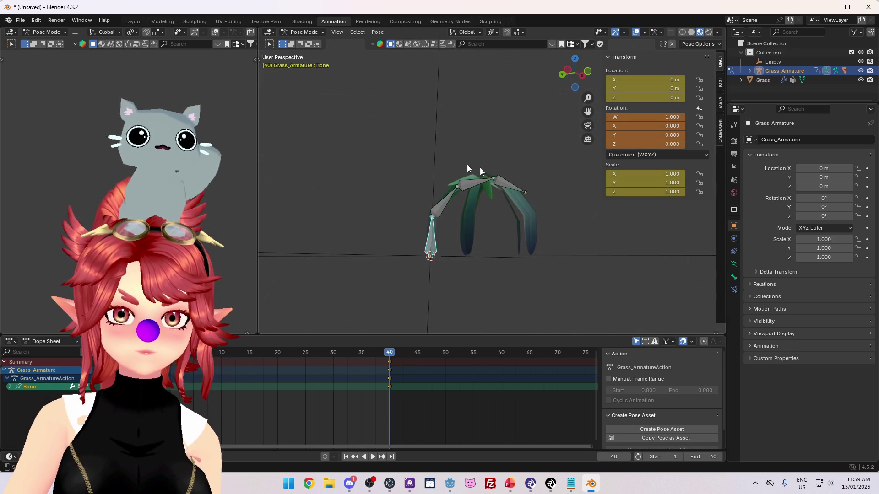
{"action": "key", "text": "r"}
{"action": "left_click", "coordinate": [538, 172]}
{"action": "mouse_move", "coordinate": [538, 172]}
{"action": "left_mouse_down"}
{"action": "mouse_move", "coordinate": [515, 215]}
{"action": "mouse_move", "coordinate": [469, 232]}
{"action": "mouse_move", "coordinate": [512, 213]}
{"action": "left_mouse_up"}
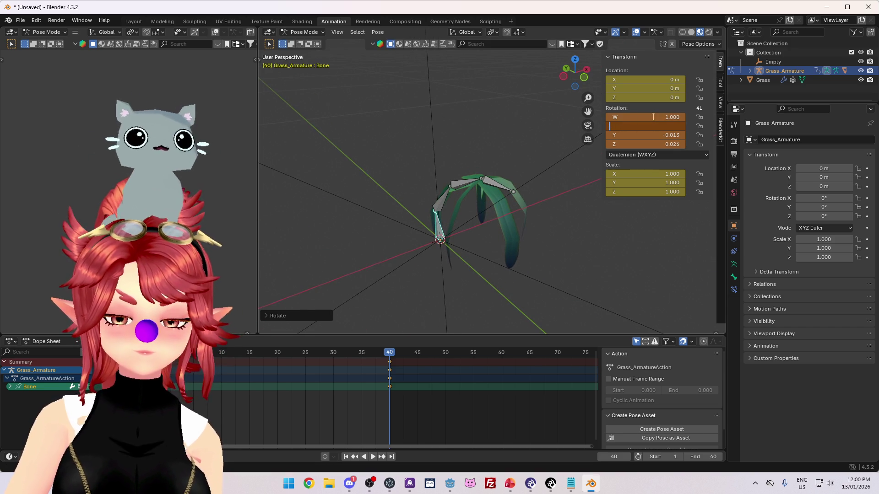
{"action": "type", "text": "0"}
{"action": "key", "text": "Tab"}
{"action": "type", "text": "0"}
{"action": "key", "text": "Tab"}
{"action": "type", "text": "0"}
{"action": "key", "text": "Return"}
Step: Box-select all four bones, then reset Bone.001's rotation to upright with Alt+R
{"action": "mouse_move", "coordinate": [562, 172]}
{"action": "left_mouse_down"}
{"action": "mouse_move", "coordinate": [519, 248]}
{"action": "mouse_move", "coordinate": [493, 185]}
{"action": "mouse_move", "coordinate": [578, 193]}
{"action": "mouse_move", "coordinate": [383, 195]}
{"action": "mouse_move", "coordinate": [398, 270]}
{"action": "left_mouse_up"}
{"action": "left_click_drag", "start_coordinate": [365, 123], "coordinate": [551, 288]}
{"action": "mouse_move", "coordinate": [551, 289]}
{"action": "left_mouse_down"}
{"action": "mouse_move", "coordinate": [499, 256]}
{"action": "mouse_move", "coordinate": [463, 280]}
{"action": "mouse_move", "coordinate": [468, 256]}
{"action": "mouse_move", "coordinate": [493, 267]}
{"action": "mouse_move", "coordinate": [474, 262]}
{"action": "left_mouse_up"}
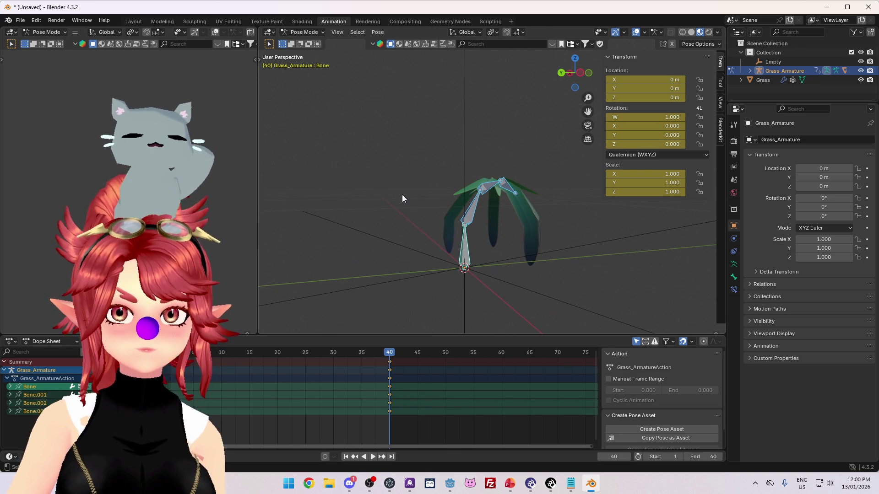
{"action": "left_click_drag", "start_coordinate": [429, 320], "coordinate": [449, 298]}
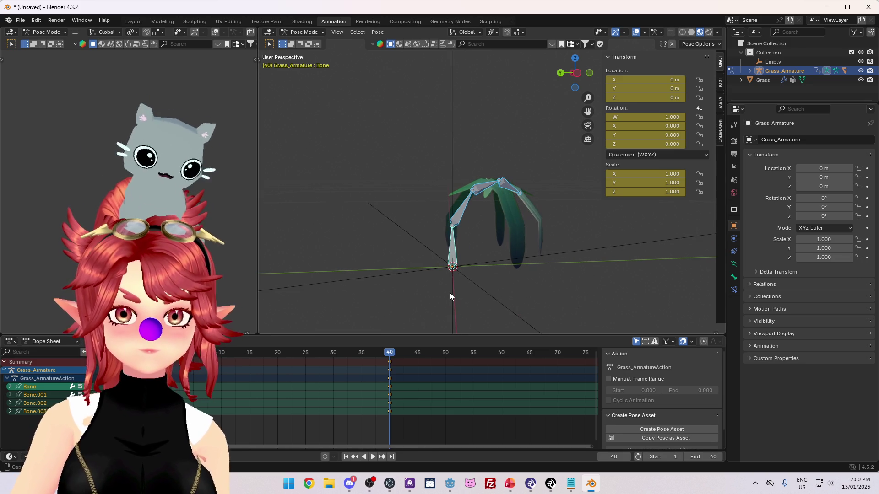
{"action": "left_click", "coordinate": [462, 213]}
{"action": "left_click_drag", "start_coordinate": [462, 212], "coordinate": [661, 110]}
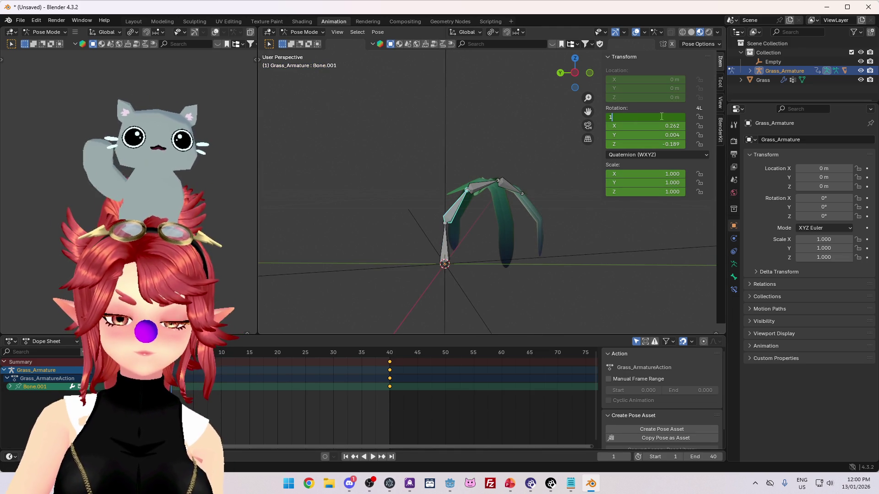
{"action": "key", "text": "Return"}
{"action": "key", "text": "alt+r"}
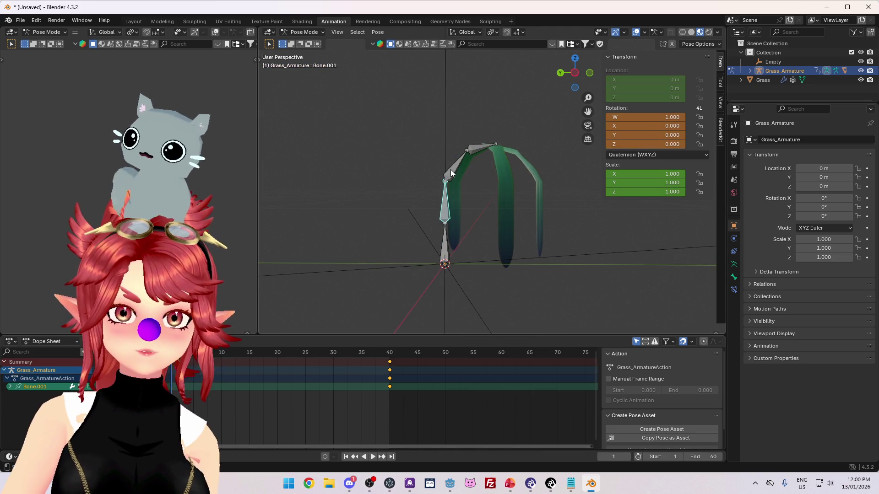
Step: Set Bone.002's quaternion rotation to W 1 with X, Y and Z at 0
{"action": "type", "text": "1"}
{"action": "key", "text": "Tab"}
{"action": "type", "text": "0"}
{"action": "key", "text": "Tab"}
{"action": "type", "text": "0"}
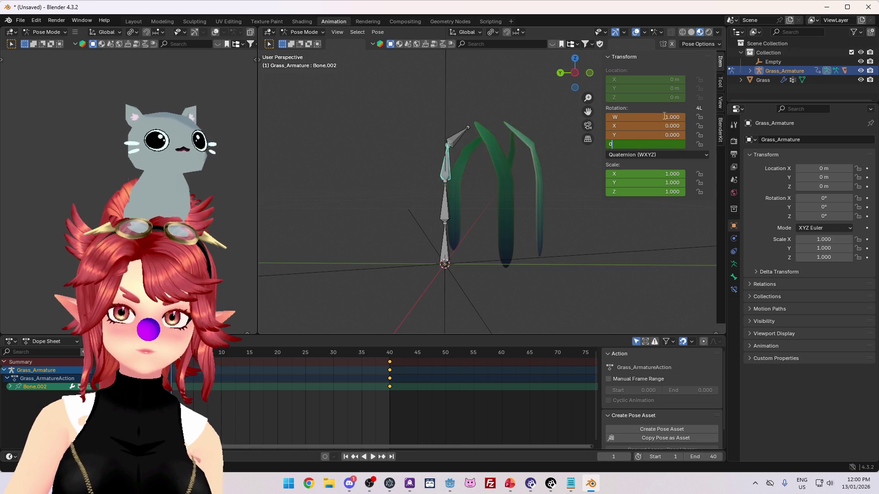
Step: Straighten Bone.003 by setting its rotation to W 1 with zero X, Y, Z
{"action": "key", "text": "Tab"}
{"action": "type", "text": "0"}
{"action": "key", "text": "Return"}
{"action": "left_click", "coordinate": [454, 126]}
{"action": "left_click", "coordinate": [656, 117]}
{"action": "type", "text": "1"}
{"action": "key", "text": "Tab"}
{"action": "type", "text": "0"}
{"action": "key", "text": "Tab"}
{"action": "type", "text": "0"}
{"action": "key", "text": "Tab"}
{"action": "key", "text": "Return"}
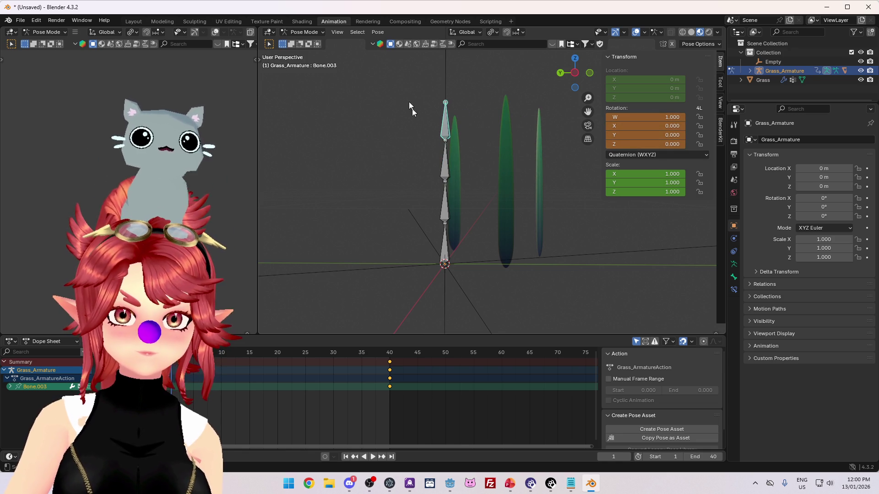
Step: Key all four bones in the upright pose at frame 1 and preview playback
{"action": "key", "text": "a"}
{"action": "key", "text": "i"}
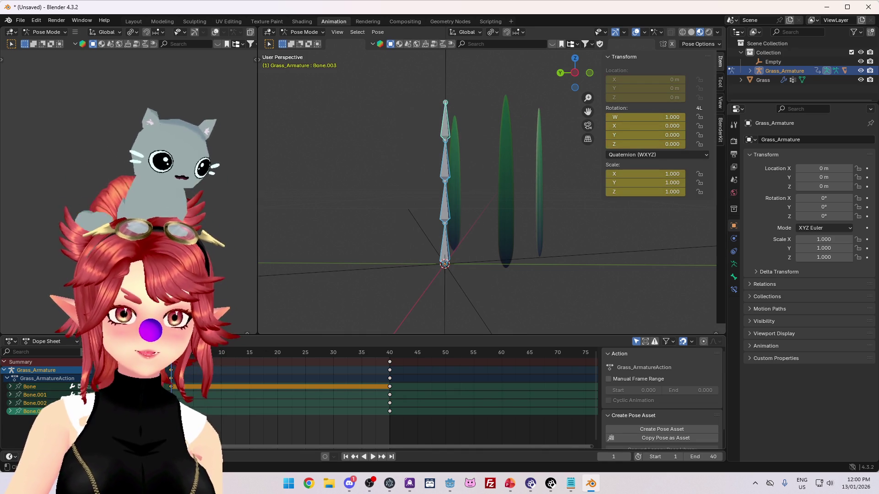
{"action": "key", "text": "space"}
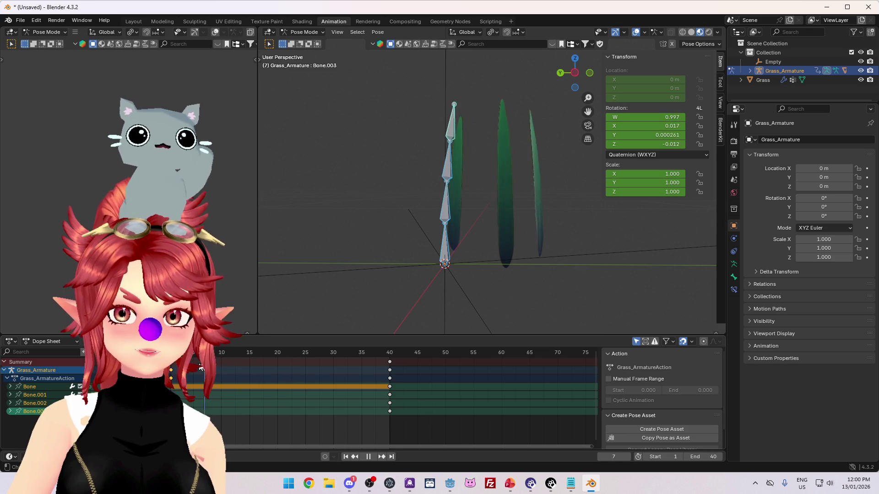
{"action": "key", "text": "Escape"}
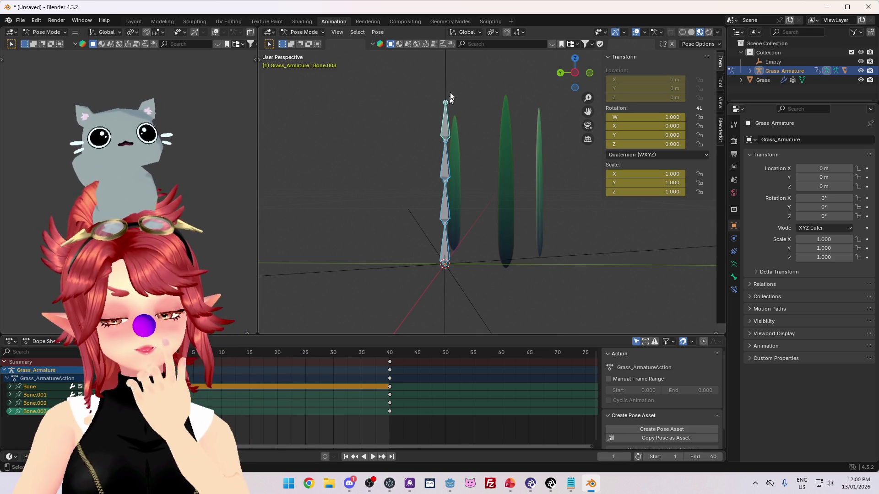
Step: Scale the selected bones down, then play and scrub the timeline to frame 41
{"action": "key", "text": "s"}
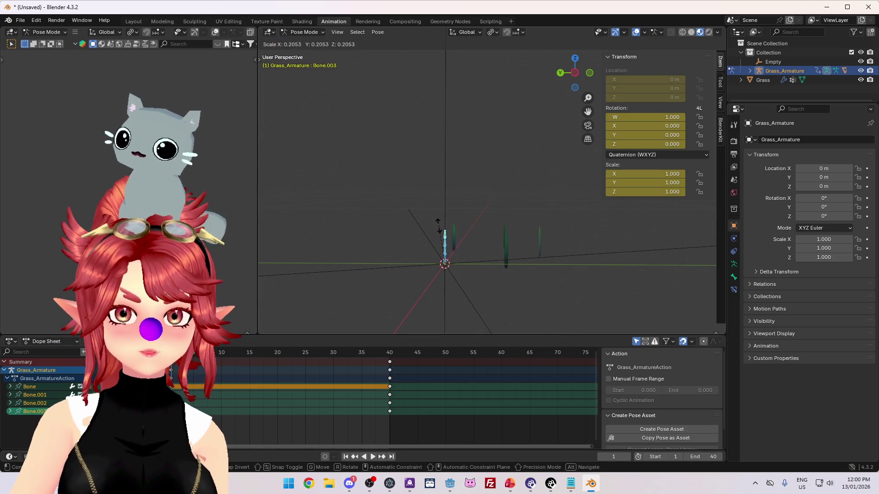
{"action": "left_click", "coordinate": [484, 185]}
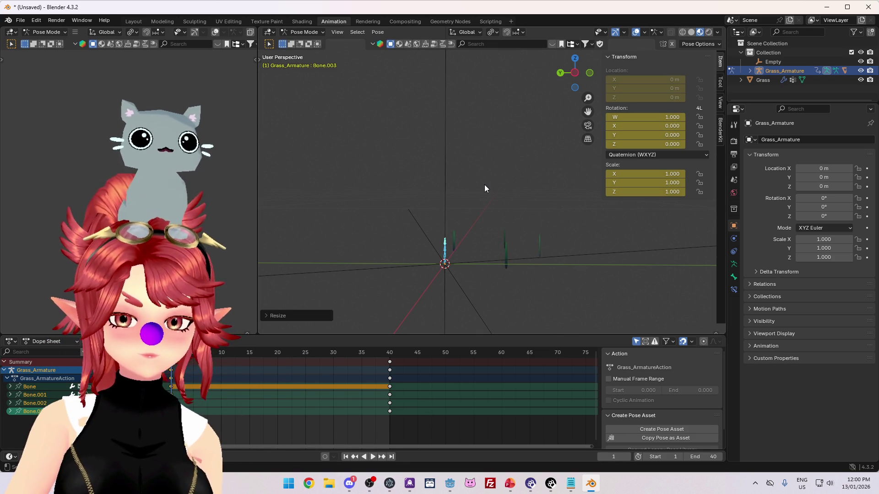
{"action": "key", "text": "space"}
{"action": "left_click_drag", "start_coordinate": [243, 359], "coordinate": [394, 376]}
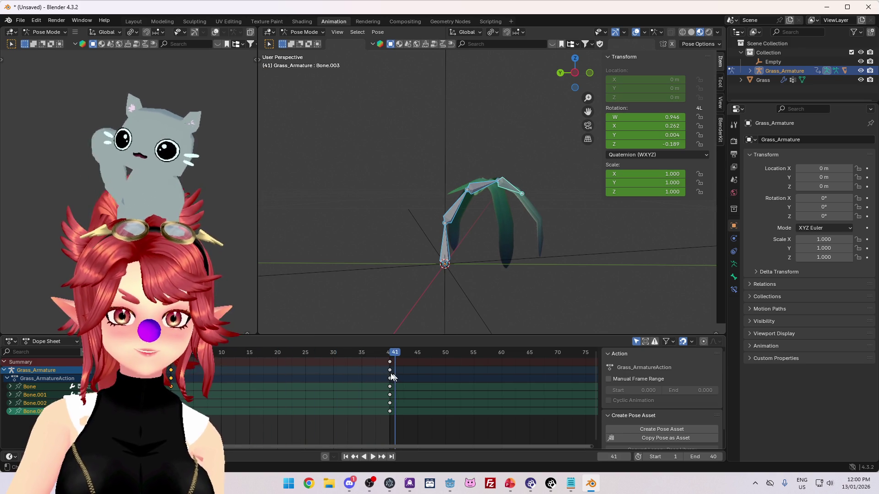
{"action": "key", "text": "space"}
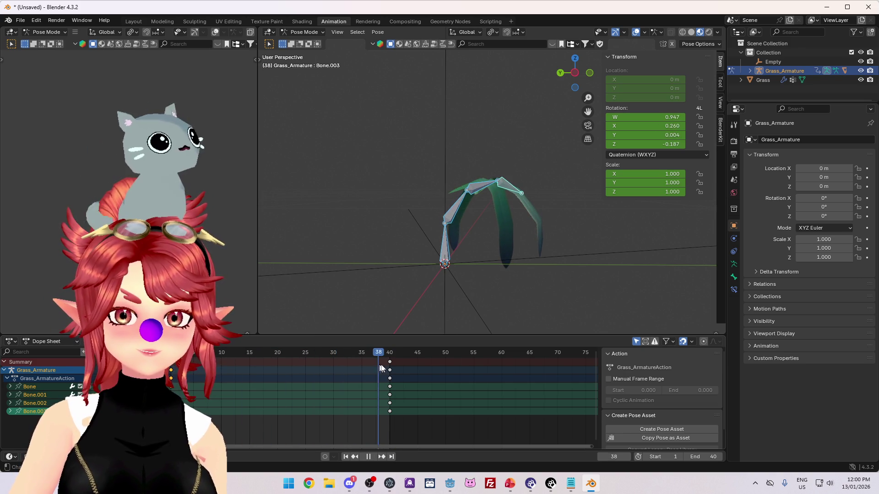
Step: Replay the grass sway and stop playback at frame 25
{"action": "key", "text": "space"}
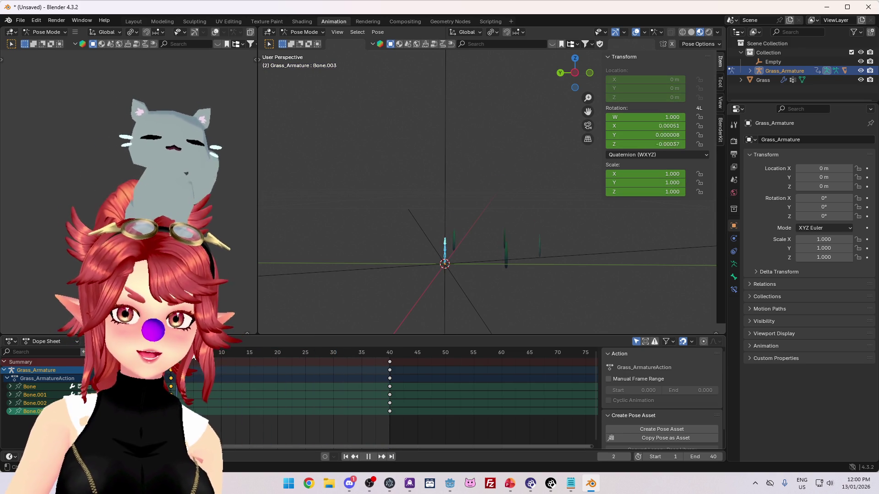
{"action": "mouse_move", "coordinate": [262, 361]}
{"action": "left_mouse_down"}
{"action": "mouse_move", "coordinate": [391, 392]}
{"action": "mouse_move", "coordinate": [305, 388]}
{"action": "left_mouse_up"}
{"action": "key", "text": "space"}
{"action": "mouse_move", "coordinate": [519, 243]}
{"action": "left_mouse_down"}
{"action": "mouse_move", "coordinate": [505, 242]}
{"action": "mouse_move", "coordinate": [501, 229]}
{"action": "mouse_move", "coordinate": [484, 235]}
{"action": "left_mouse_up"}
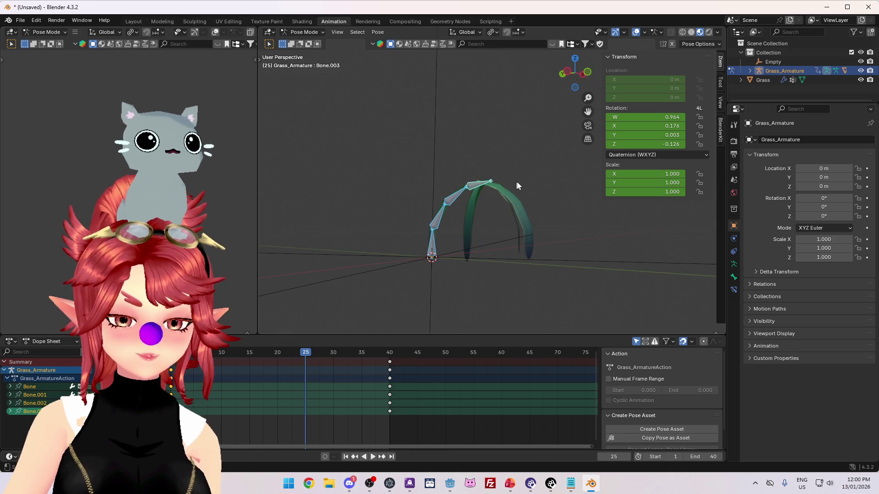
Step: Rotate the bone chain to lean the opposite way and key it at frame 25
{"action": "key", "text": "r"}
{"action": "left_click", "coordinate": [456, 161]}
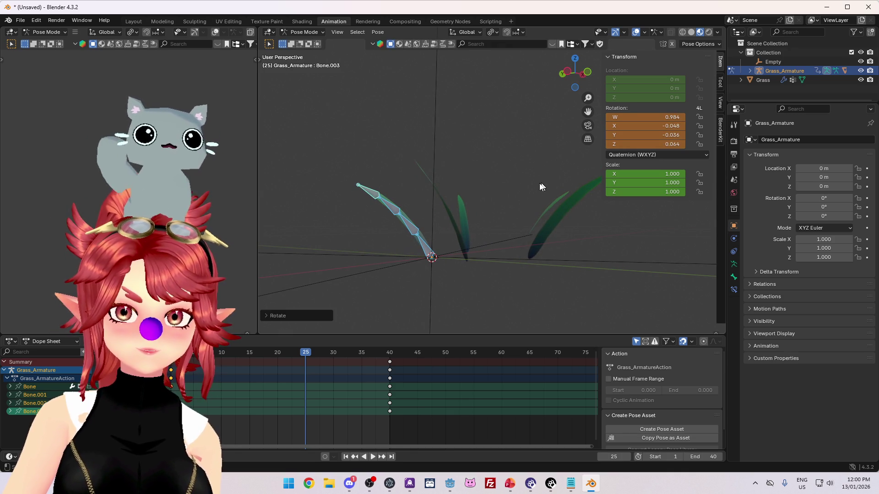
{"action": "key", "text": "i"}
Step: Play and scrub the sway to compare poses, stopping on frame 40
{"action": "key", "text": "space"}
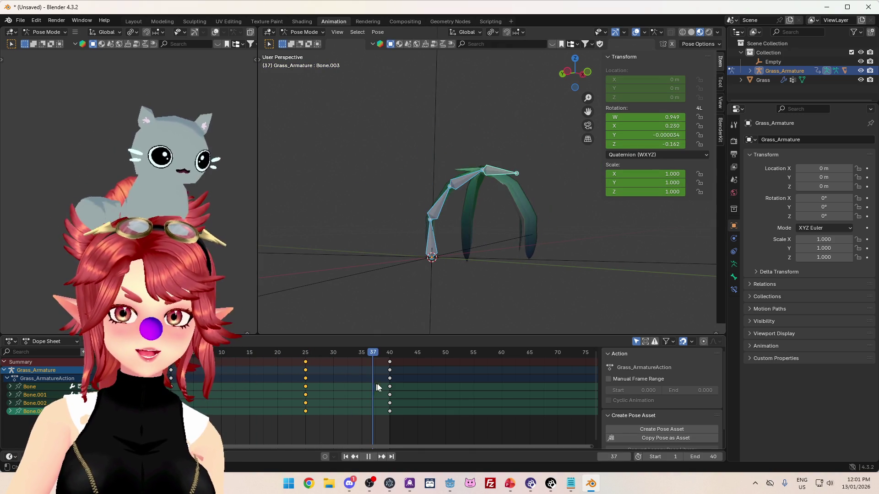
{"action": "left_click", "coordinate": [227, 352]}
{"action": "mouse_move", "coordinate": [243, 353]}
{"action": "left_mouse_down"}
{"action": "mouse_move", "coordinate": [411, 383]}
{"action": "mouse_move", "coordinate": [231, 353]}
{"action": "mouse_move", "coordinate": [387, 353]}
{"action": "mouse_move", "coordinate": [256, 354]}
{"action": "mouse_move", "coordinate": [378, 370]}
{"action": "mouse_move", "coordinate": [359, 355]}
{"action": "mouse_move", "coordinate": [389, 354]}
{"action": "mouse_move", "coordinate": [229, 354]}
{"action": "mouse_move", "coordinate": [385, 355]}
{"action": "left_mouse_up"}
{"action": "key", "text": "space"}
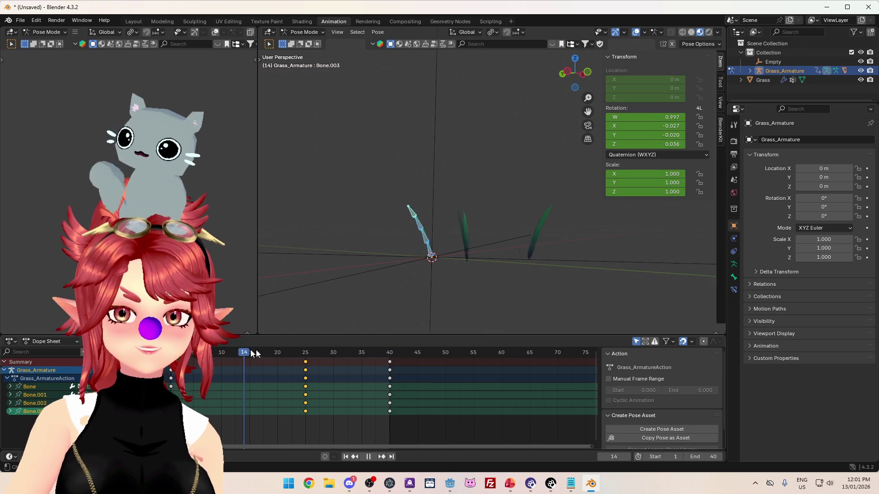
{"action": "left_click_drag", "start_coordinate": [219, 362], "coordinate": [389, 363]}
{"action": "key", "text": "space"}
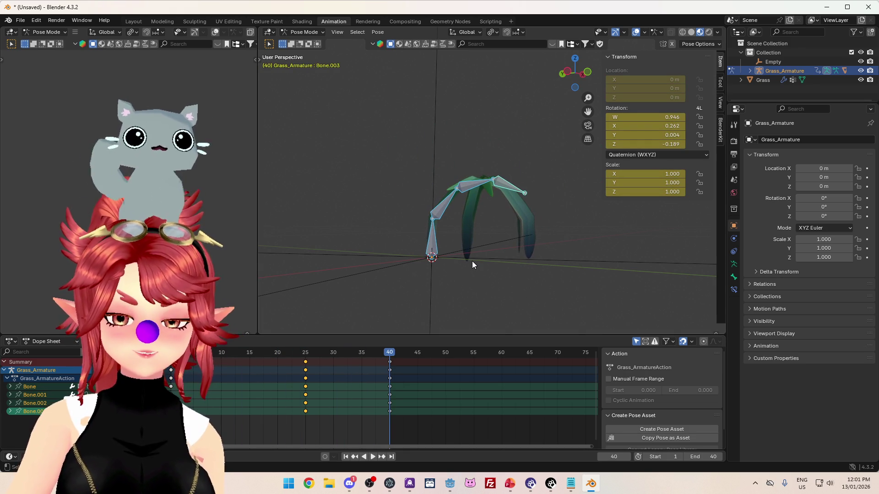
Step: In Top view, twist the bones slightly sideways around the chosen pivot and key frame 40
{"action": "key", "text": "KP_7"}
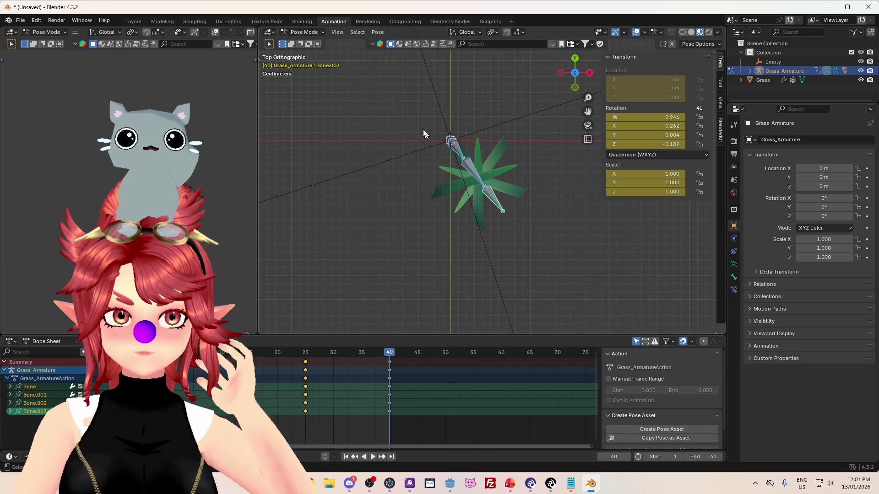
{"action": "left_click", "coordinate": [492, 31]}
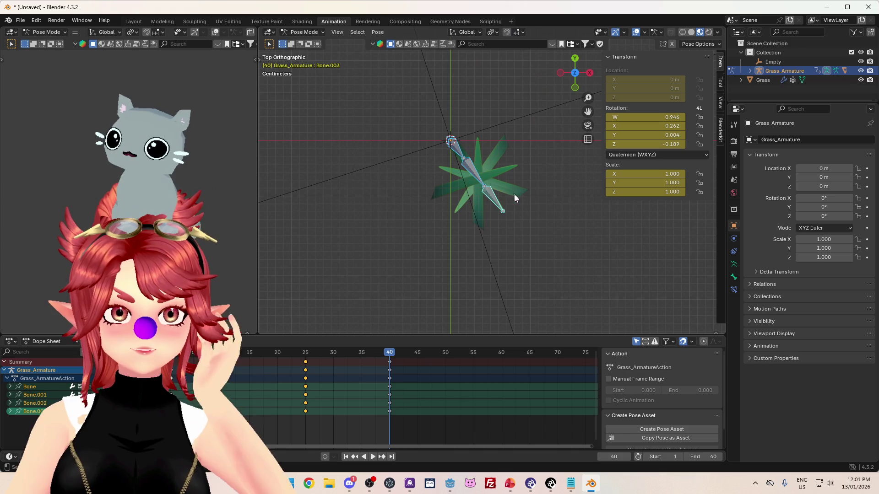
{"action": "key", "text": "r"}
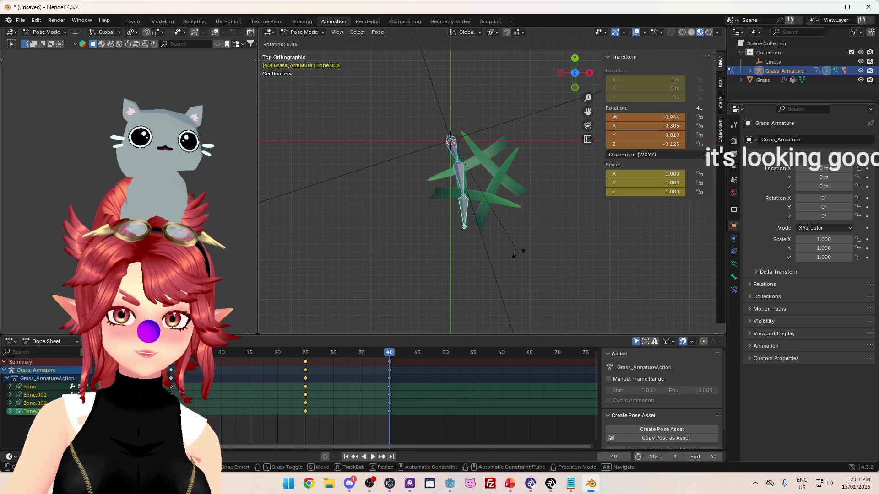
{"action": "left_click", "coordinate": [517, 253]}
{"action": "mouse_move", "coordinate": [519, 255]}
{"action": "left_mouse_down"}
{"action": "mouse_move", "coordinate": [453, 241]}
{"action": "mouse_move", "coordinate": [472, 209]}
{"action": "mouse_move", "coordinate": [521, 202]}
{"action": "mouse_move", "coordinate": [523, 211]}
{"action": "mouse_move", "coordinate": [491, 232]}
{"action": "mouse_move", "coordinate": [490, 218]}
{"action": "mouse_move", "coordinate": [529, 196]}
{"action": "left_mouse_up"}
{"action": "key", "text": "i"}
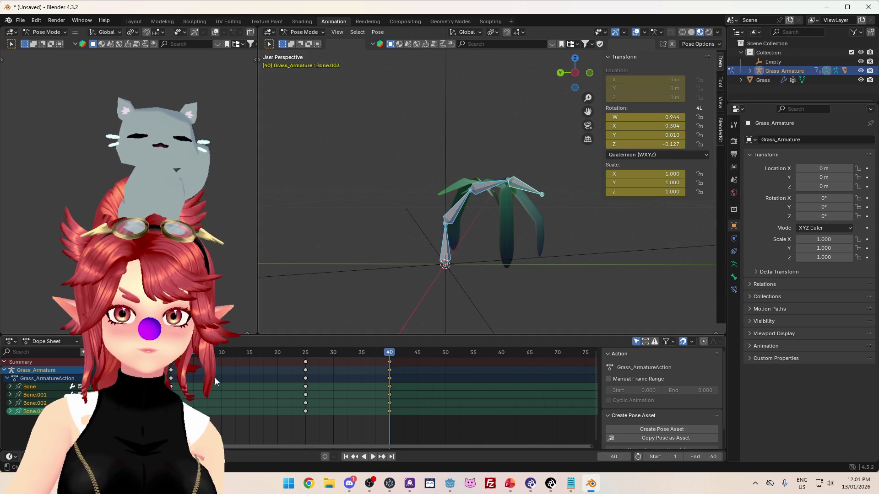
Step: Play back to check the twist, then switch the armature to Object Mode
{"action": "key", "text": "space"}
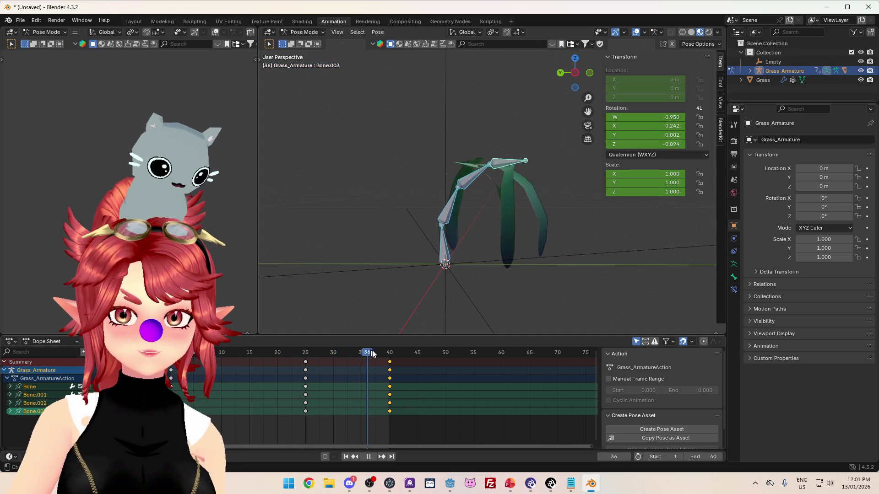
{"action": "left_click", "coordinate": [395, 356]}
{"action": "mouse_move", "coordinate": [378, 277]}
{"action": "left_mouse_down"}
{"action": "mouse_move", "coordinate": [471, 275]}
{"action": "mouse_move", "coordinate": [571, 327]}
{"action": "mouse_move", "coordinate": [661, 291]}
{"action": "mouse_move", "coordinate": [691, 33]}
{"action": "mouse_move", "coordinate": [573, 316]}
{"action": "mouse_move", "coordinate": [482, 312]}
{"action": "left_mouse_up"}
{"action": "mouse_move", "coordinate": [425, 236]}
{"action": "left_mouse_down"}
{"action": "mouse_move", "coordinate": [383, 224]}
{"action": "mouse_move", "coordinate": [580, 270]}
{"action": "mouse_move", "coordinate": [517, 277]}
{"action": "mouse_move", "coordinate": [285, 247]}
{"action": "mouse_move", "coordinate": [389, 249]}
{"action": "mouse_move", "coordinate": [369, 250]}
{"action": "left_mouse_up"}
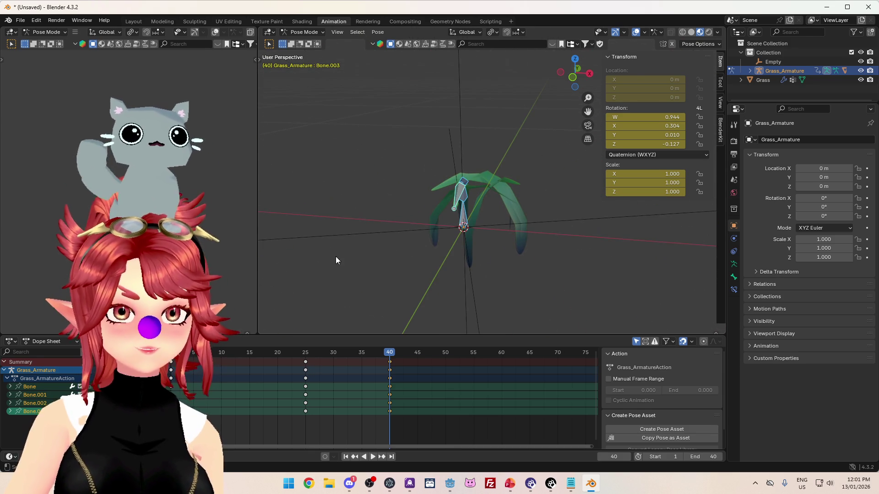
{"action": "left_click", "coordinate": [299, 32]}
{"action": "left_click", "coordinate": [308, 42]}
{"action": "mouse_move", "coordinate": [320, 144]}
{"action": "left_mouse_down"}
{"action": "mouse_move", "coordinate": [463, 276]}
{"action": "mouse_move", "coordinate": [411, 266]}
{"action": "left_mouse_up"}
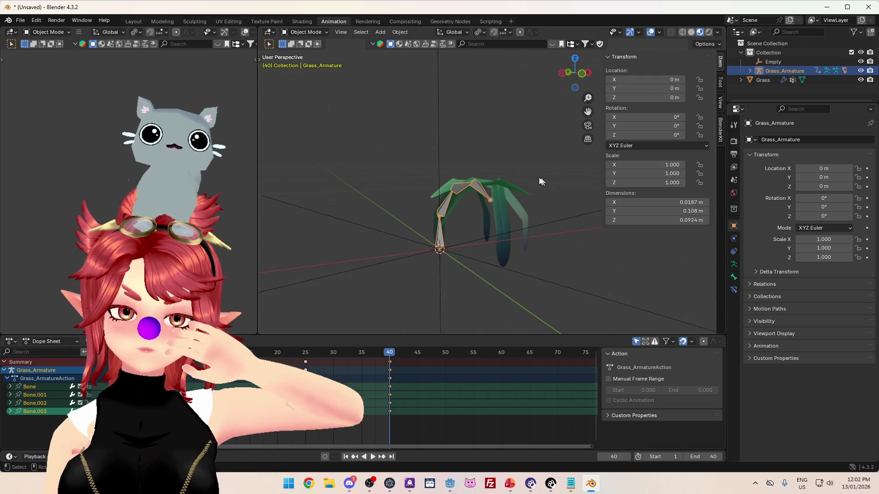
Step: Use File > Save As to store the scene as Snail_Grass_Cage.blend in Models
{"action": "left_click_drag", "start_coordinate": [474, 155], "coordinate": [429, 171]}
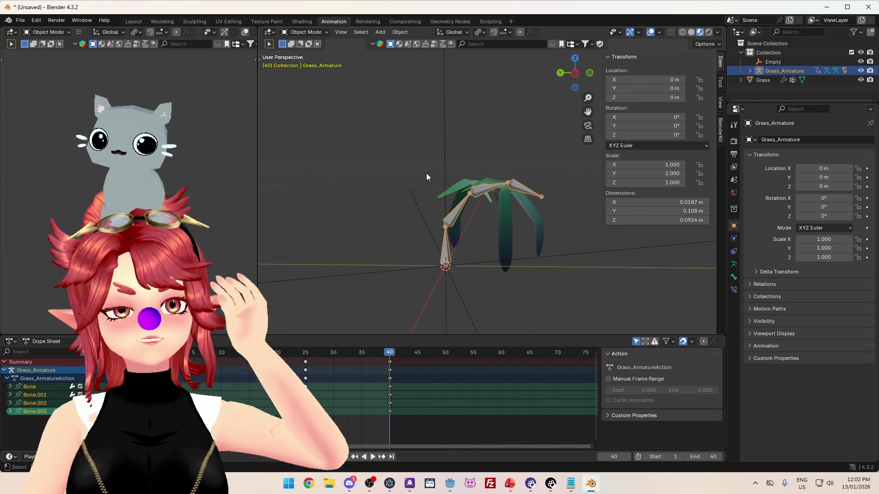
{"action": "left_click", "coordinate": [20, 20]}
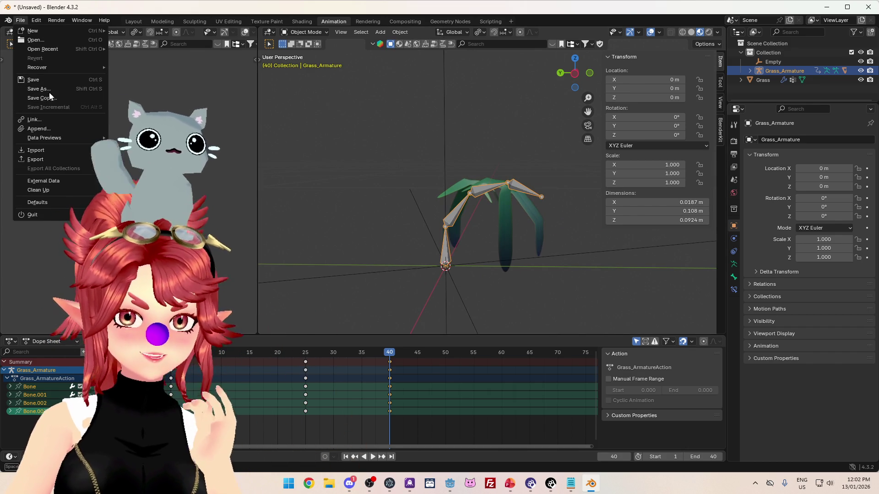
{"action": "left_click", "coordinate": [49, 89]}
{"action": "type", "text": "Snail_Grass_Cage.blend"}
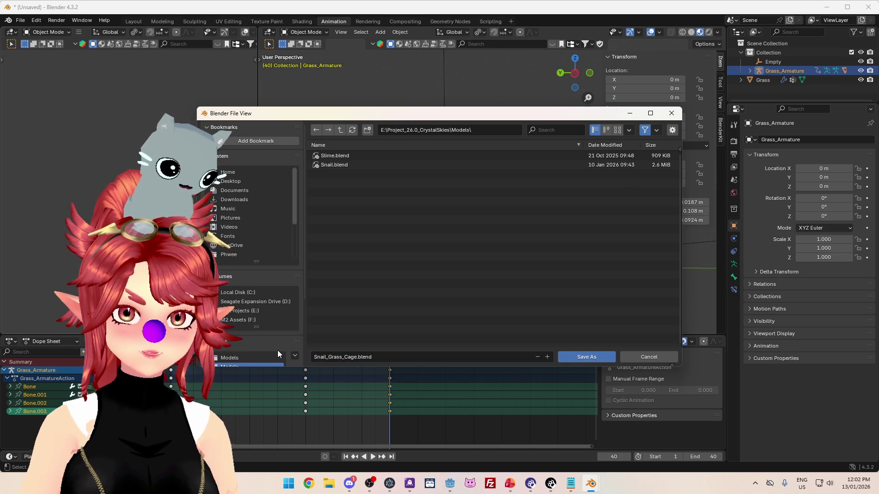
{"action": "left_click", "coordinate": [588, 358]}
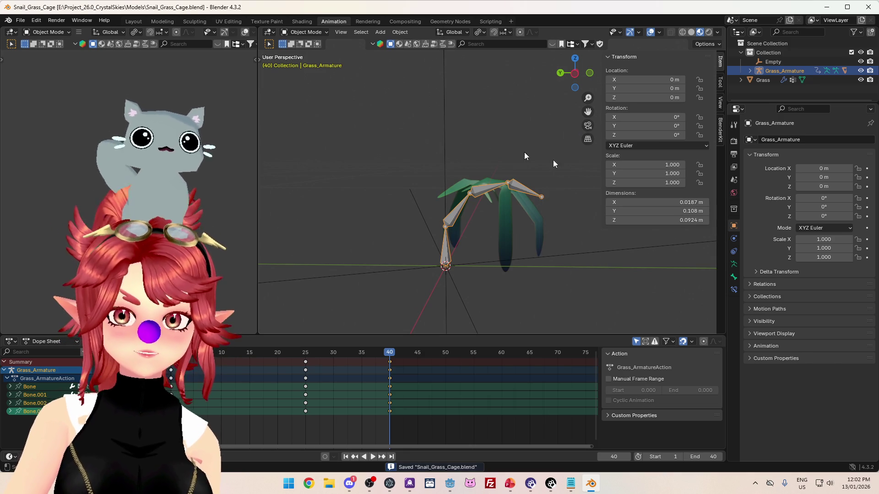
Step: Expand Grass_Armature in the Outliner, select the Grass mesh and show its modifiers
{"action": "mouse_move", "coordinate": [549, 254]}
{"action": "left_mouse_down"}
{"action": "mouse_move", "coordinate": [521, 282]}
{"action": "mouse_move", "coordinate": [537, 262]}
{"action": "left_mouse_up"}
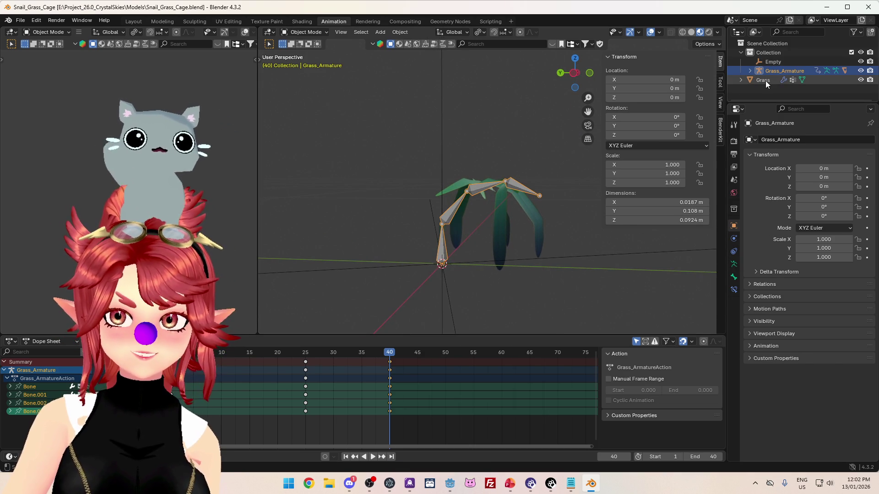
{"action": "left_click", "coordinate": [750, 71]}
{"action": "left_click_drag", "start_coordinate": [778, 104], "coordinate": [778, 210]}
{"action": "left_click", "coordinate": [771, 116]}
{"action": "left_click", "coordinate": [860, 117]}
{"action": "left_click", "coordinate": [760, 117]}
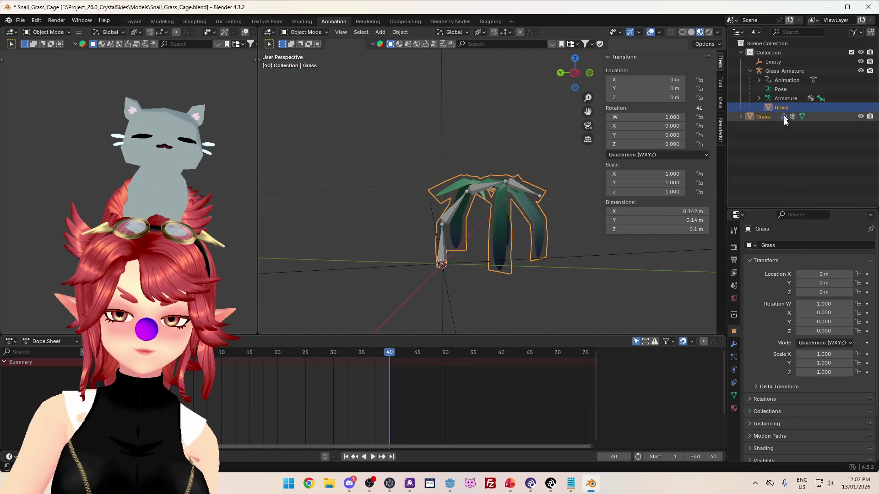
{"action": "left_click", "coordinate": [734, 346]}
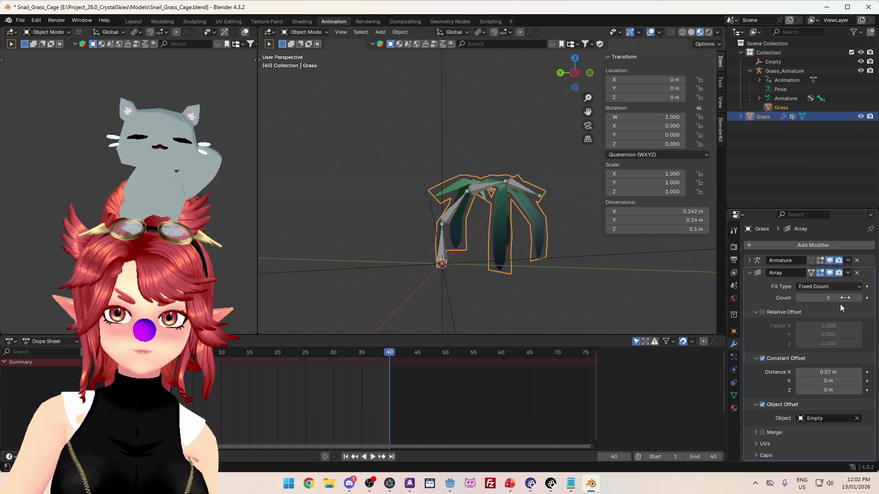
Step: Apply the Array modifier, undo it to keep it live, then launch Chrome
{"action": "left_click", "coordinate": [748, 273]}
{"action": "left_click", "coordinate": [847, 273]}
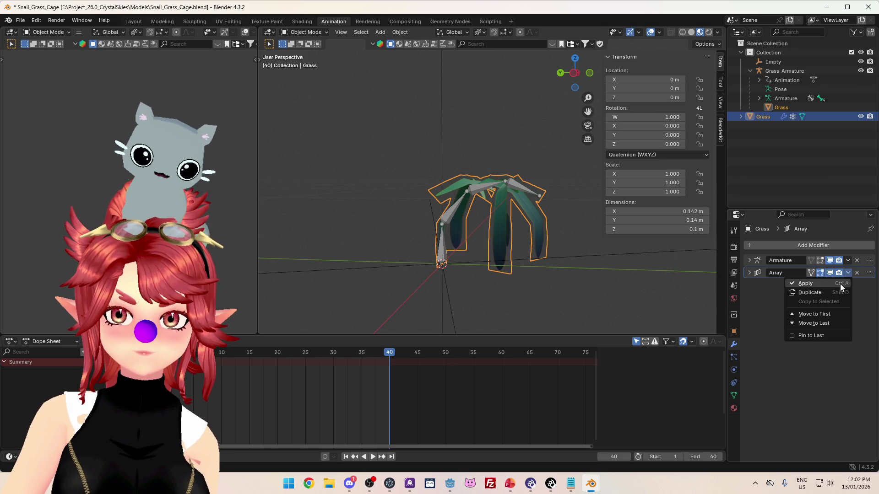
{"action": "left_click", "coordinate": [840, 284]}
{"action": "mouse_move", "coordinate": [449, 279]}
{"action": "left_mouse_down"}
{"action": "mouse_move", "coordinate": [535, 265]}
{"action": "mouse_move", "coordinate": [436, 281]}
{"action": "mouse_move", "coordinate": [391, 270]}
{"action": "mouse_move", "coordinate": [412, 274]}
{"action": "left_mouse_up"}
{"action": "key", "text": "ctrl+z"}
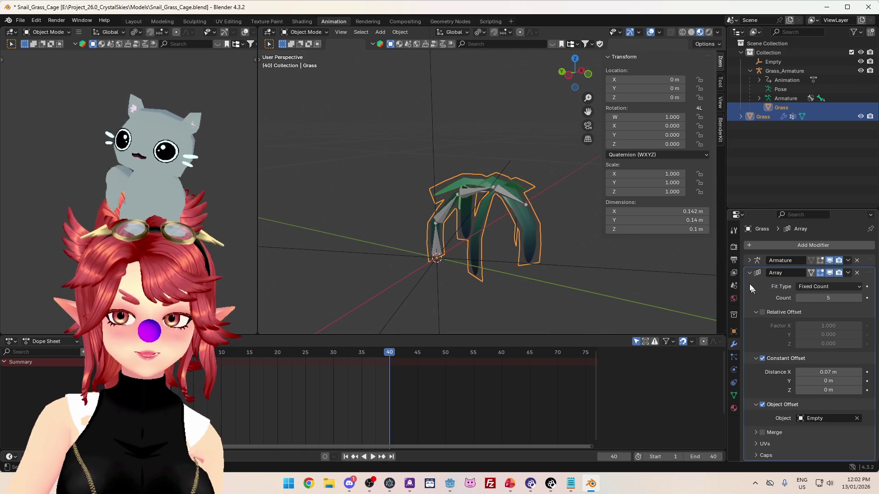
{"action": "left_click", "coordinate": [749, 274]}
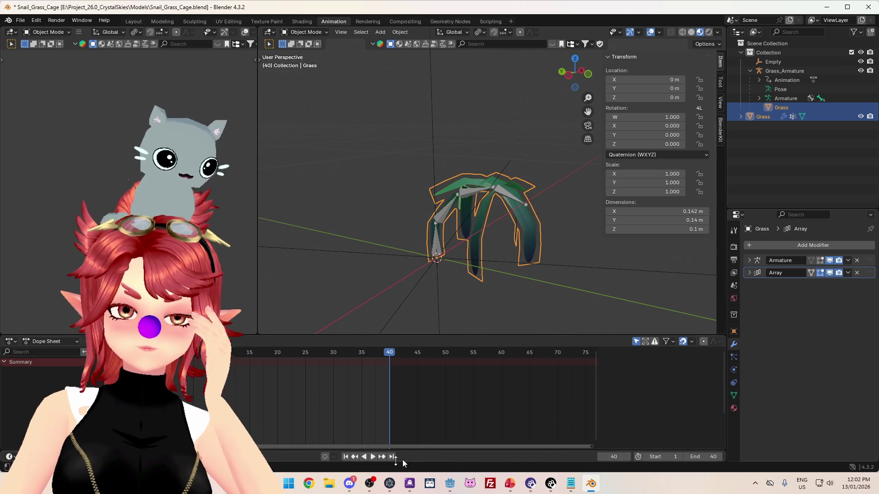
{"action": "key", "text": "super+1"}
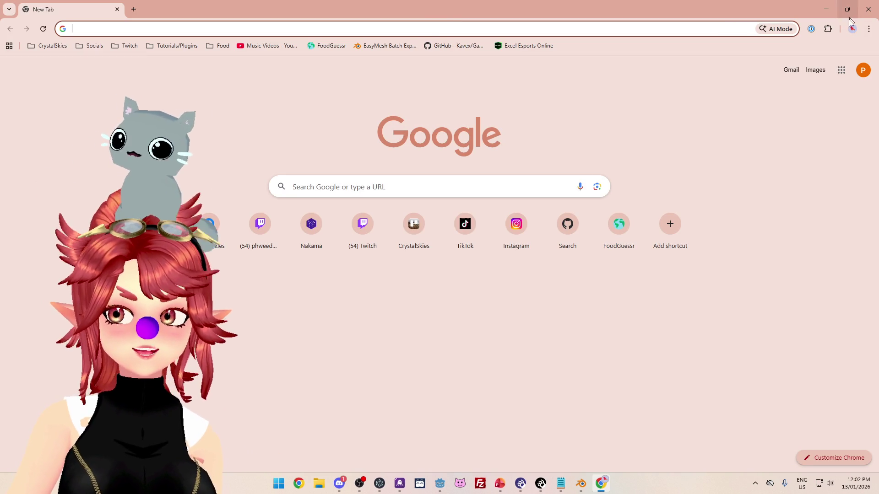
Step: Minimize Chrome and orbit around the grass clump back in Blender
{"action": "left_click", "coordinate": [824, 12]}
{"action": "mouse_move", "coordinate": [405, 209]}
{"action": "left_mouse_down"}
{"action": "mouse_move", "coordinate": [406, 197]}
{"action": "mouse_move", "coordinate": [386, 192]}
{"action": "mouse_move", "coordinate": [447, 149]}
{"action": "mouse_move", "coordinate": [373, 143]}
{"action": "mouse_move", "coordinate": [355, 128]}
{"action": "mouse_move", "coordinate": [465, 132]}
{"action": "mouse_move", "coordinate": [512, 124]}
{"action": "mouse_move", "coordinate": [391, 123]}
{"action": "mouse_move", "coordinate": [345, 216]}
{"action": "mouse_move", "coordinate": [424, 160]}
{"action": "mouse_move", "coordinate": [573, 232]}
{"action": "mouse_move", "coordinate": [459, 224]}
{"action": "mouse_move", "coordinate": [441, 193]}
{"action": "mouse_move", "coordinate": [418, 208]}
{"action": "mouse_move", "coordinate": [329, 218]}
{"action": "mouse_move", "coordinate": [388, 198]}
{"action": "mouse_move", "coordinate": [287, 182]}
{"action": "mouse_move", "coordinate": [337, 175]}
{"action": "mouse_move", "coordinate": [485, 216]}
{"action": "mouse_move", "coordinate": [590, 229]}
{"action": "left_mouse_up"}
{"action": "left_click_drag", "start_coordinate": [471, 245], "coordinate": [487, 237]}
{"action": "mouse_move", "coordinate": [433, 146]}
{"action": "left_mouse_down"}
{"action": "mouse_move", "coordinate": [450, 226]}
{"action": "mouse_move", "coordinate": [501, 215]}
{"action": "left_mouse_up"}
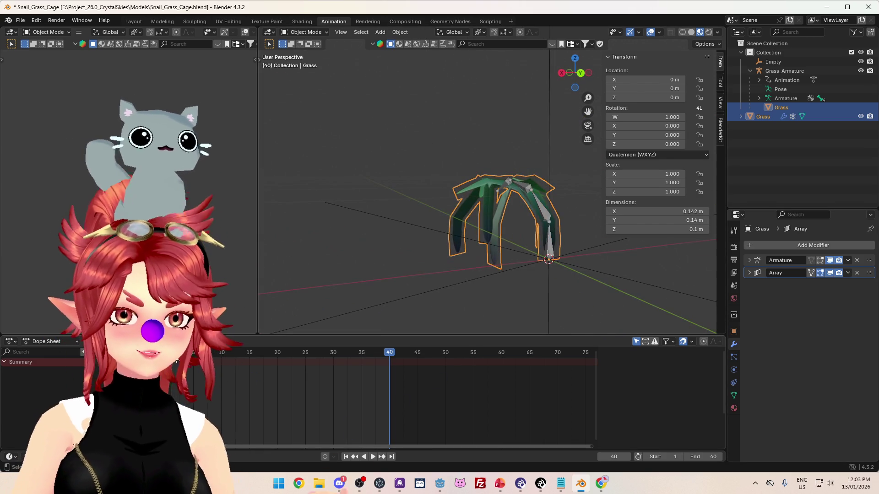
{"action": "key", "text": "space"}
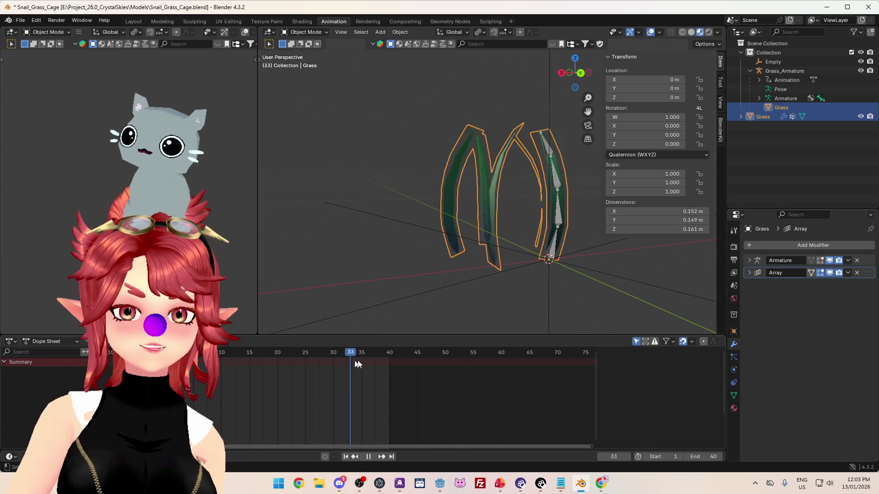
{"action": "key", "text": "space"}
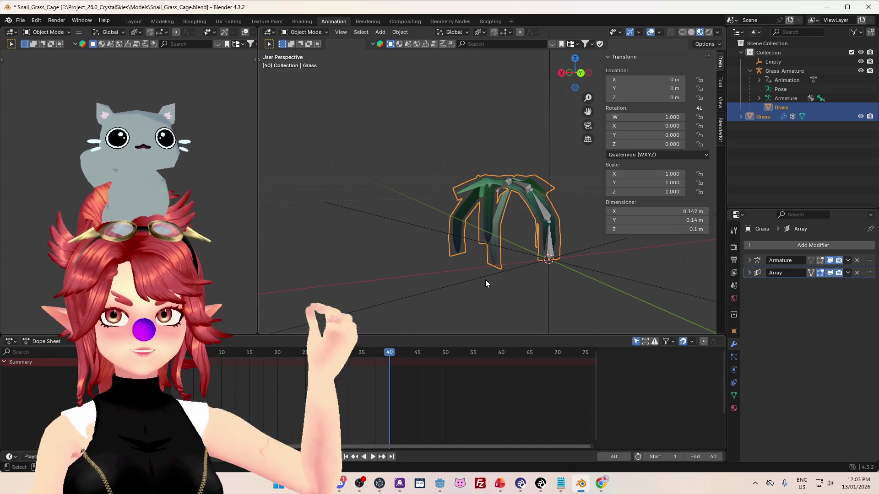
{"action": "mouse_move", "coordinate": [605, 486]}
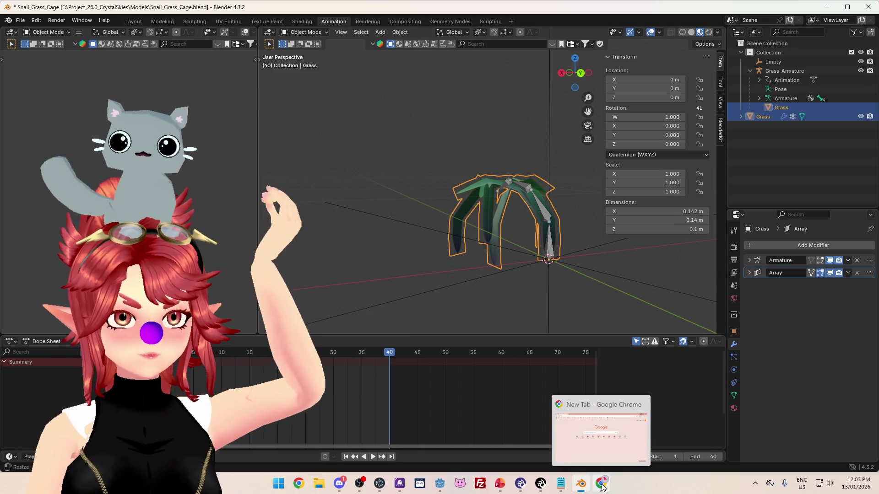
Step: Bring Chrome forward, un-maximize it and move it aside to reveal Blender's viewport
{"action": "left_click", "coordinate": [572, 431]}
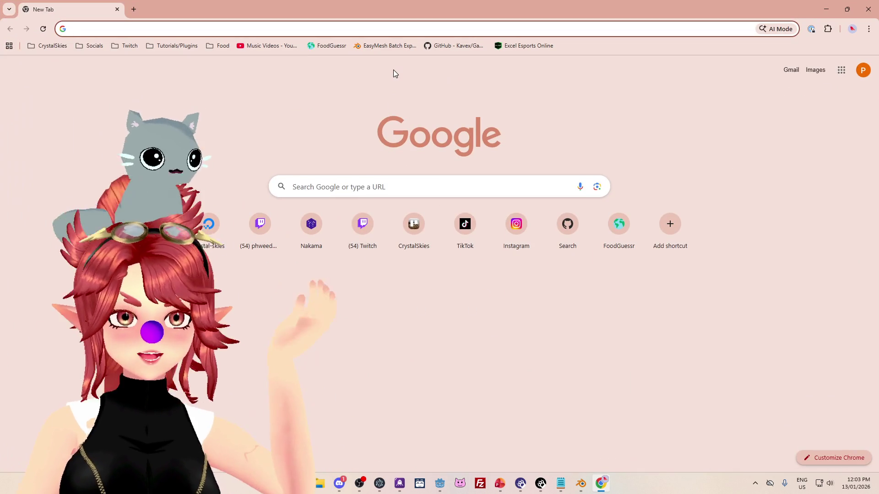
{"action": "mouse_move", "coordinate": [374, 11]}
{"action": "left_mouse_down"}
{"action": "mouse_move", "coordinate": [398, 80]}
{"action": "mouse_move", "coordinate": [349, 73]}
{"action": "mouse_move", "coordinate": [444, 79]}
{"action": "mouse_move", "coordinate": [461, 92]}
{"action": "left_mouse_up"}
{"action": "mouse_move", "coordinate": [680, 89]}
{"action": "left_mouse_down"}
{"action": "mouse_move", "coordinate": [659, 289]}
{"action": "mouse_move", "coordinate": [639, 315]}
{"action": "mouse_move", "coordinate": [661, 46]}
{"action": "left_mouse_up"}
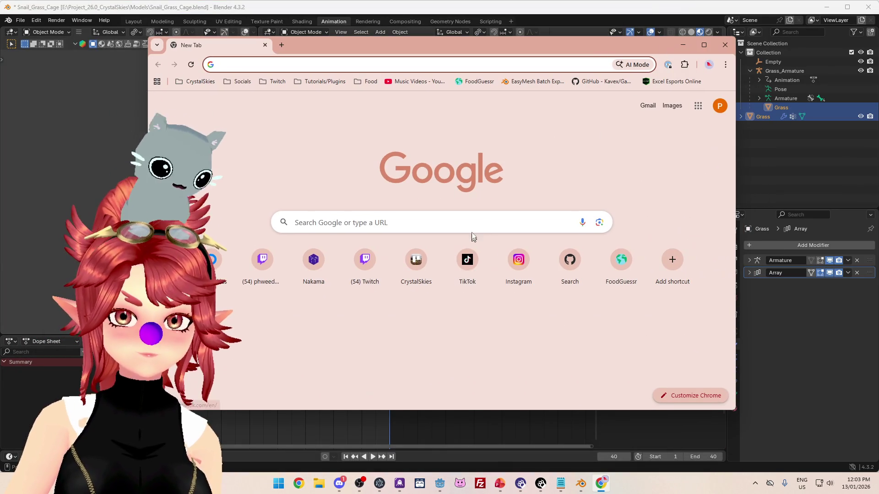
Step: Search Google for 'blender export aniamted array modifer', then close Chrome
{"action": "left_click", "coordinate": [471, 224]}
{"action": "type", "text": "blender export"}
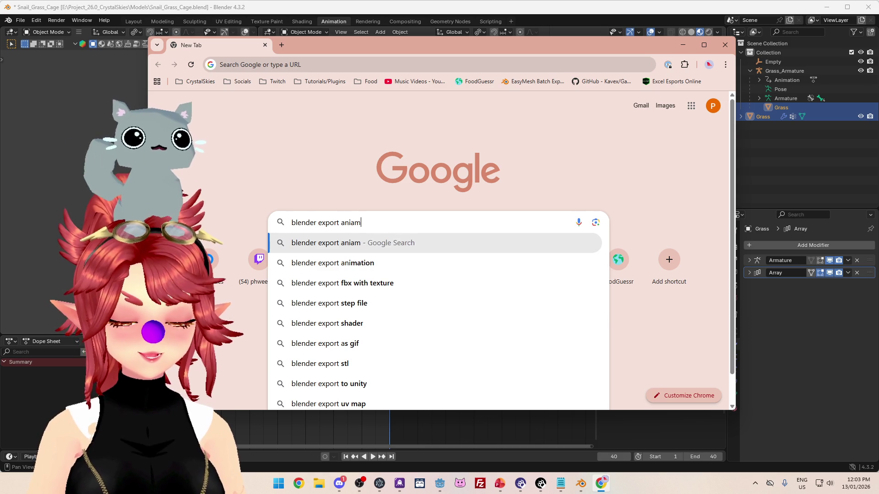
{"action": "type", "text": " aniamted array modifer"}
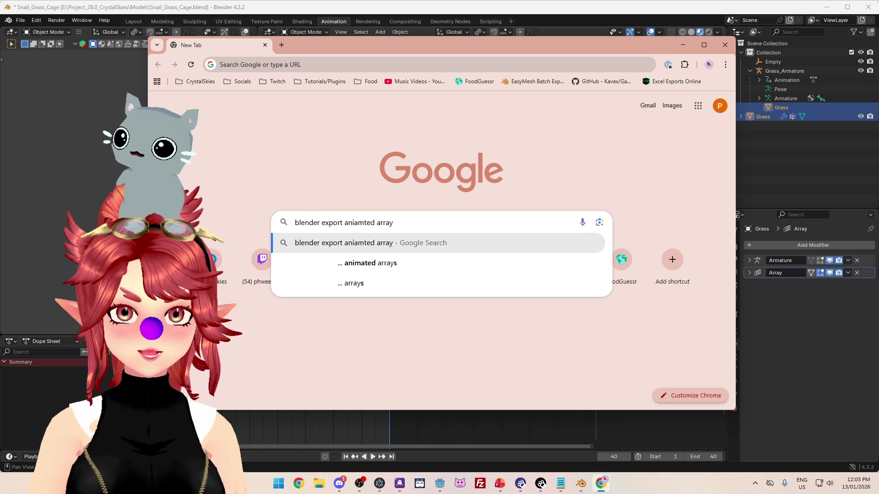
{"action": "key", "text": "Return"}
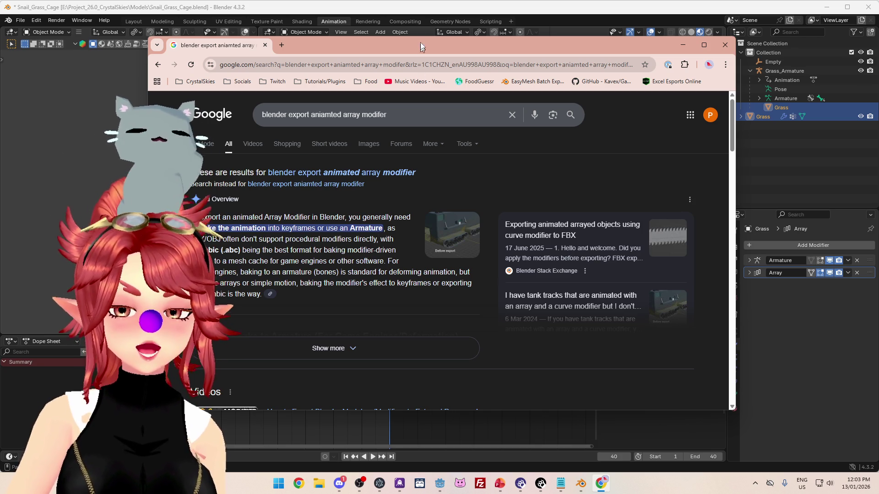
{"action": "left_click", "coordinate": [732, 41]}
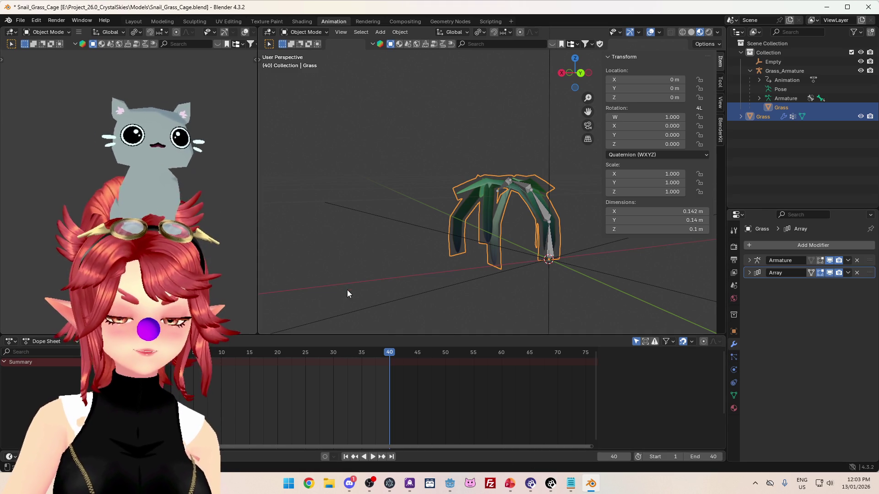
Step: Open Object > Animation > Bake Action, then dismiss it without baking
{"action": "left_click", "coordinate": [403, 33]}
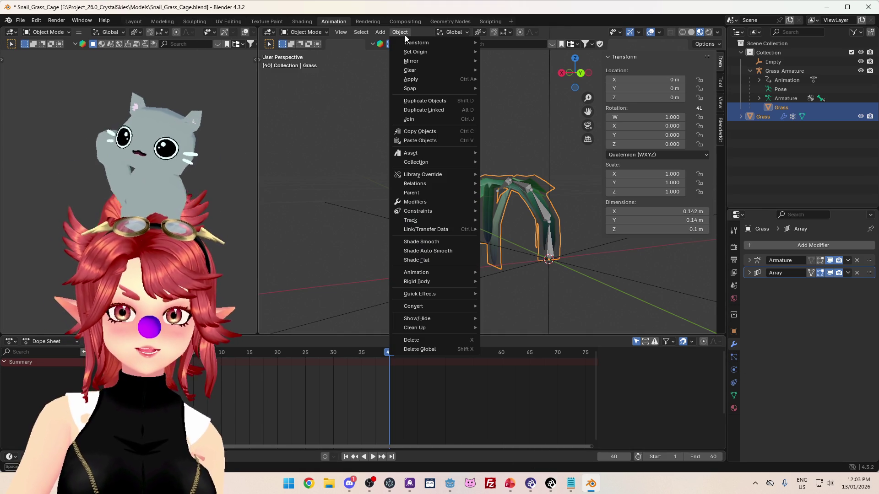
{"action": "mouse_move", "coordinate": [422, 273]}
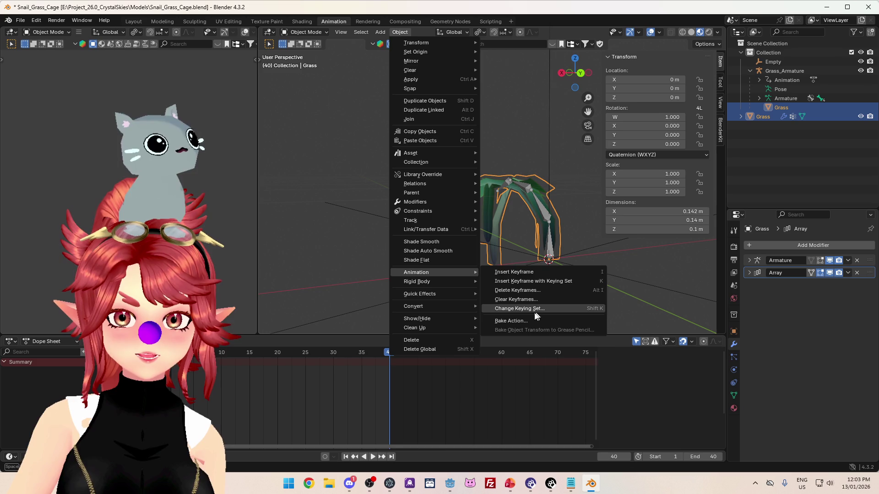
{"action": "left_click", "coordinate": [526, 321]}
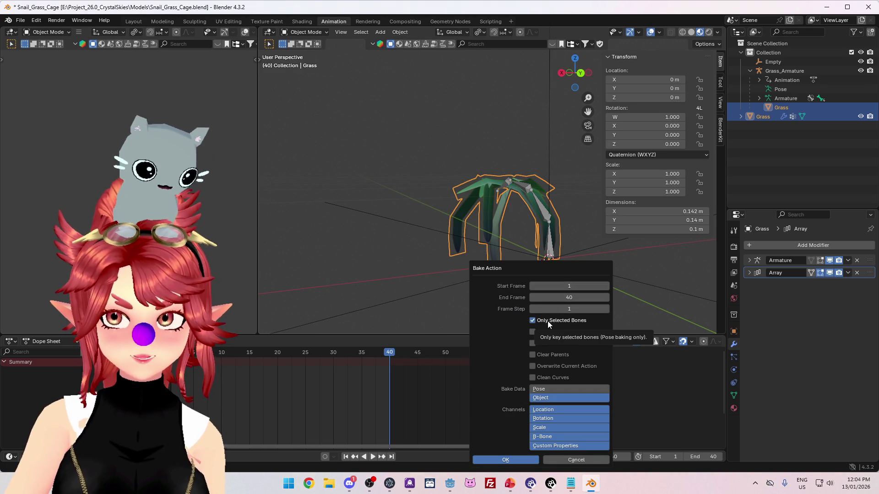
{"action": "left_click", "coordinate": [777, 71]}
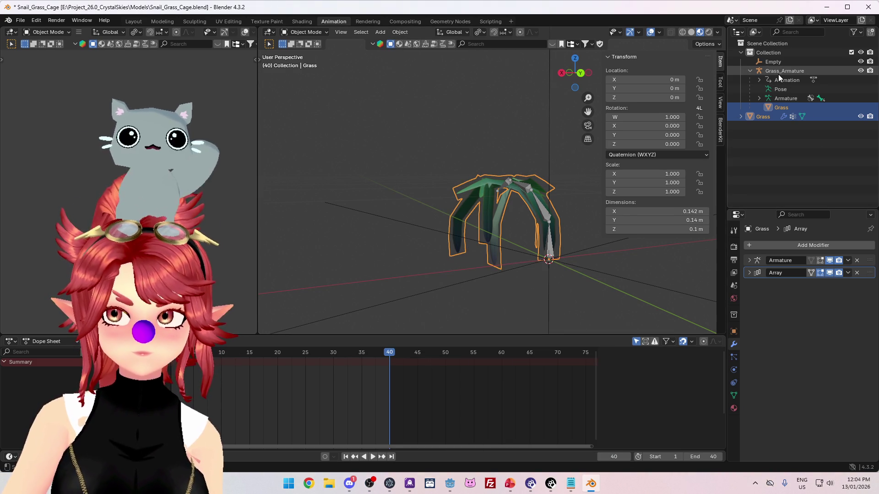
Step: Cancel a second Bake Action on Grass, then select Grass_Armature and open its Object menu
{"action": "left_click", "coordinate": [776, 110]}
{"action": "left_click", "coordinate": [399, 32]}
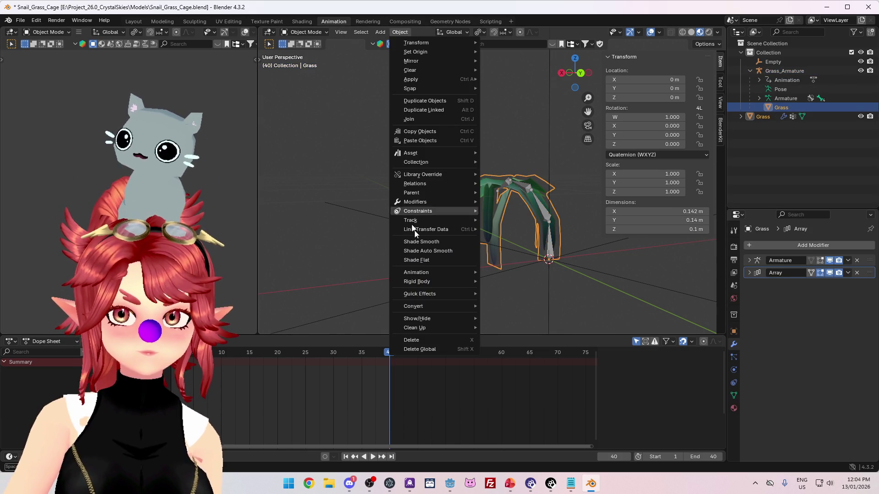
{"action": "mouse_move", "coordinate": [421, 273]}
{"action": "left_click", "coordinate": [536, 323]}
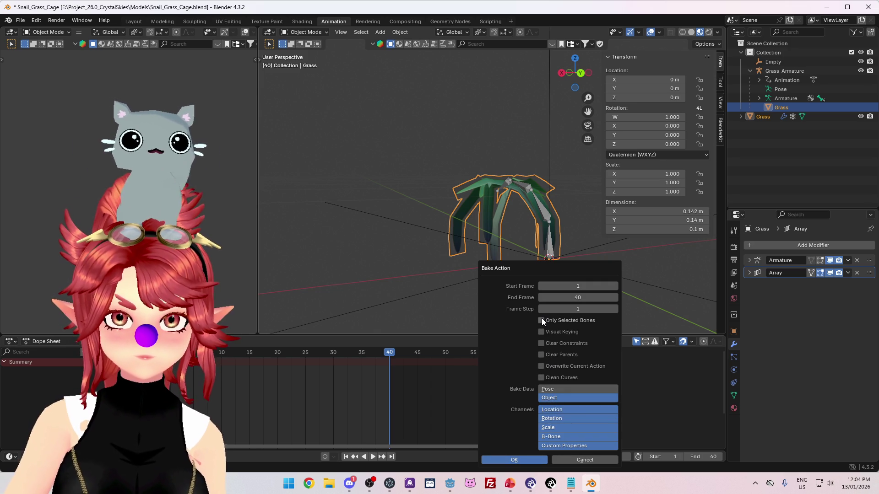
{"action": "left_click", "coordinate": [567, 458]}
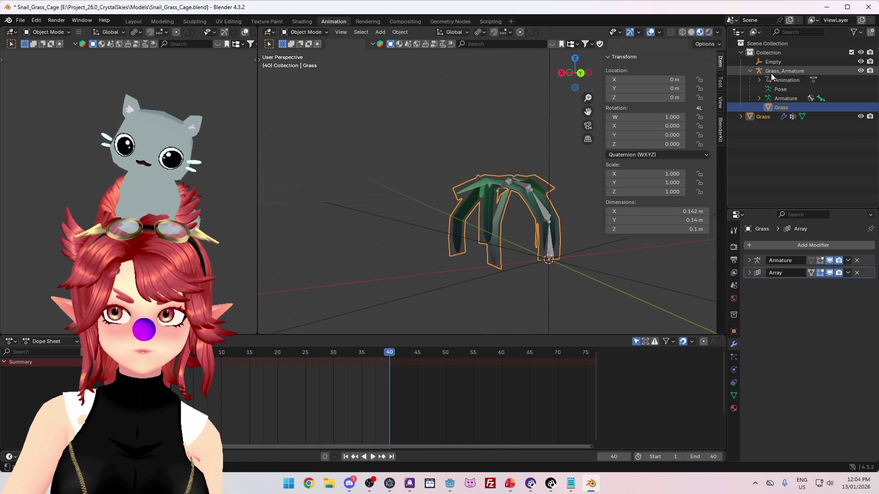
{"action": "left_click", "coordinate": [771, 72]}
{"action": "left_click", "coordinate": [408, 34]}
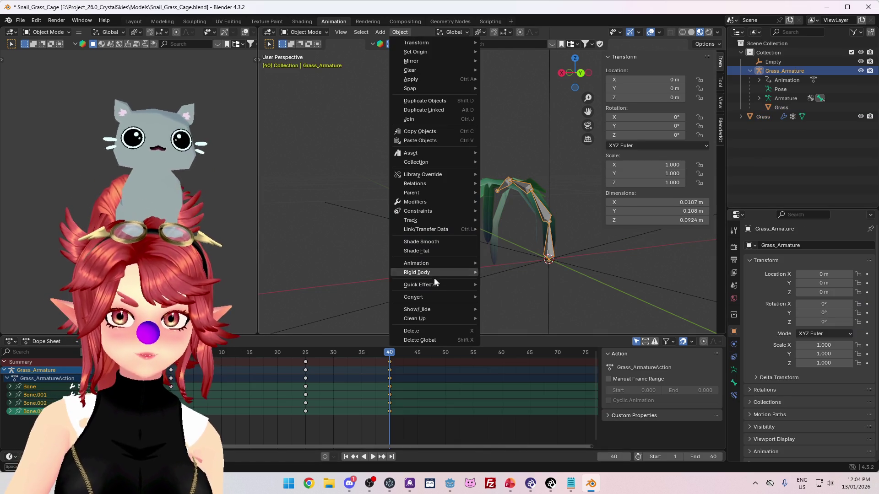
Step: Bake Grass_Armature's animation onto every frame and play back the result
{"action": "mouse_move", "coordinate": [427, 263]}
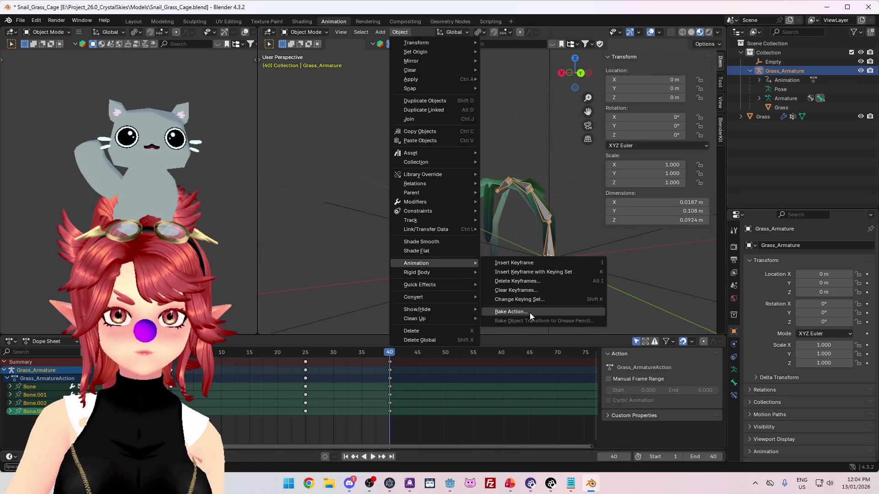
{"action": "left_click", "coordinate": [530, 312]}
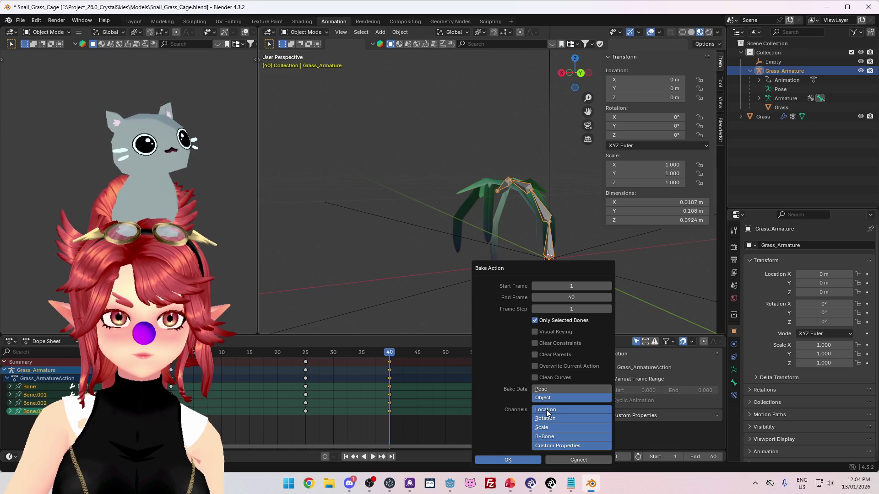
{"action": "left_click", "coordinate": [529, 459]}
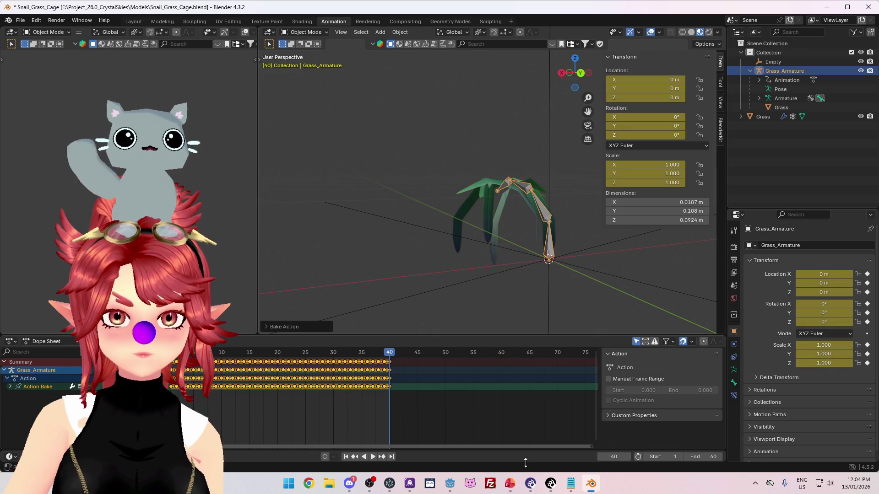
{"action": "key", "text": "space"}
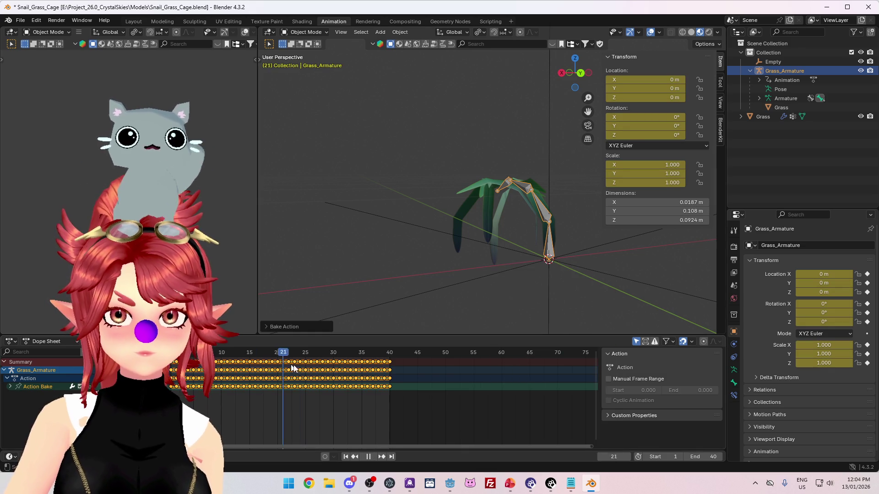
{"action": "key", "text": "Escape"}
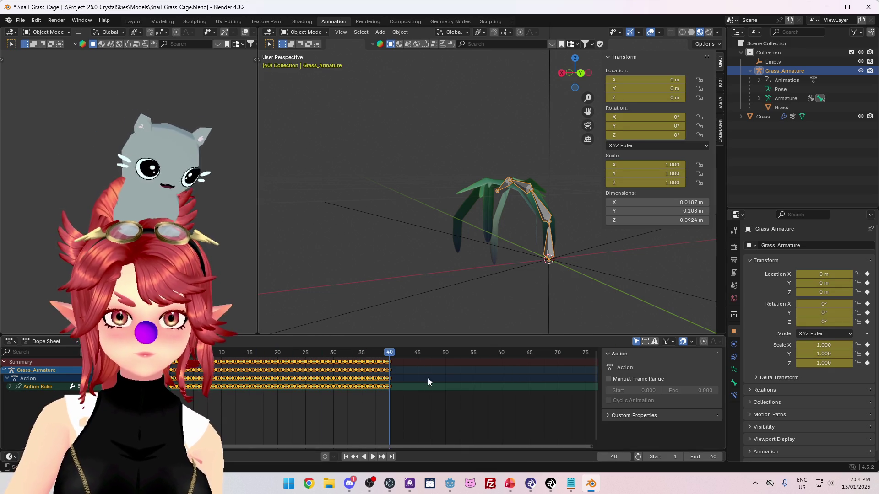
Step: Turn the Grass mesh's Array modifier off for renders, then back on
{"action": "left_click", "coordinate": [781, 107]}
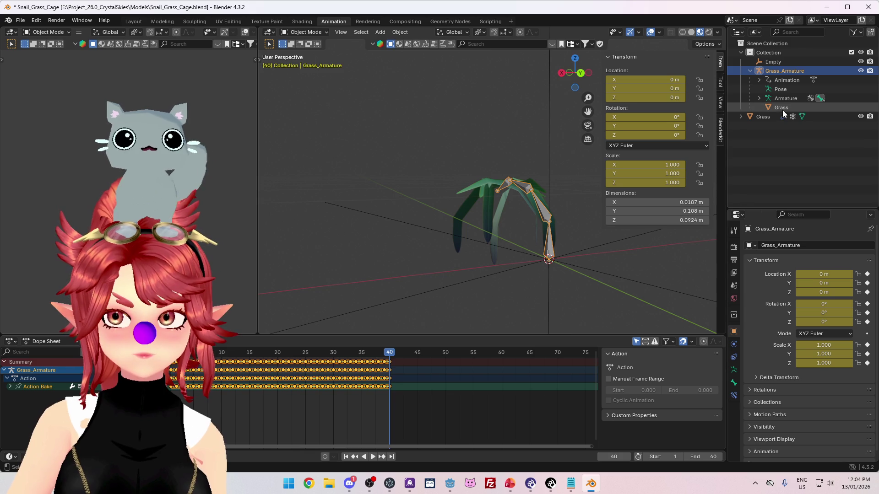
{"action": "left_click", "coordinate": [734, 343]}
{"action": "left_click", "coordinate": [838, 273]}
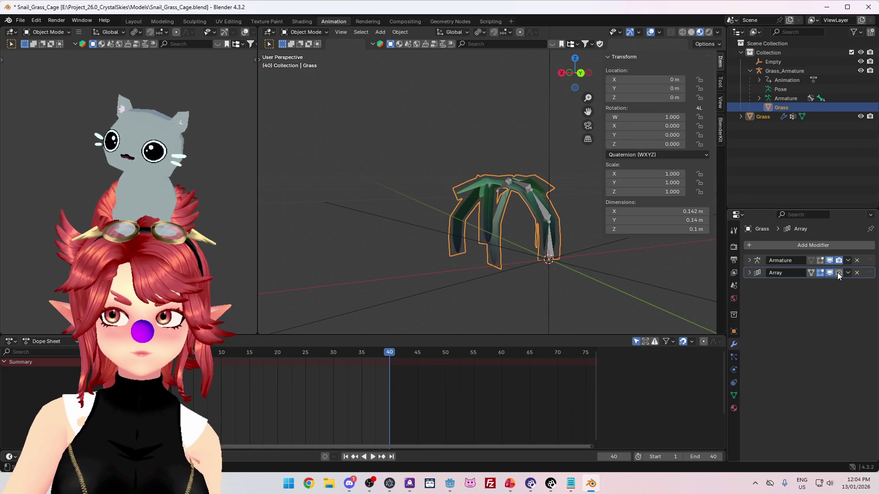
{"action": "left_click", "coordinate": [838, 273]}
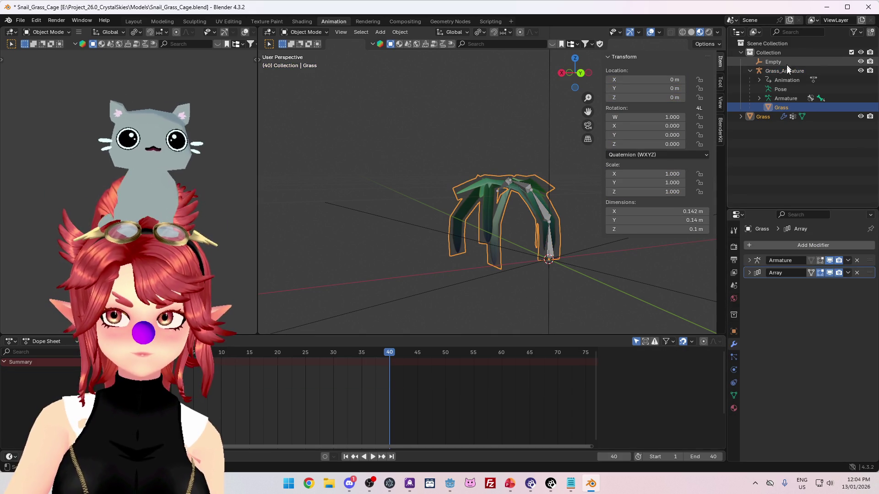
Step: Revert Grass_Armature to its original unbaked Grass_ArmatureAction, then bring up Chrome
{"action": "left_click", "coordinate": [786, 71]}
{"action": "key", "text": "ctrl+z"}
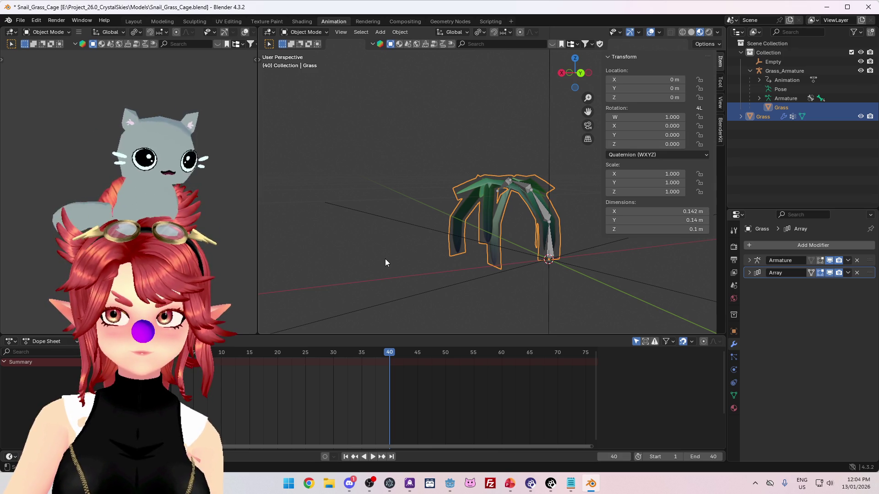
{"action": "key", "text": "ctrl+shift+z"}
{"action": "key", "text": "ctrl+z"}
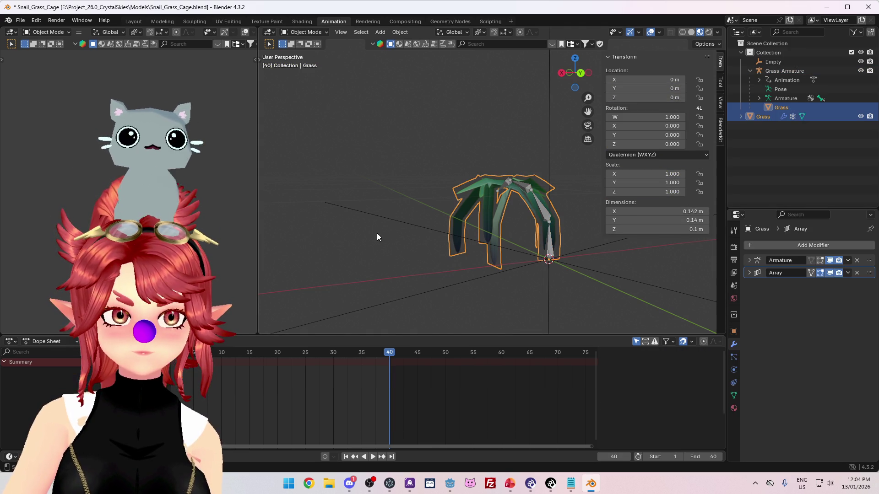
{"action": "key", "text": "ctrl+shift+z"}
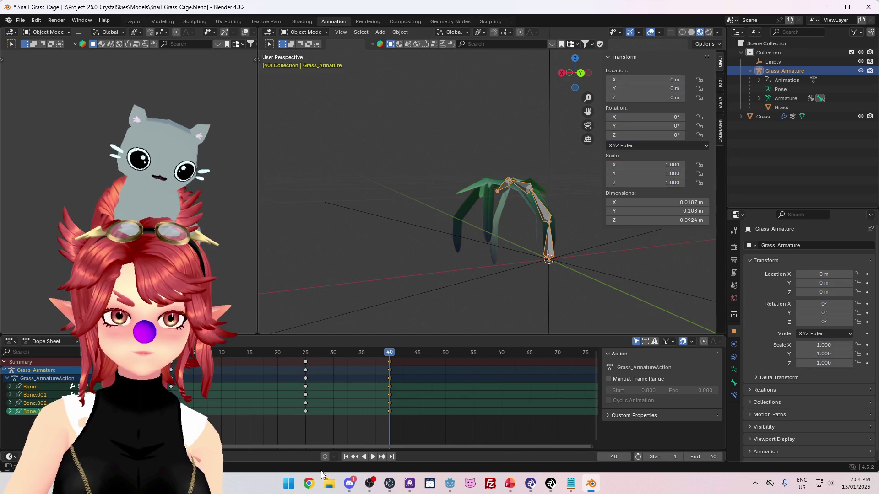
{"action": "left_click", "coordinate": [309, 484]}
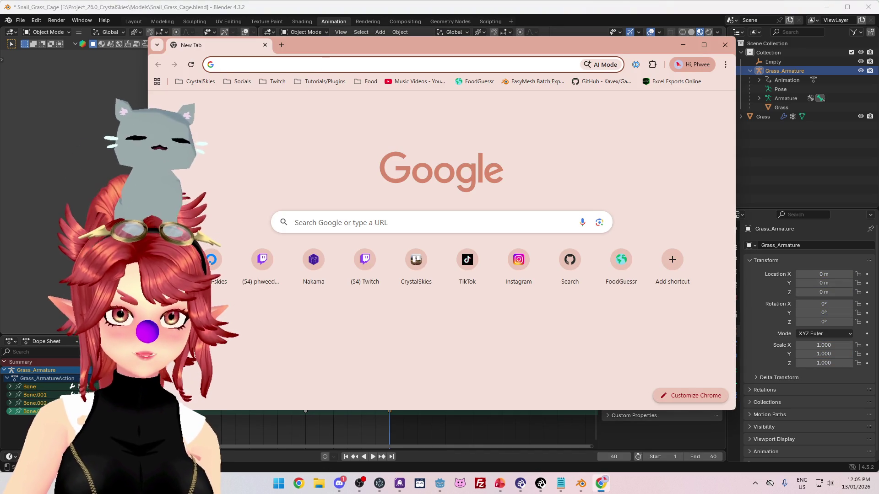
Step: Search Google for 'blender export animated array modifier' and expand the full AI overview
{"action": "left_click", "coordinate": [293, 65]}
{"action": "key", "text": "Down"}
{"action": "left_click", "coordinate": [293, 84]}
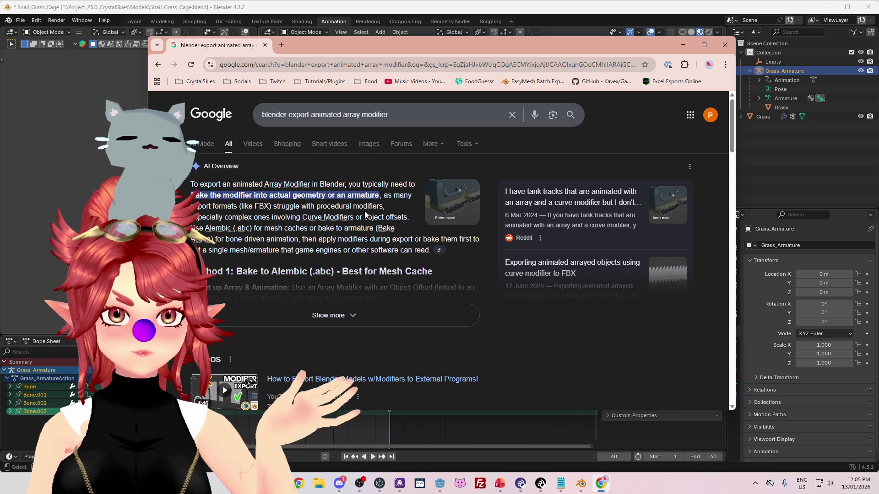
{"action": "left_click", "coordinate": [264, 271]}
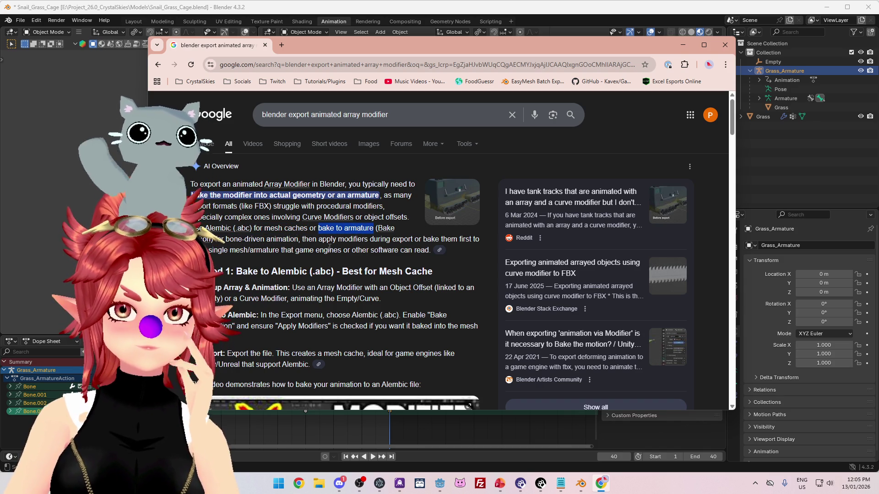
Step: Highlight the overview's advice on applying modifiers, single mesh/armature, and bake to armature
{"action": "mouse_move", "coordinate": [304, 240]}
{"action": "left_mouse_down"}
{"action": "mouse_move", "coordinate": [387, 250]}
{"action": "mouse_move", "coordinate": [388, 240]}
{"action": "left_mouse_up"}
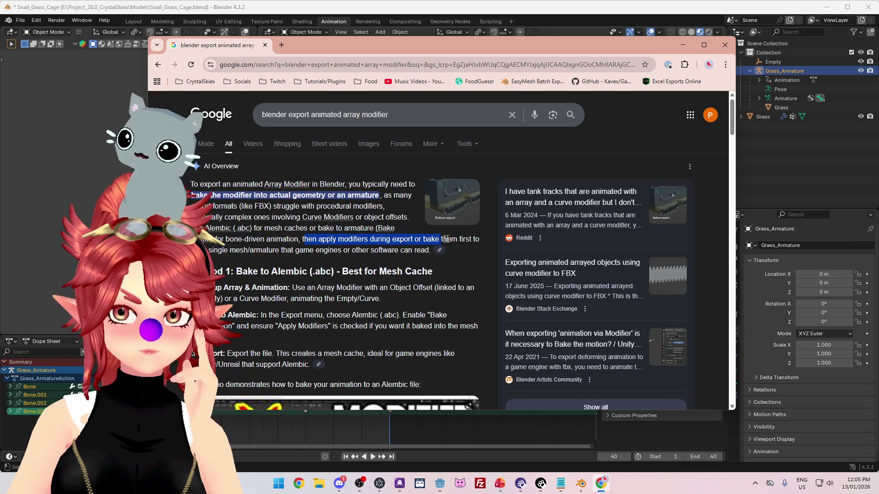
{"action": "left_click_drag", "start_coordinate": [209, 250], "coordinate": [262, 251]}
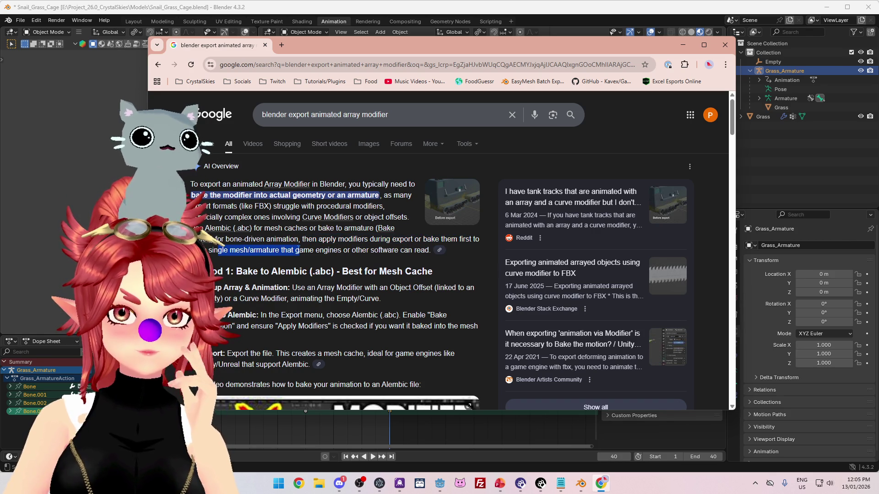
{"action": "left_click_drag", "start_coordinate": [324, 249], "coordinate": [401, 250]}
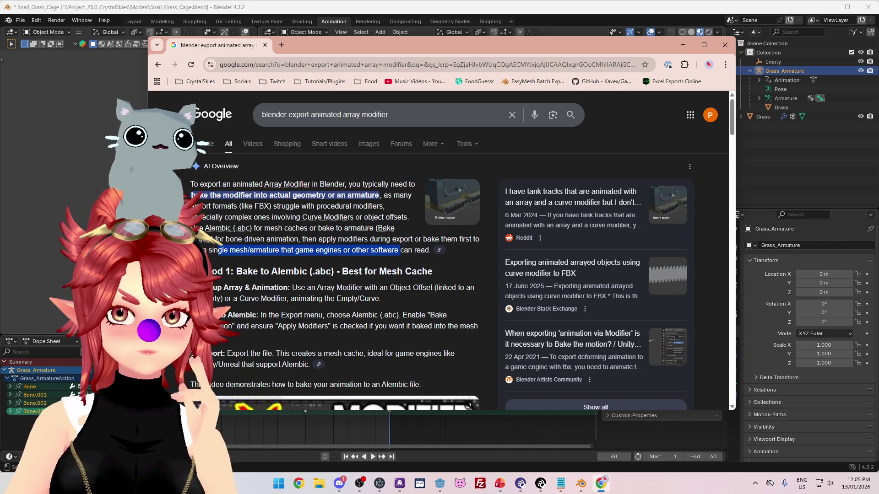
{"action": "left_click", "coordinate": [303, 239]}
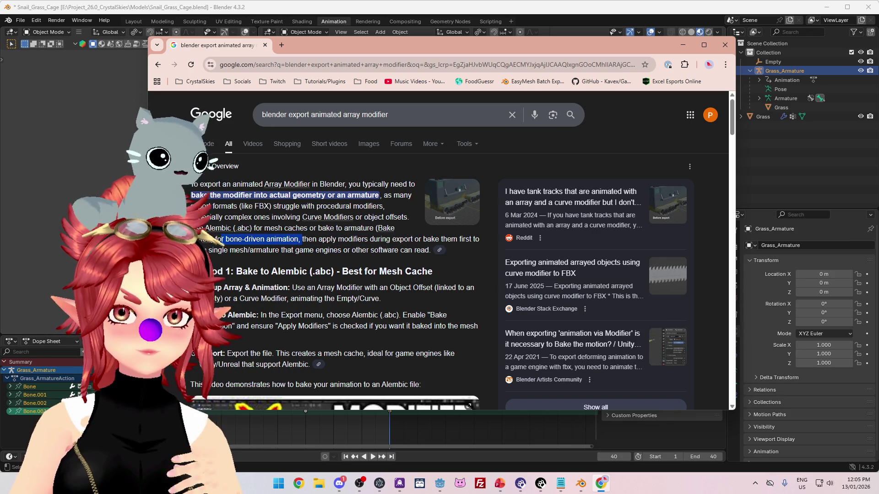
{"action": "left_click_drag", "start_coordinate": [317, 228], "coordinate": [372, 228]}
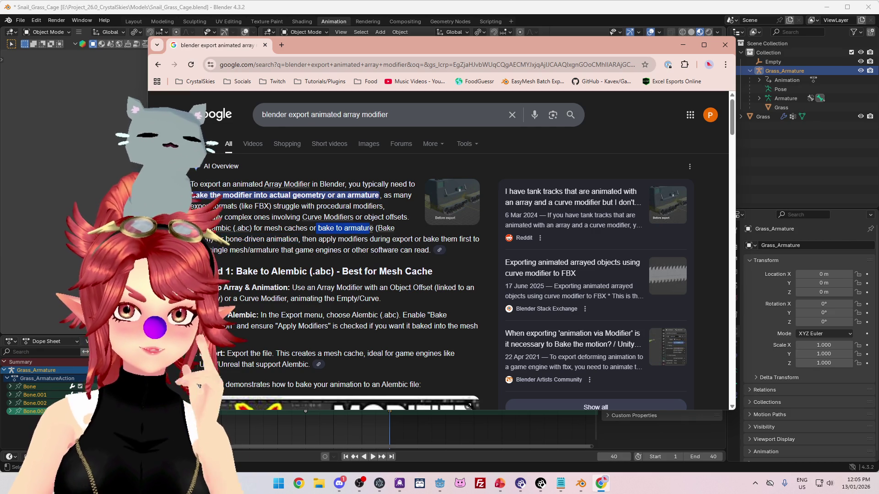
{"action": "key", "text": "alt+Tab"}
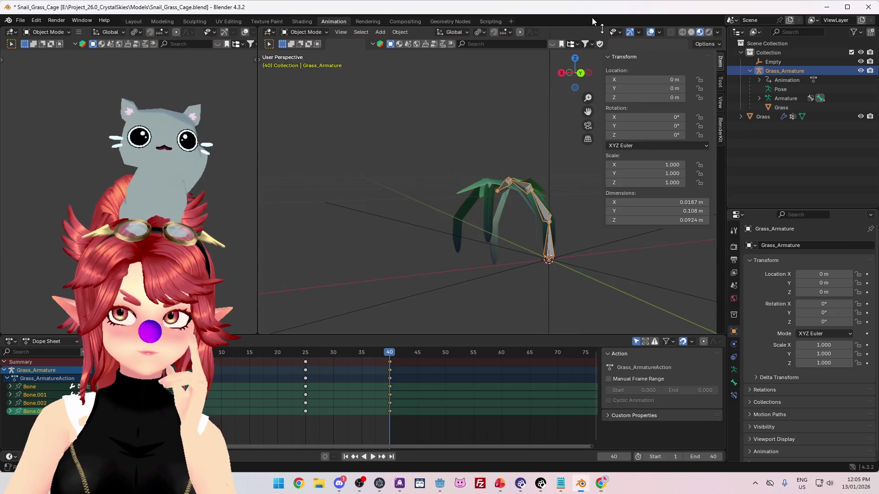
Step: Open Bake Action for the armature, cancel without baking, and return to the Google results
{"action": "left_click", "coordinate": [783, 108]}
{"action": "left_click", "coordinate": [405, 33]}
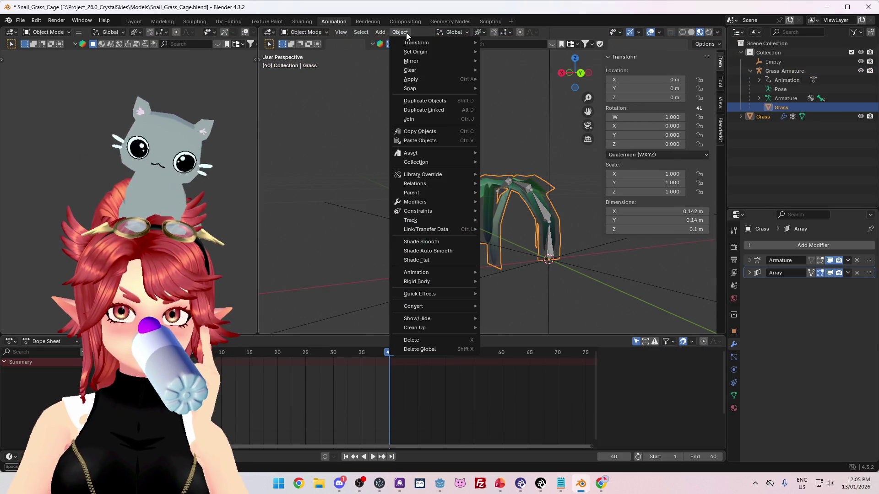
{"action": "mouse_move", "coordinate": [429, 273]}
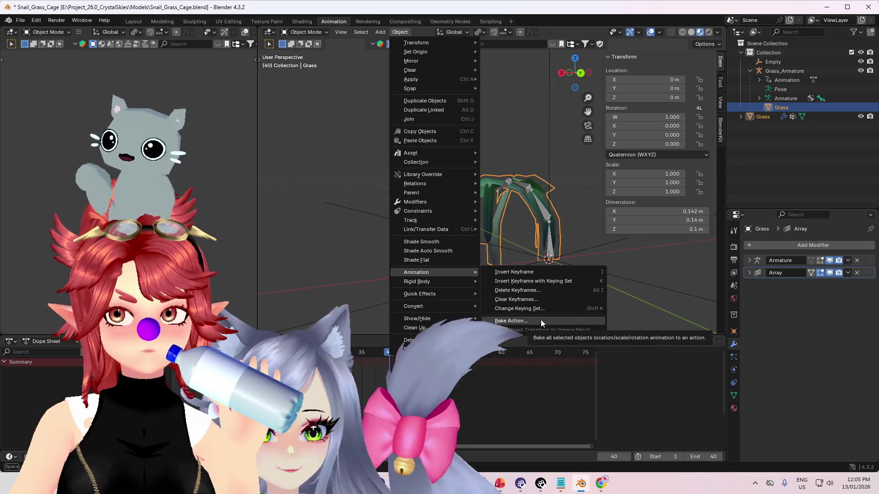
{"action": "left_click", "coordinate": [541, 320]}
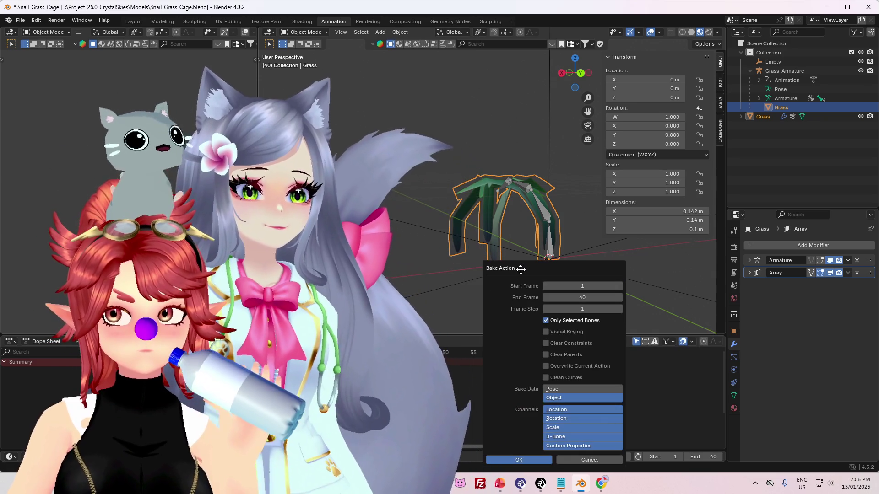
{"action": "left_click", "coordinate": [564, 462]}
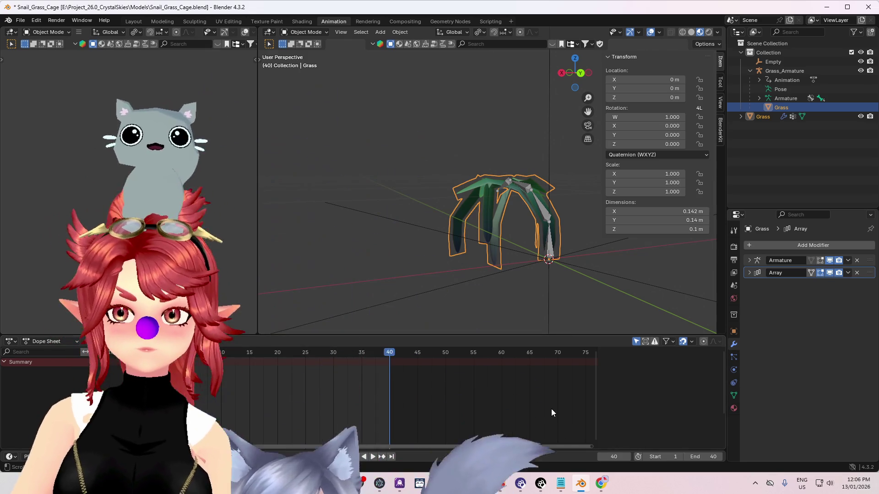
{"action": "left_click", "coordinate": [601, 483]}
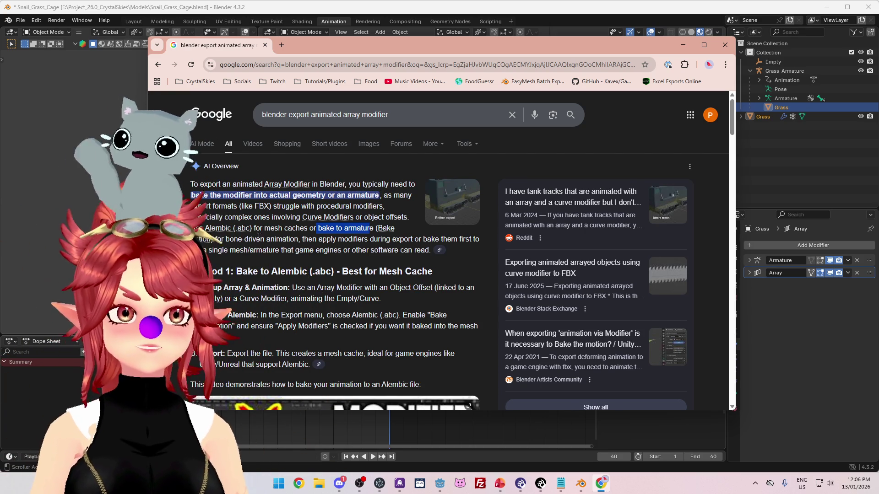
Step: Scroll to Method 2 and highlight its Array/Curve modifier setup and Create Armature steps
{"action": "left_click_drag", "start_coordinate": [420, 51], "coordinate": [424, 40]}
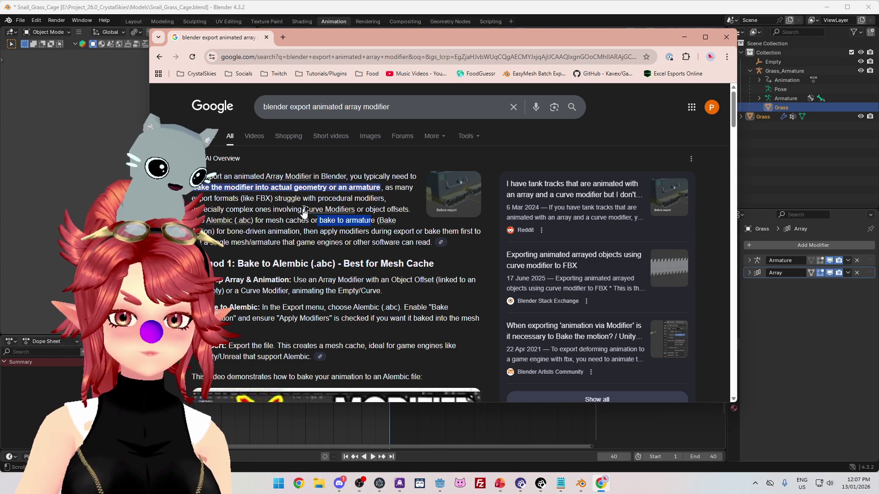
{"action": "scroll", "coordinate": [291, 246], "scroll_direction": "down", "scroll_amount": 2}
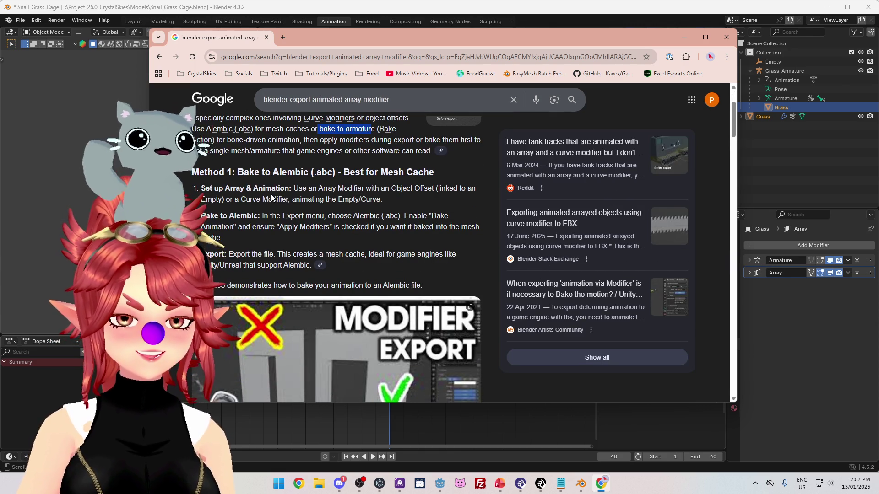
{"action": "scroll", "coordinate": [274, 193], "scroll_direction": "down", "scroll_amount": 1}
{"action": "scroll", "coordinate": [331, 181], "scroll_direction": "down", "scroll_amount": 5}
{"action": "scroll", "coordinate": [352, 262], "scroll_direction": "up", "scroll_amount": 1}
{"action": "scroll", "coordinate": [279, 251], "scroll_direction": "down", "scroll_amount": 1}
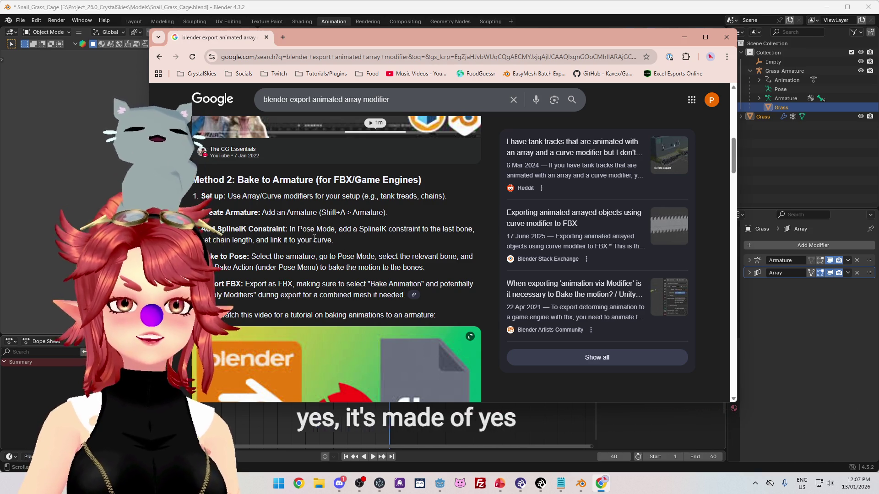
{"action": "left_click_drag", "start_coordinate": [233, 196], "coordinate": [342, 197]}
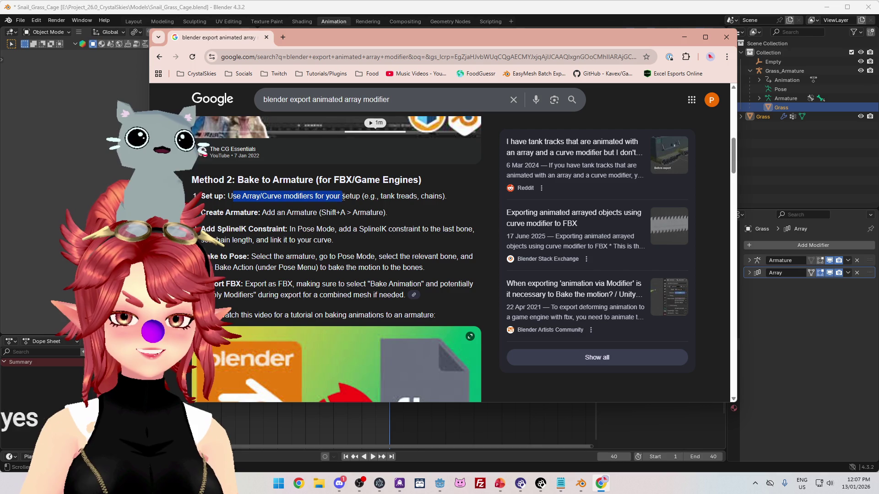
{"action": "left_click_drag", "start_coordinate": [243, 196], "coordinate": [361, 198]}
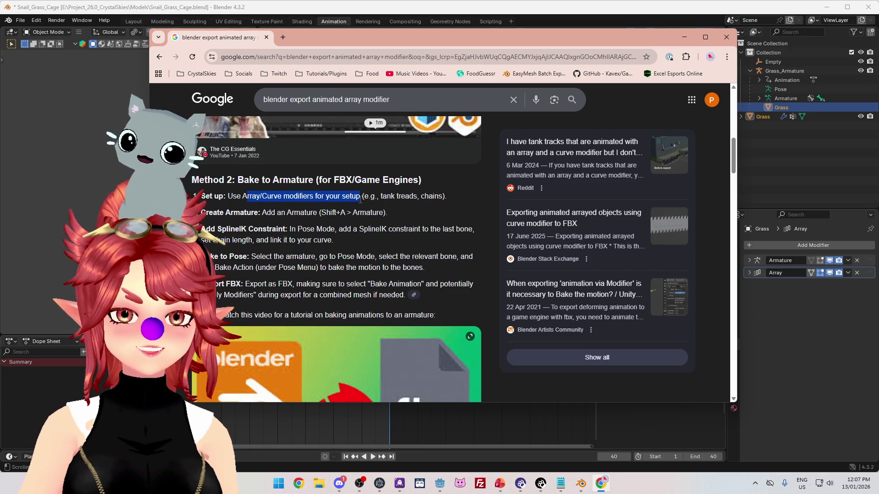
{"action": "left_click_drag", "start_coordinate": [267, 213], "coordinate": [388, 213]}
Step: Highlight Method 2's SplineIK constraint instruction in step 3, then return to Blender
{"action": "left_click_drag", "start_coordinate": [292, 228], "coordinate": [449, 230]}
{"action": "left_click_drag", "start_coordinate": [455, 40], "coordinate": [429, 41]}
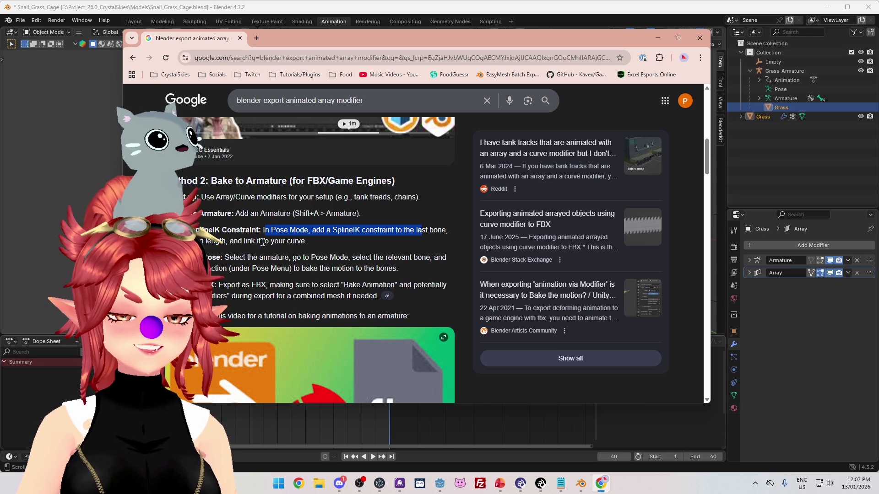
{"action": "left_click_drag", "start_coordinate": [263, 230], "coordinate": [426, 231]}
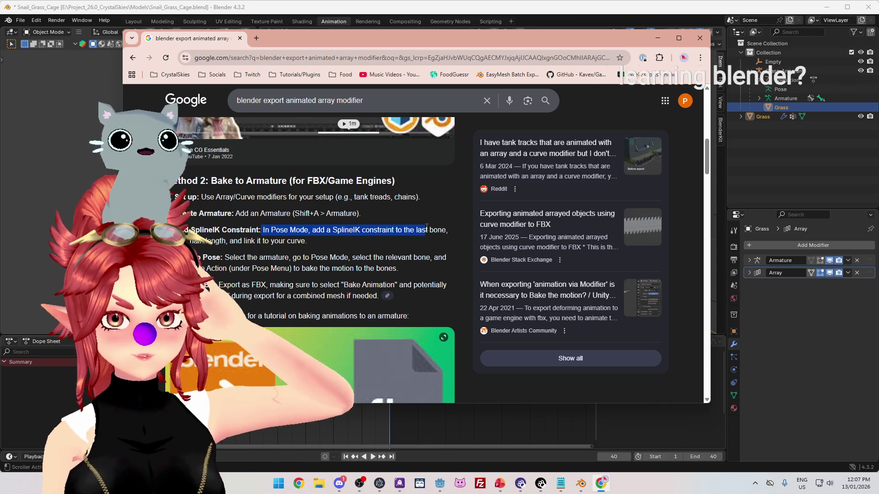
{"action": "left_click_drag", "start_coordinate": [192, 242], "coordinate": [305, 242]}
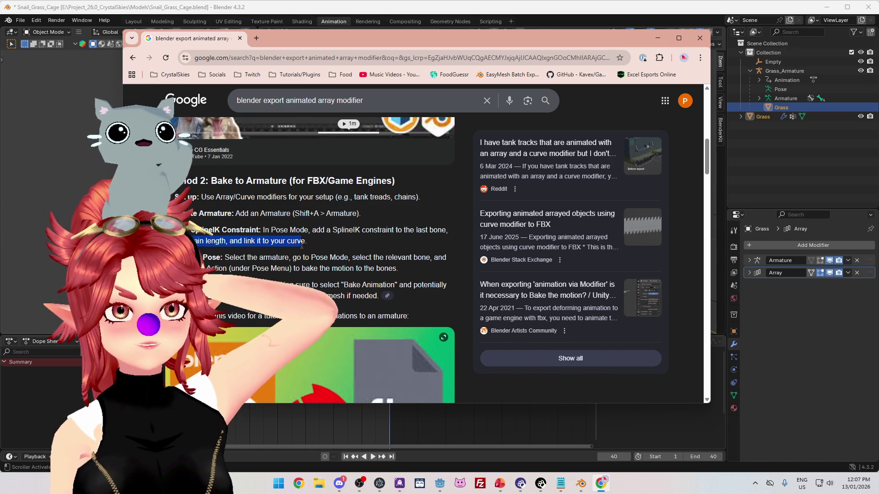
{"action": "left_click", "coordinate": [378, 13]}
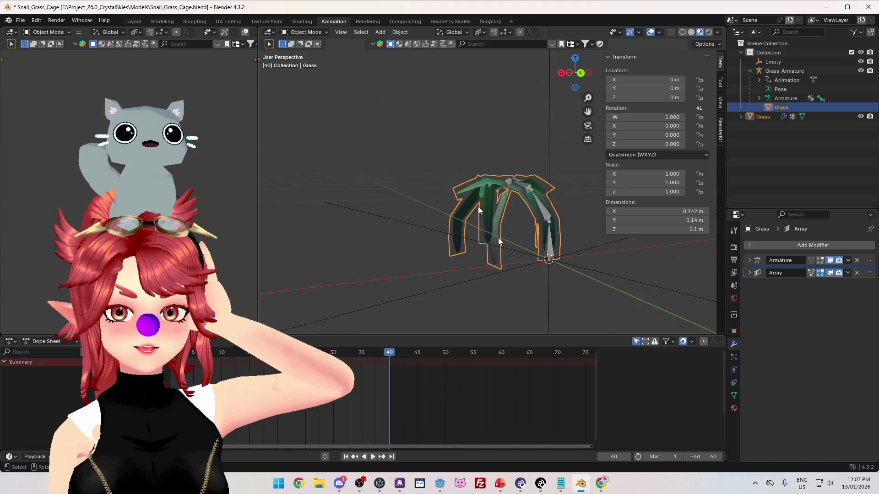
Step: Scrub and play the grass animation through frames 24–40, then return to Chrome
{"action": "mouse_move", "coordinate": [177, 366]}
{"action": "left_mouse_down"}
{"action": "mouse_move", "coordinate": [250, 360]}
{"action": "mouse_move", "coordinate": [385, 378]}
{"action": "left_mouse_up"}
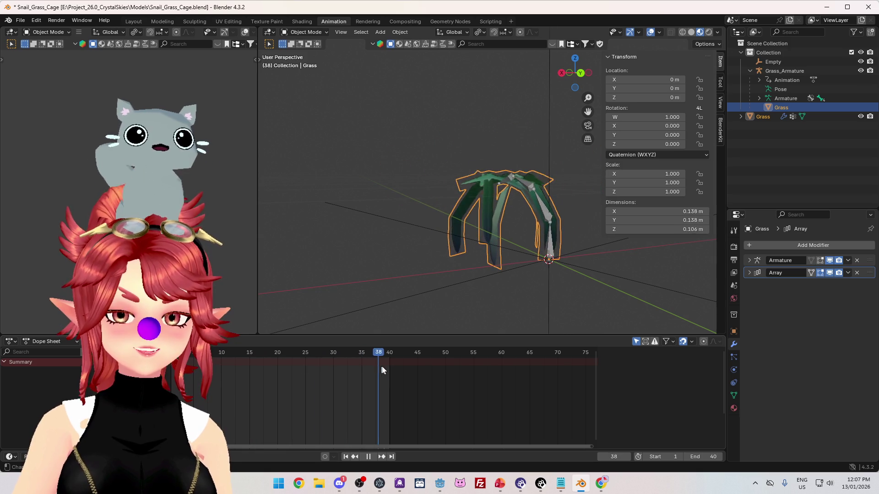
{"action": "left_click_drag", "start_coordinate": [238, 354], "coordinate": [388, 351]}
{"action": "key", "text": "space"}
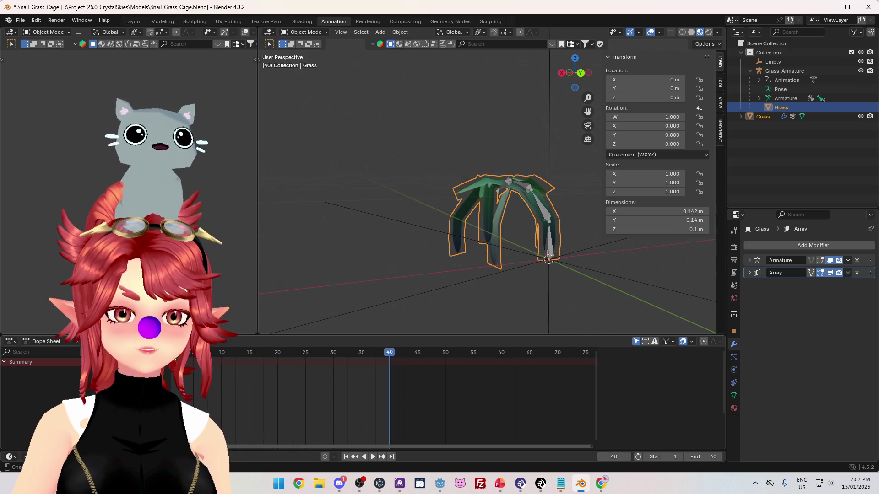
{"action": "mouse_move", "coordinate": [309, 358]}
{"action": "left_mouse_down"}
{"action": "mouse_move", "coordinate": [391, 360]}
{"action": "mouse_move", "coordinate": [219, 360]}
{"action": "mouse_move", "coordinate": [323, 357]}
{"action": "left_mouse_up"}
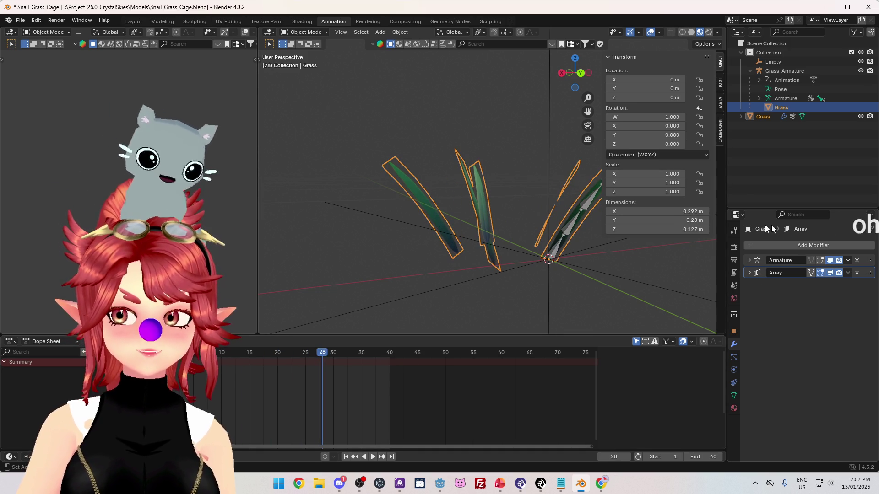
{"action": "key", "text": "space"}
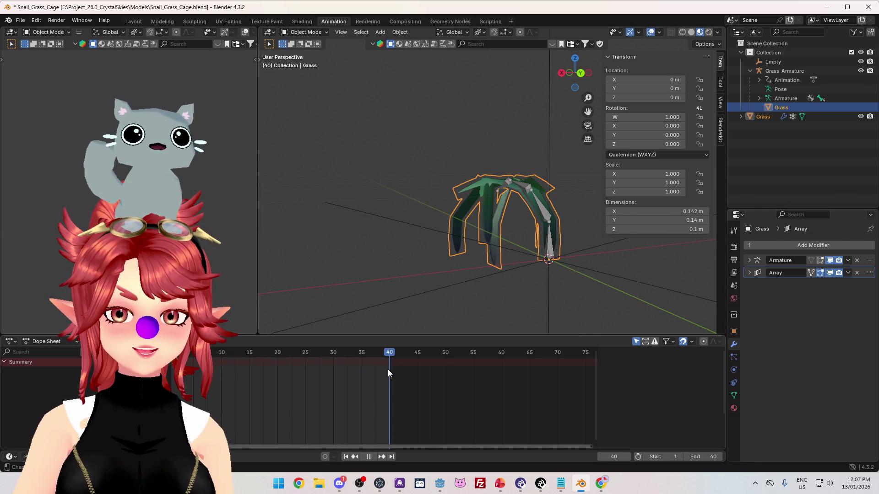
{"action": "left_click_drag", "start_coordinate": [192, 363], "coordinate": [384, 358]}
{"action": "key", "text": "space"}
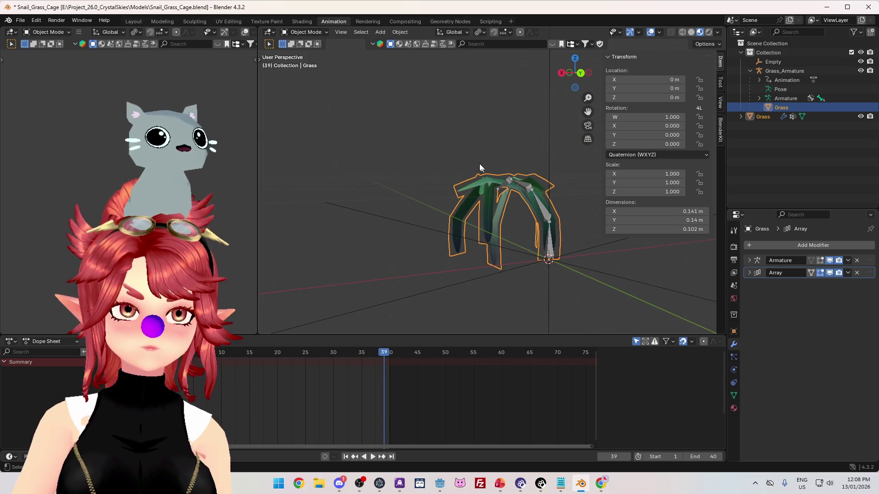
{"action": "left_click", "coordinate": [601, 483]}
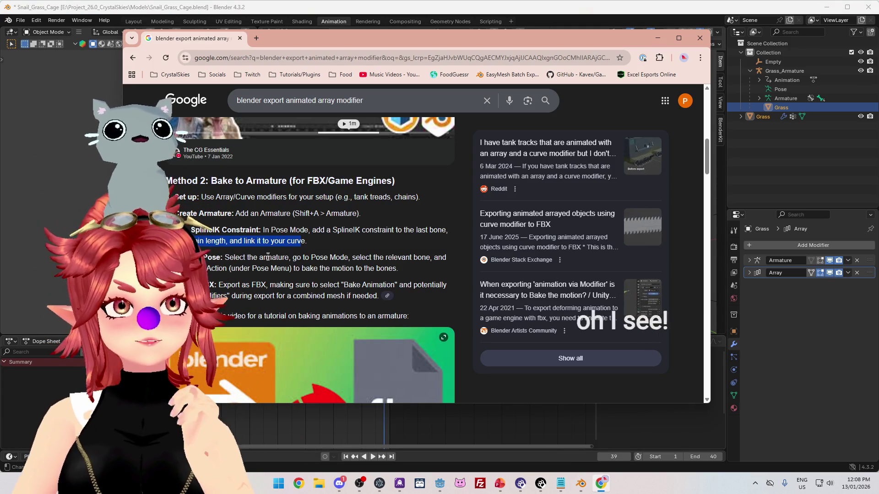
Step: Highlight Method 2's Bake to Pose and FBX export steps, then open Blender's Array modifier options
{"action": "left_click", "coordinate": [282, 233]}
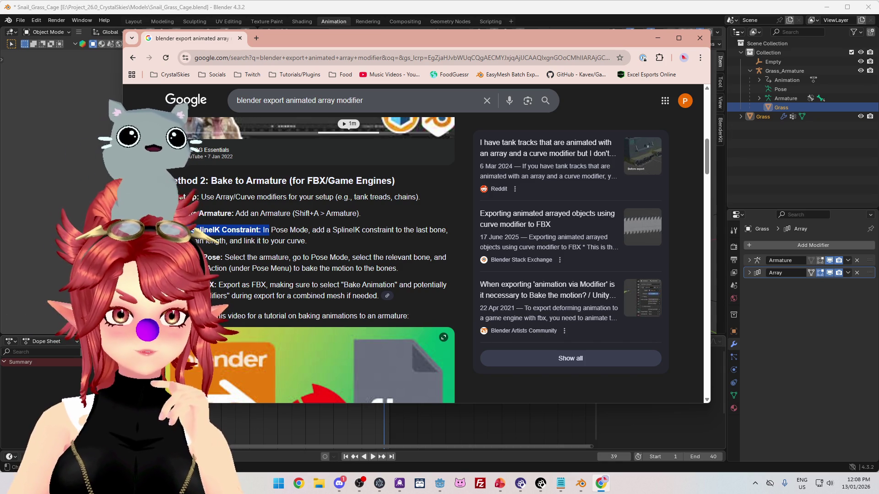
{"action": "left_click_drag", "start_coordinate": [204, 257], "coordinate": [245, 258]}
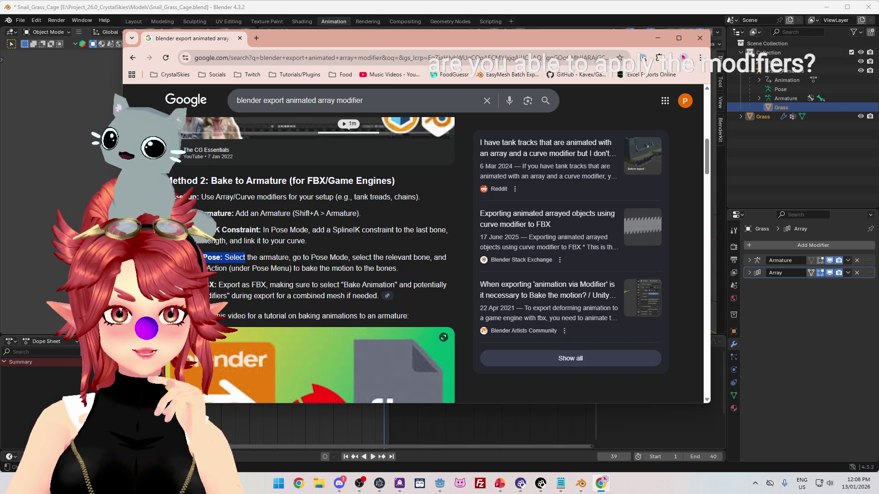
{"action": "left_click_drag", "start_coordinate": [201, 285], "coordinate": [217, 285]}
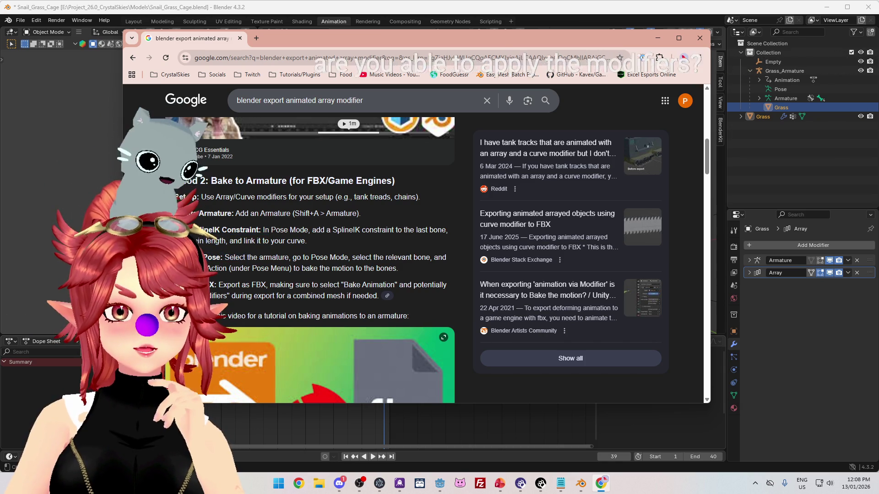
{"action": "left_click", "coordinate": [435, 7]}
{"action": "left_click", "coordinate": [847, 273]}
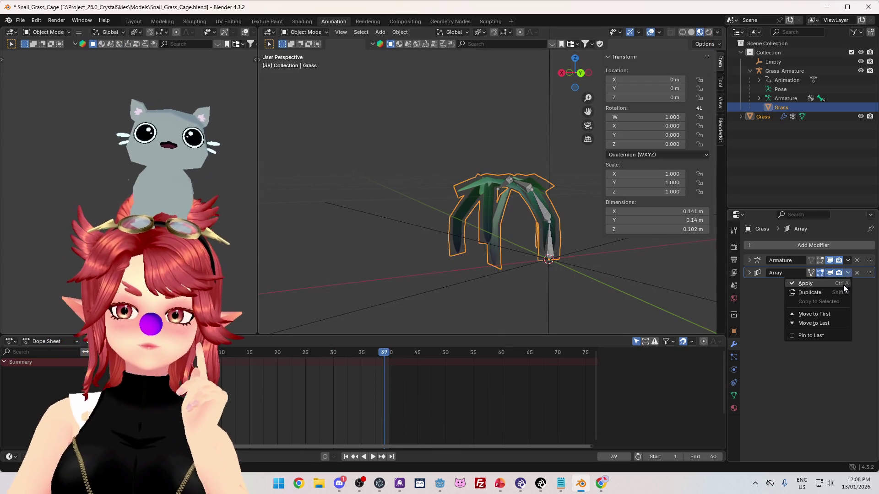
Step: Trial-apply the Array modifier to the grass mesh, inspect it, then undo the apply
{"action": "left_click", "coordinate": [843, 284]}
{"action": "mouse_move", "coordinate": [375, 201]}
{"action": "left_mouse_down"}
{"action": "mouse_move", "coordinate": [300, 216]}
{"action": "mouse_move", "coordinate": [354, 209]}
{"action": "left_mouse_up"}
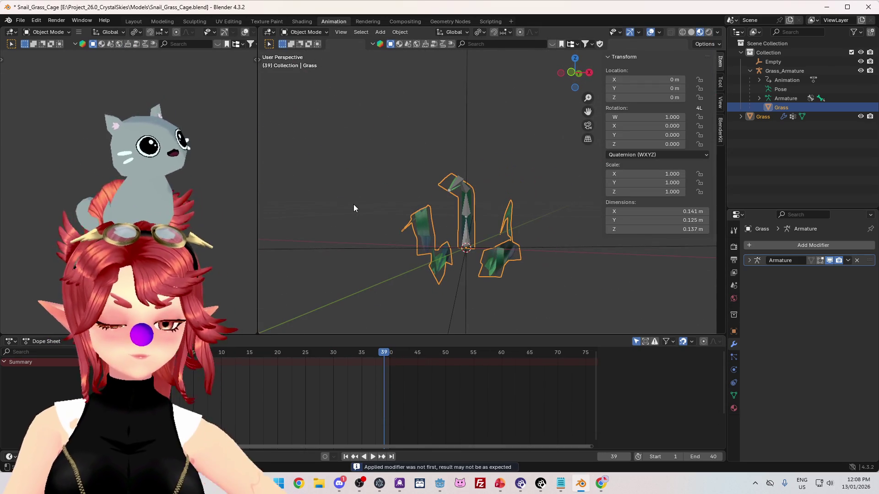
{"action": "key", "text": "ctrl+z"}
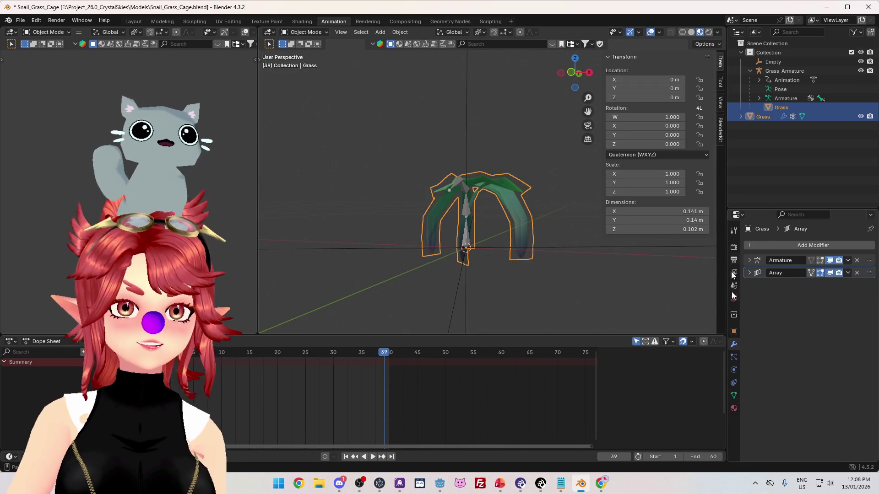
Step: Orbit and play the grass animation up to frame 39, then switch back to Chrome
{"action": "left_click_drag", "start_coordinate": [491, 259], "coordinate": [455, 260]}
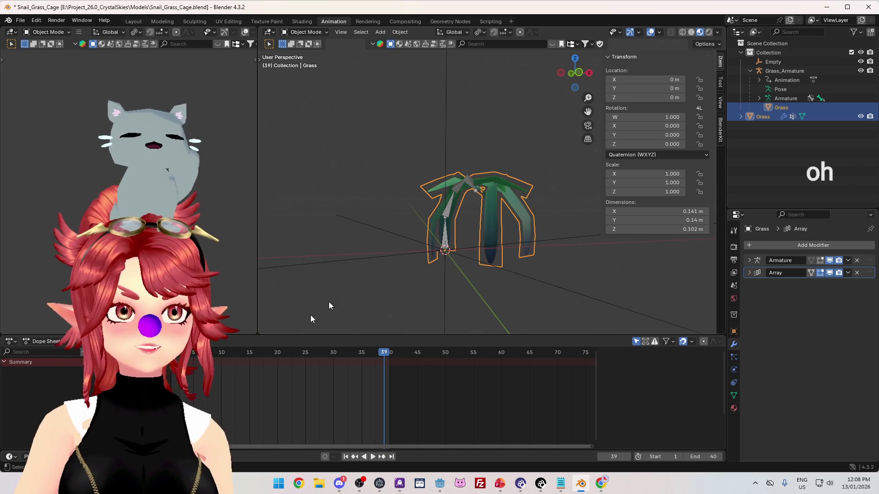
{"action": "key", "text": "space"}
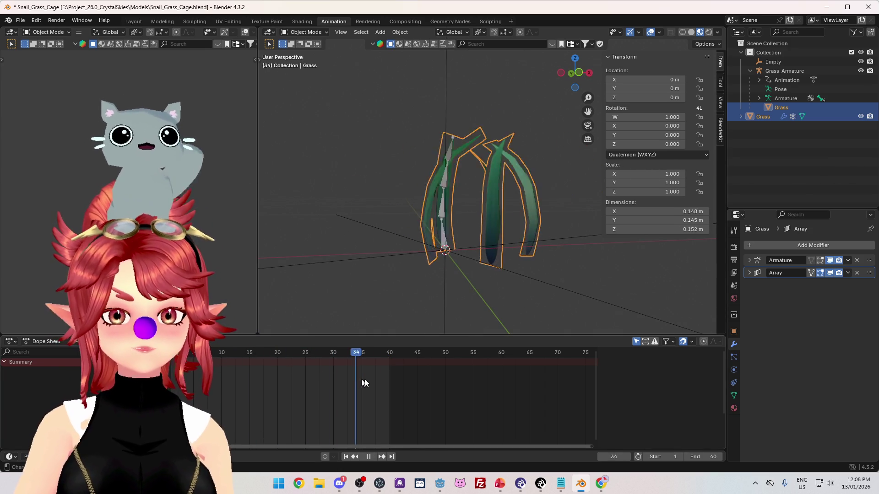
{"action": "mouse_move", "coordinate": [394, 256]}
{"action": "left_mouse_down"}
{"action": "mouse_move", "coordinate": [352, 241]}
{"action": "mouse_move", "coordinate": [365, 298]}
{"action": "left_mouse_up"}
{"action": "key", "text": "space"}
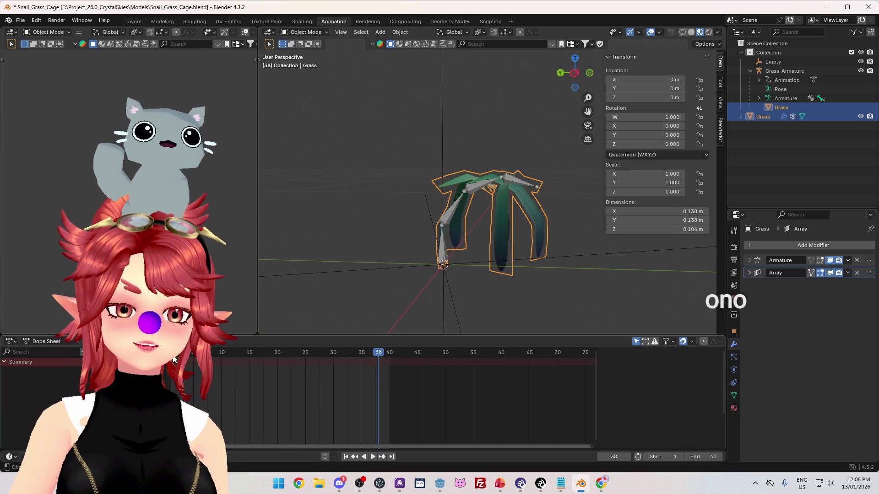
{"action": "key", "text": "space"}
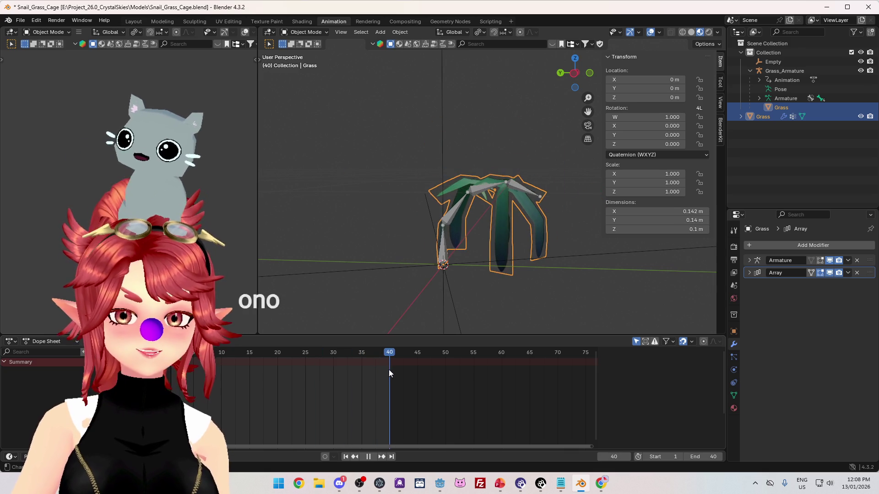
{"action": "mouse_move", "coordinate": [388, 353]}
{"action": "left_mouse_down"}
{"action": "mouse_move", "coordinate": [247, 353]}
{"action": "mouse_move", "coordinate": [387, 359]}
{"action": "left_mouse_up"}
{"action": "key", "text": "space"}
{"action": "key", "text": "alt+Tab"}
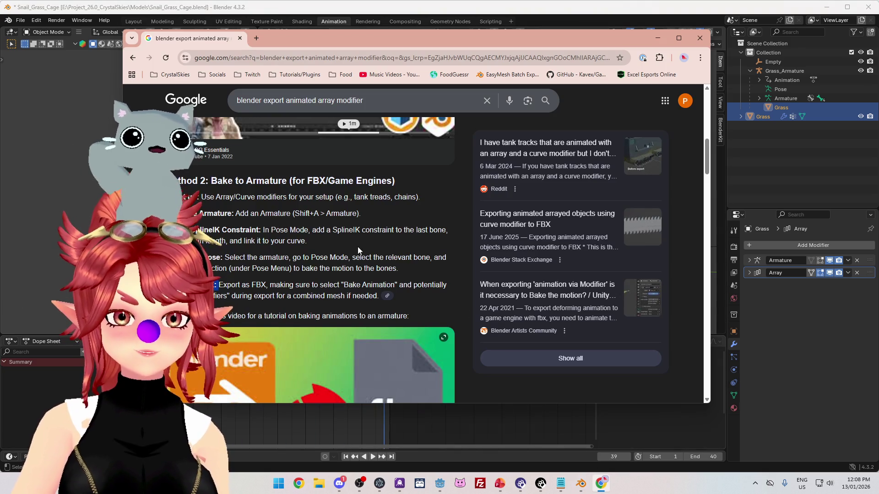
Step: Highlight Method 3's lines on applying the Array modifier, exporting, and the dynamic curve offset
{"action": "scroll", "coordinate": [358, 249], "scroll_direction": "down", "scroll_amount": 7}
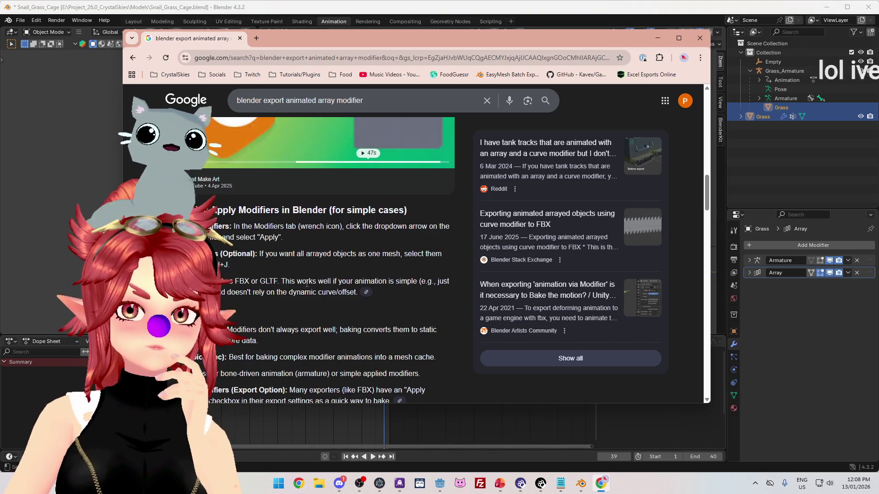
{"action": "scroll", "coordinate": [307, 283], "scroll_direction": "down", "scroll_amount": 1}
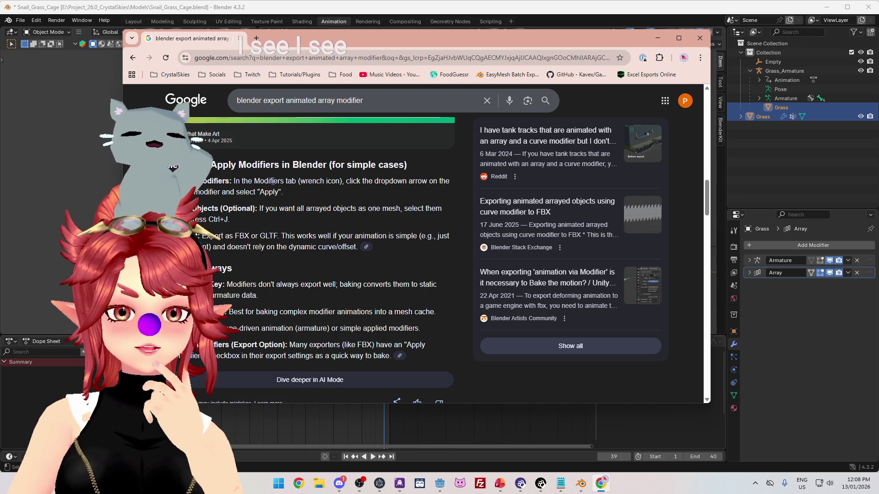
{"action": "left_click_drag", "start_coordinate": [234, 181], "coordinate": [389, 184]}
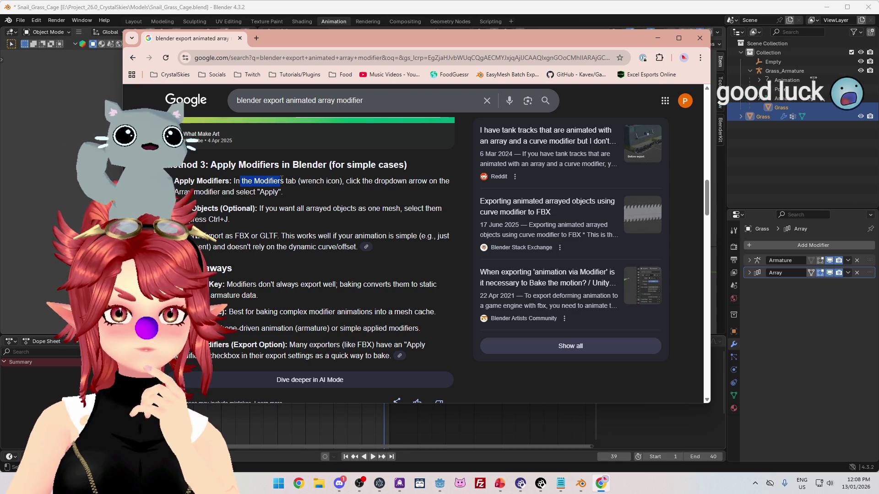
{"action": "left_click_drag", "start_coordinate": [194, 192], "coordinate": [403, 209]}
{"action": "left_click", "coordinate": [228, 205]}
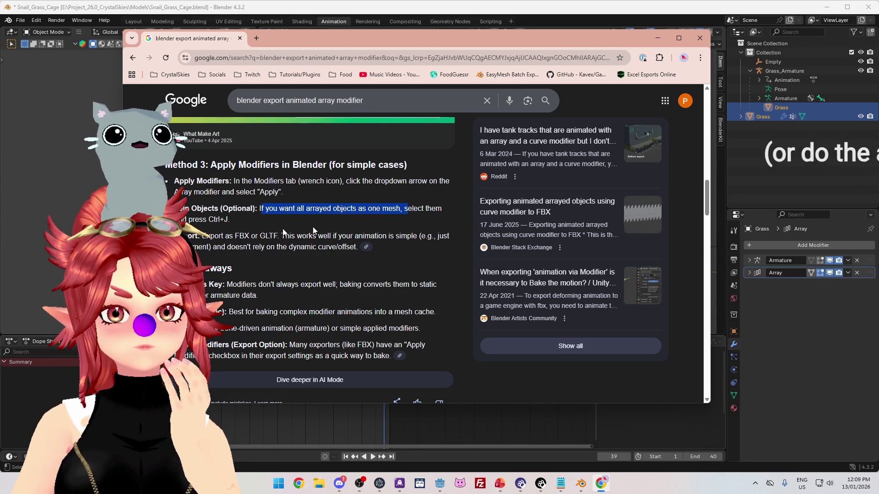
{"action": "left_click_drag", "start_coordinate": [214, 236], "coordinate": [408, 235]}
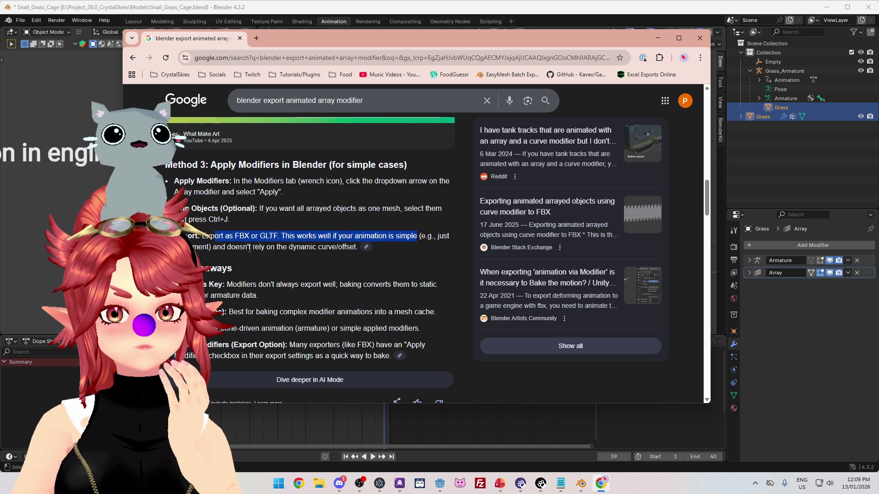
{"action": "left_click_drag", "start_coordinate": [250, 247], "coordinate": [329, 248]}
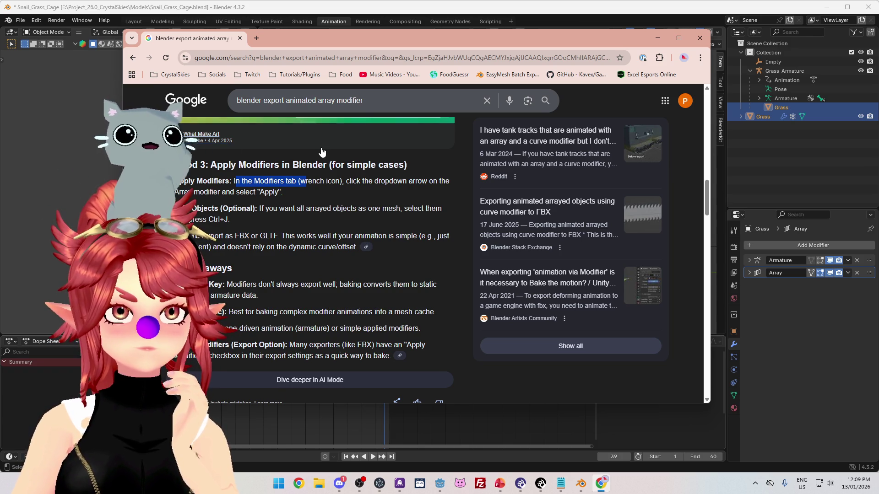
{"action": "left_click", "coordinate": [814, 170]}
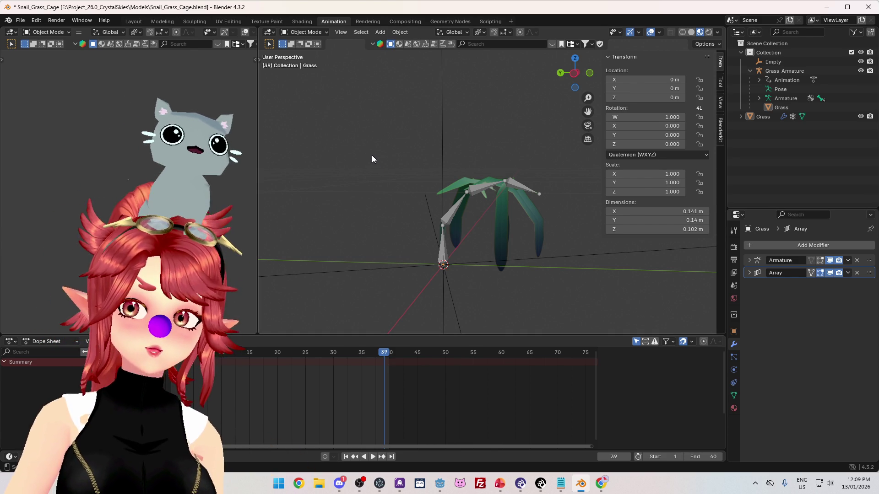
Step: Orbit and replay the grass sway around frames 25–40, then return to the Google results
{"action": "left_click_drag", "start_coordinate": [381, 174], "coordinate": [348, 168]}
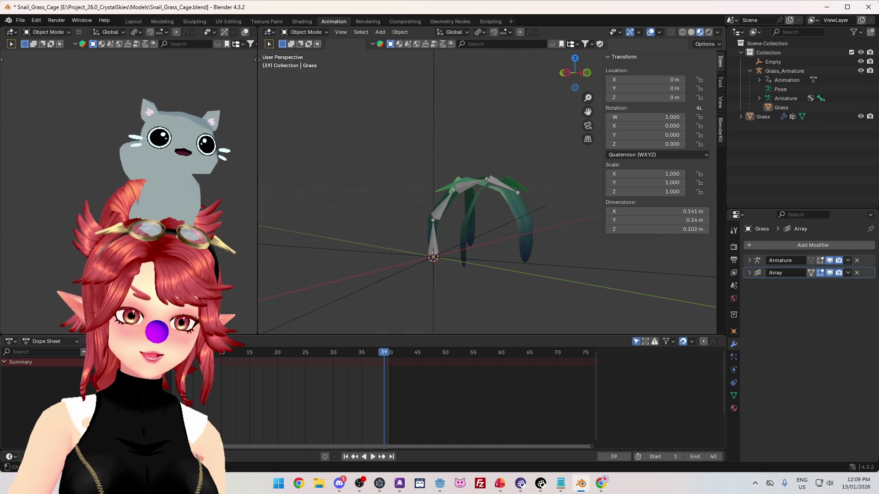
{"action": "key", "text": "space"}
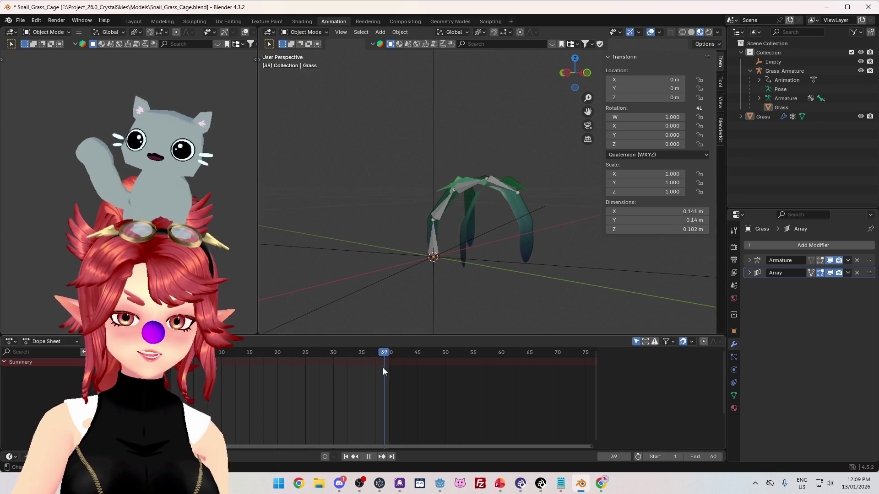
{"action": "key", "text": "space"}
{"action": "key", "text": "space"}
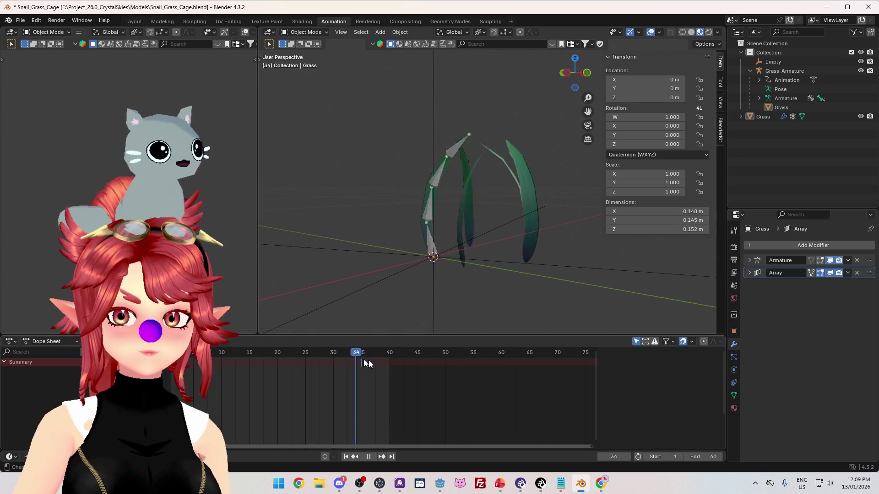
{"action": "key", "text": "space"}
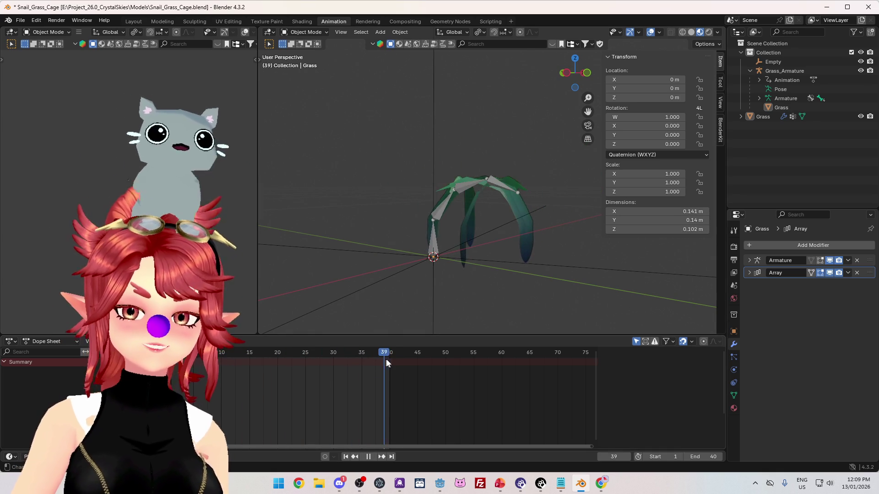
{"action": "key", "text": "space"}
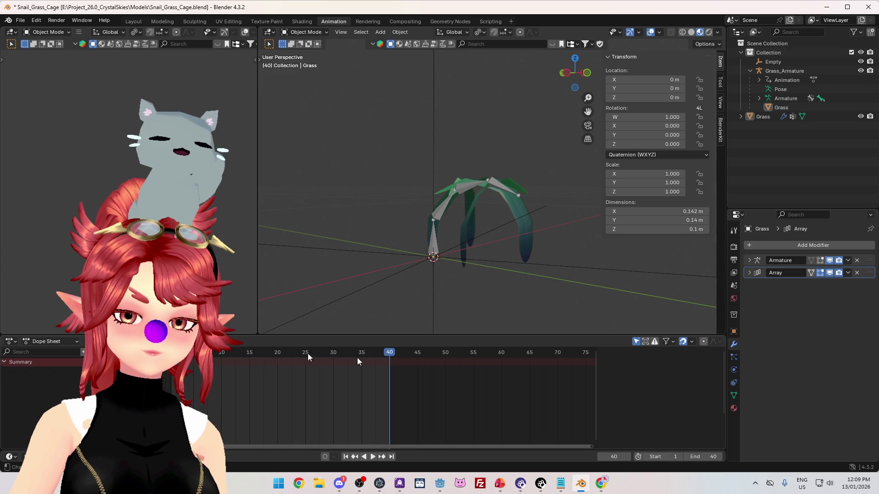
{"action": "mouse_move", "coordinate": [389, 352]}
{"action": "left_mouse_down"}
{"action": "mouse_move", "coordinate": [304, 352]}
{"action": "mouse_move", "coordinate": [387, 351]}
{"action": "left_mouse_up"}
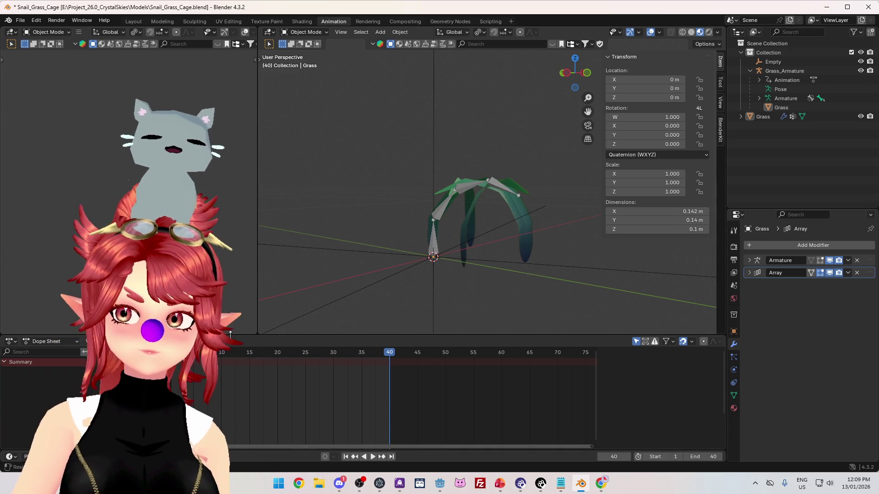
{"action": "key", "text": "space"}
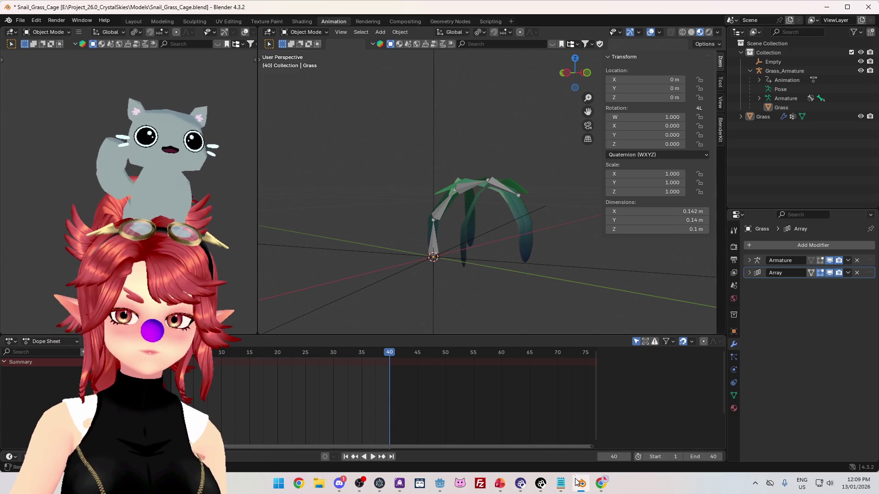
{"action": "left_click", "coordinate": [602, 485]}
{"action": "scroll", "coordinate": [254, 279], "scroll_direction": "down", "scroll_amount": 5}
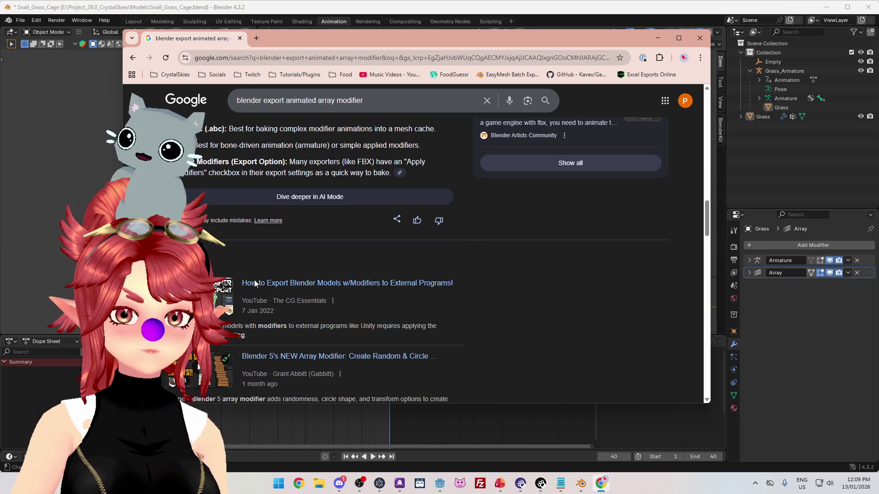
Step: Skim the remaining Google search results, then return to Blender
{"action": "scroll", "coordinate": [441, 326], "scroll_direction": "down", "scroll_amount": 3}
{"action": "scroll", "coordinate": [440, 324], "scroll_direction": "up", "scroll_amount": 1}
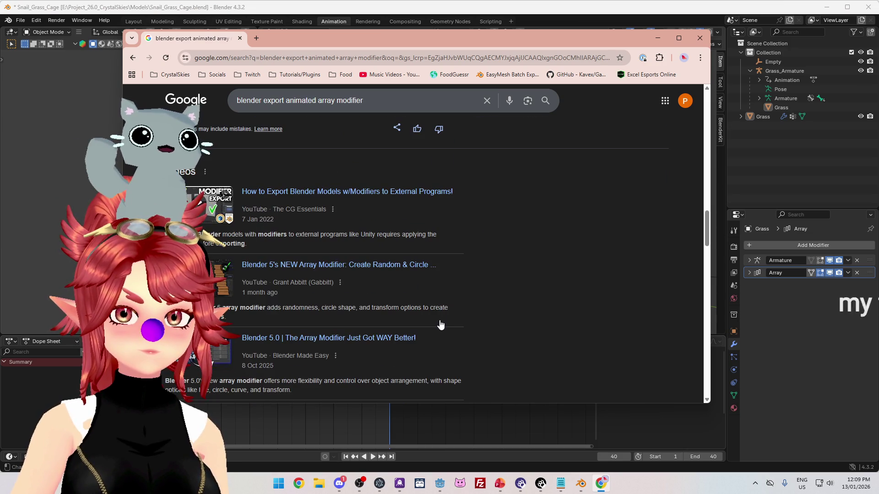
{"action": "scroll", "coordinate": [440, 324], "scroll_direction": "down", "scroll_amount": 5}
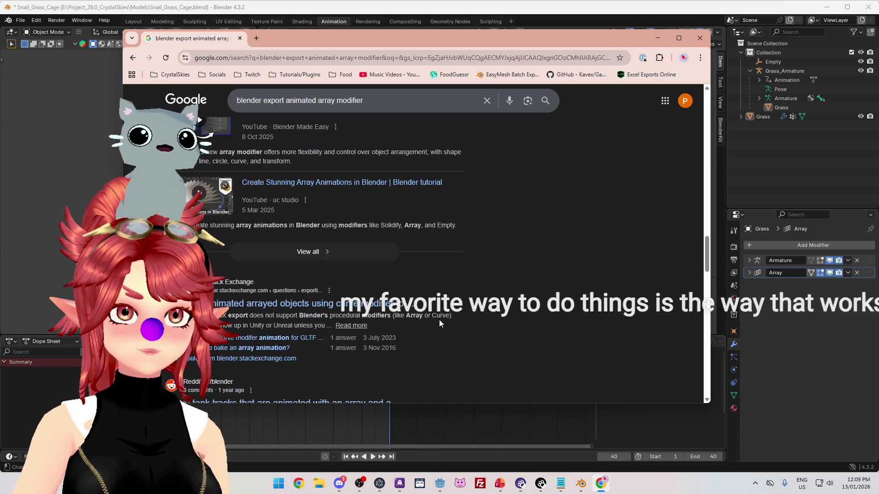
{"action": "scroll", "coordinate": [439, 320], "scroll_direction": "down", "scroll_amount": 4}
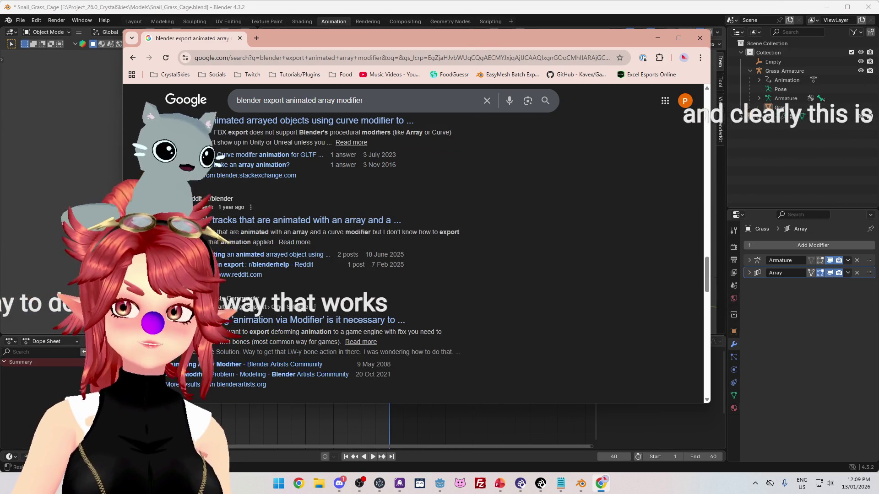
{"action": "key", "text": "alt+Tab"}
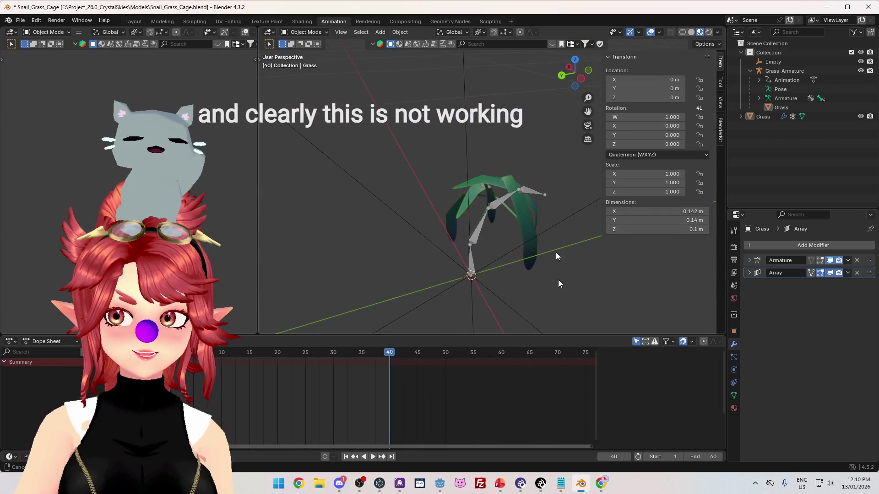
Step: Disable the Grass mesh's Array modifier in viewport and render, leaving a single blade
{"action": "left_click", "coordinate": [833, 274]}
{"action": "left_click", "coordinate": [827, 274]}
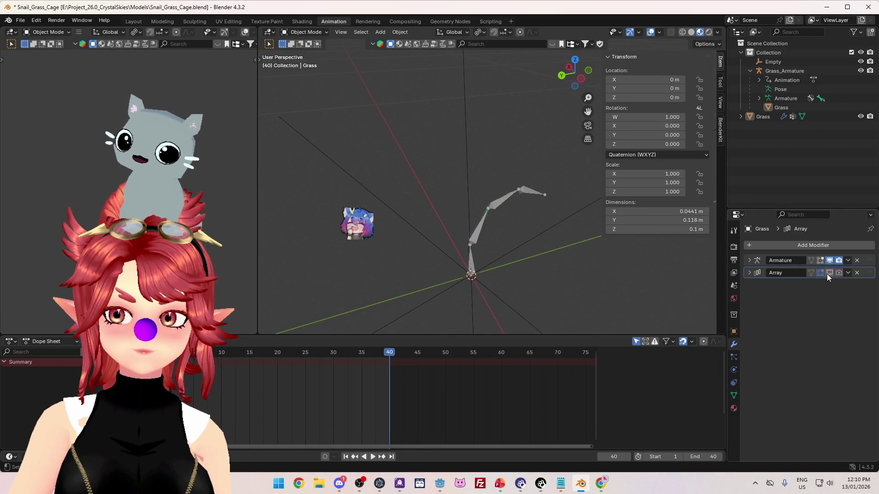
{"action": "left_click_drag", "start_coordinate": [447, 234], "coordinate": [415, 206]}
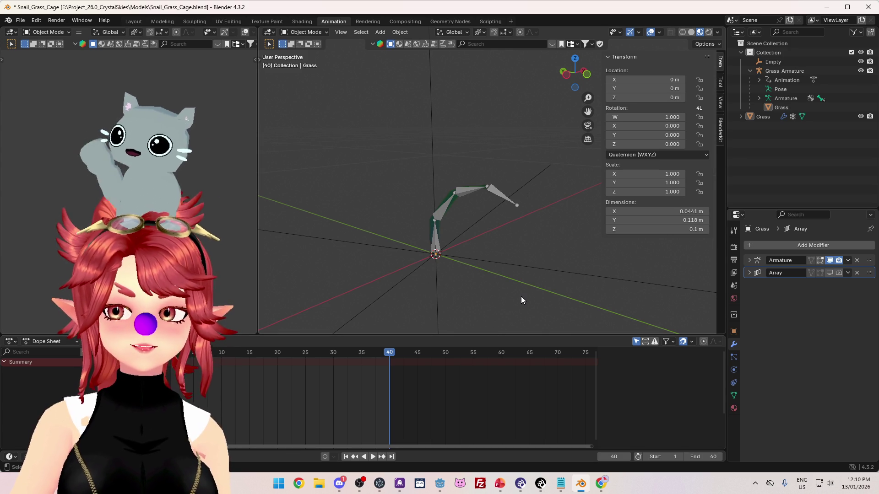
Step: Re-enable the Array modifier for viewport and render, then orbit around the restored clump
{"action": "left_click", "coordinate": [838, 273]}
{"action": "left_click", "coordinate": [829, 273]}
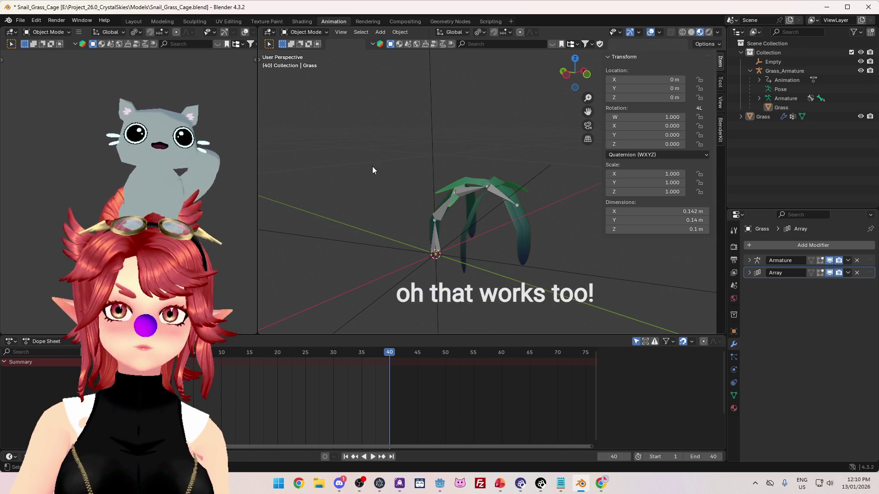
{"action": "mouse_move", "coordinate": [334, 190]}
{"action": "left_mouse_down"}
{"action": "mouse_move", "coordinate": [450, 203]}
{"action": "mouse_move", "coordinate": [416, 207]}
{"action": "mouse_move", "coordinate": [357, 197]}
{"action": "mouse_move", "coordinate": [512, 179]}
{"action": "mouse_move", "coordinate": [597, 221]}
{"action": "mouse_move", "coordinate": [343, 204]}
{"action": "mouse_move", "coordinate": [315, 191]}
{"action": "mouse_move", "coordinate": [323, 220]}
{"action": "mouse_move", "coordinate": [290, 263]}
{"action": "mouse_move", "coordinate": [294, 294]}
{"action": "mouse_move", "coordinate": [425, 289]}
{"action": "mouse_move", "coordinate": [450, 217]}
{"action": "mouse_move", "coordinate": [569, 224]}
{"action": "left_mouse_up"}
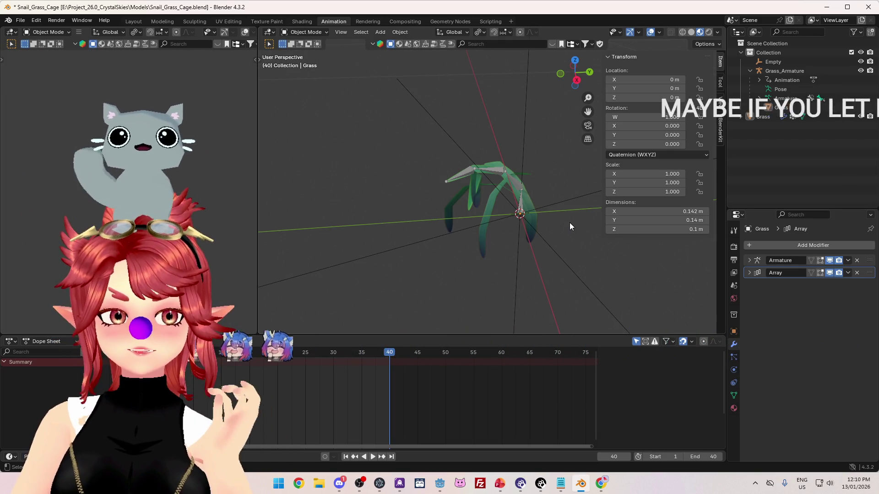
{"action": "mouse_move", "coordinate": [569, 222]}
{"action": "left_mouse_down"}
{"action": "mouse_move", "coordinate": [389, 238]}
{"action": "mouse_move", "coordinate": [448, 237]}
{"action": "mouse_move", "coordinate": [435, 248]}
{"action": "left_mouse_up"}
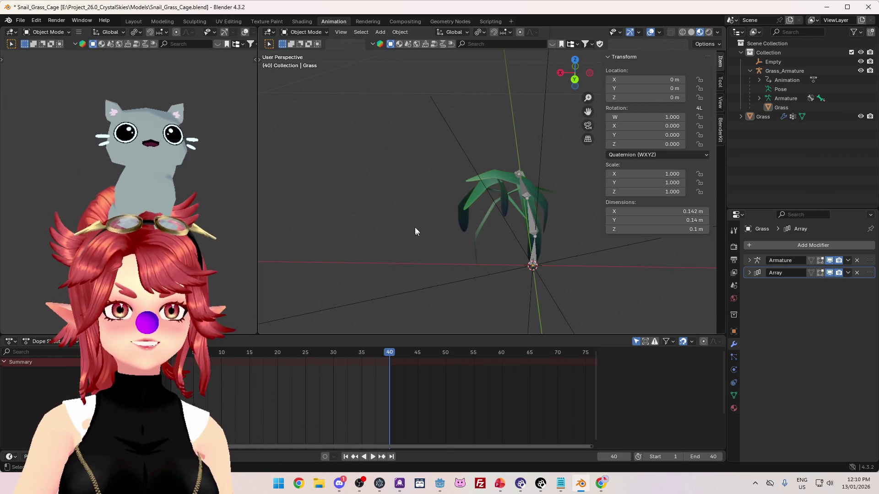
{"action": "left_click_drag", "start_coordinate": [476, 148], "coordinate": [440, 138]}
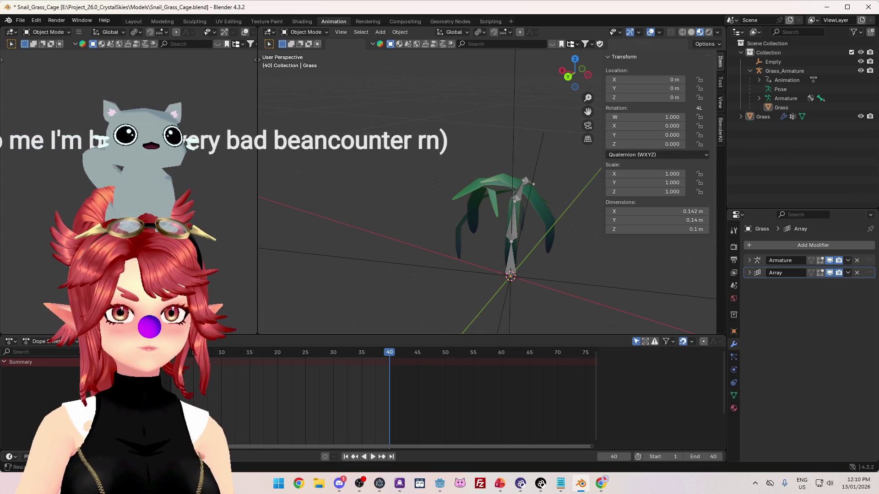
Step: Take a closer look at the full clump, save Snail_Grass_Cage.blend, and switch to Notepad
{"action": "mouse_move", "coordinate": [338, 120]}
{"action": "left_mouse_down"}
{"action": "mouse_move", "coordinate": [427, 171]}
{"action": "mouse_move", "coordinate": [458, 175]}
{"action": "mouse_move", "coordinate": [450, 151]}
{"action": "mouse_move", "coordinate": [476, 143]}
{"action": "mouse_move", "coordinate": [468, 191]}
{"action": "mouse_move", "coordinate": [457, 188]}
{"action": "mouse_move", "coordinate": [487, 163]}
{"action": "mouse_move", "coordinate": [409, 170]}
{"action": "mouse_move", "coordinate": [378, 213]}
{"action": "mouse_move", "coordinate": [434, 199]}
{"action": "mouse_move", "coordinate": [433, 166]}
{"action": "mouse_move", "coordinate": [414, 185]}
{"action": "left_mouse_up"}
{"action": "scroll", "coordinate": [434, 199], "scroll_direction": "up", "scroll_amount": 2}
{"action": "mouse_move", "coordinate": [435, 193]}
{"action": "left_mouse_down"}
{"action": "mouse_move", "coordinate": [471, 206]}
{"action": "mouse_move", "coordinate": [449, 198]}
{"action": "mouse_move", "coordinate": [458, 237]}
{"action": "mouse_move", "coordinate": [430, 241]}
{"action": "mouse_move", "coordinate": [544, 240]}
{"action": "mouse_move", "coordinate": [427, 235]}
{"action": "mouse_move", "coordinate": [450, 228]}
{"action": "left_mouse_up"}
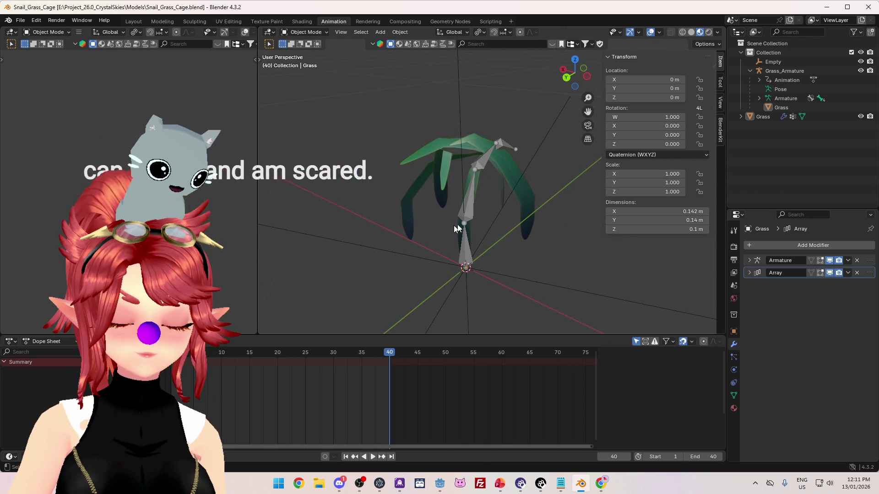
{"action": "key", "text": "ctrl+s"}
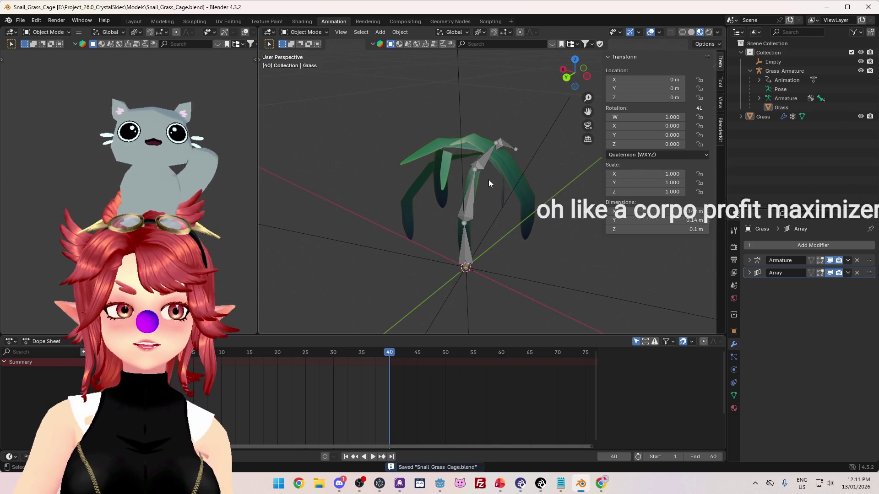
{"action": "left_click", "coordinate": [559, 488]}
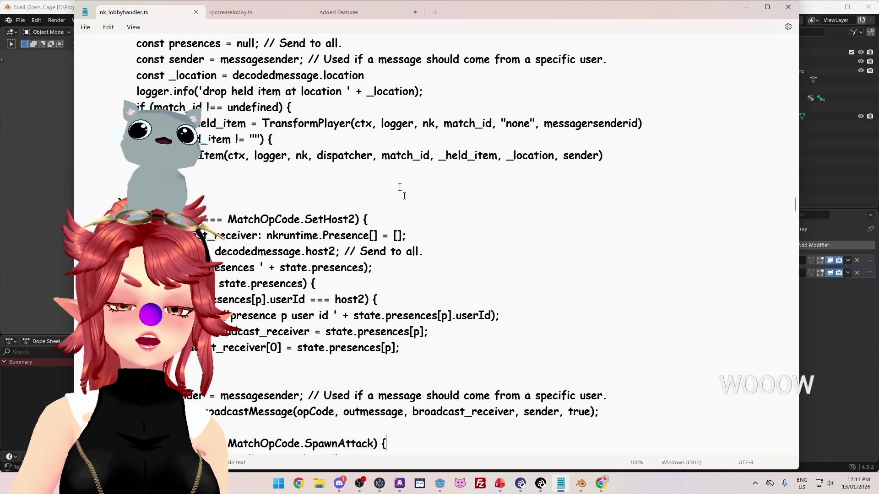
Step: Glance at the grass clump in Blender again, then open Notepad's Settings page
{"action": "left_click", "coordinate": [42, 168]}
{"action": "mouse_move", "coordinate": [388, 226]}
{"action": "left_mouse_down"}
{"action": "mouse_move", "coordinate": [463, 238]}
{"action": "mouse_move", "coordinate": [504, 227]}
{"action": "mouse_move", "coordinate": [423, 236]}
{"action": "mouse_move", "coordinate": [546, 270]}
{"action": "mouse_move", "coordinate": [411, 254]}
{"action": "mouse_move", "coordinate": [512, 252]}
{"action": "mouse_move", "coordinate": [406, 265]}
{"action": "mouse_move", "coordinate": [413, 247]}
{"action": "mouse_move", "coordinate": [466, 242]}
{"action": "mouse_move", "coordinate": [386, 243]}
{"action": "left_mouse_up"}
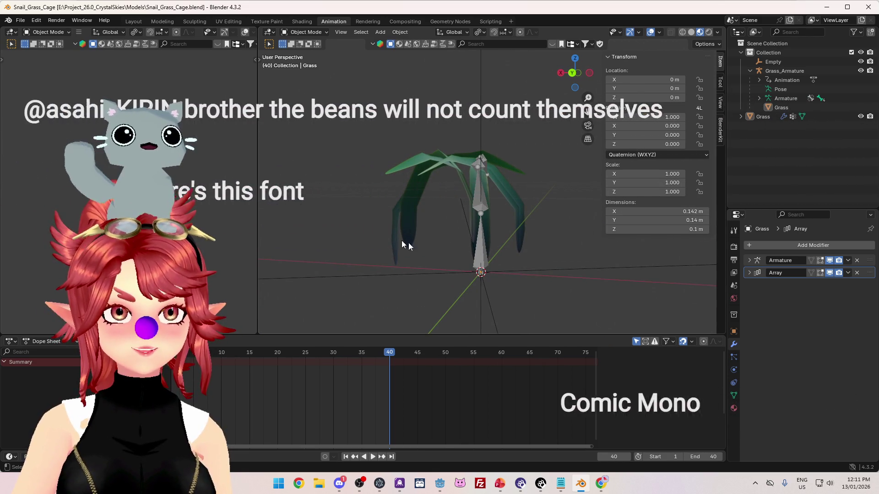
{"action": "mouse_move", "coordinate": [400, 282]}
{"action": "left_mouse_down"}
{"action": "mouse_move", "coordinate": [471, 279]}
{"action": "mouse_move", "coordinate": [559, 257]}
{"action": "mouse_move", "coordinate": [693, 319]}
{"action": "left_mouse_up"}
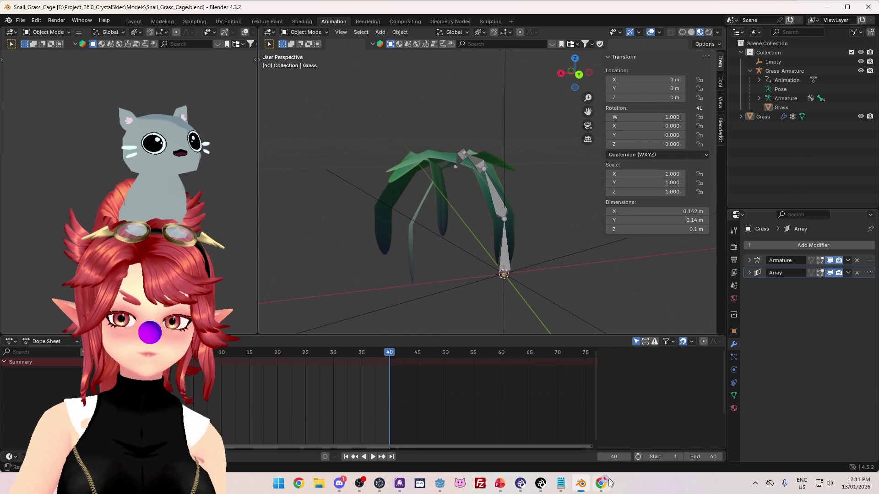
{"action": "left_click", "coordinate": [563, 486]}
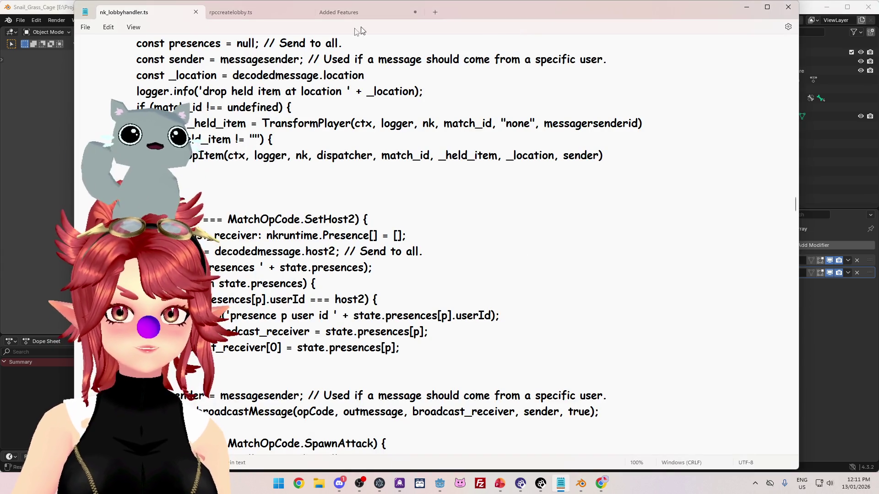
{"action": "left_click", "coordinate": [787, 27]}
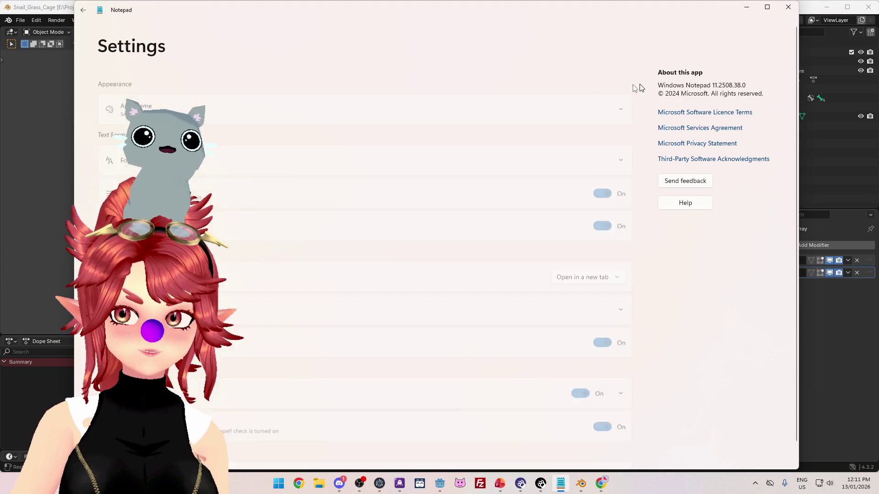
Step: Keep Comic Sans MS as Notepad's editor font in the font settings
{"action": "left_click", "coordinate": [476, 148]}
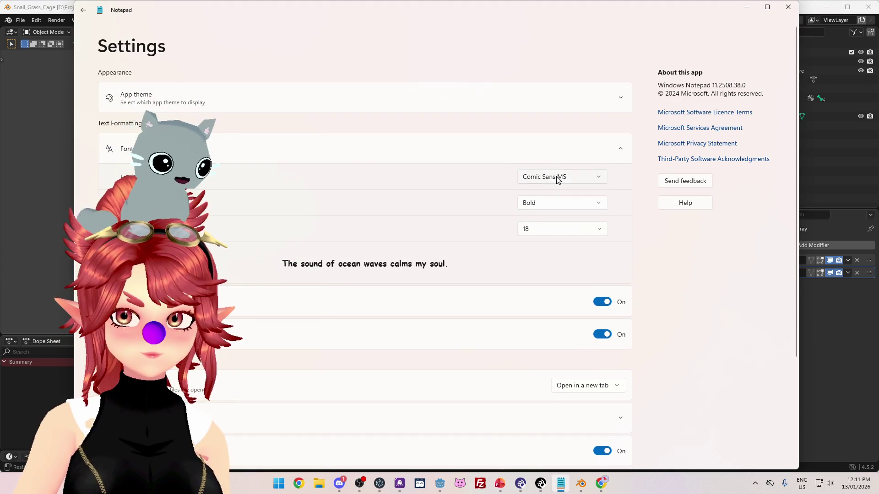
{"action": "left_click", "coordinate": [603, 179]}
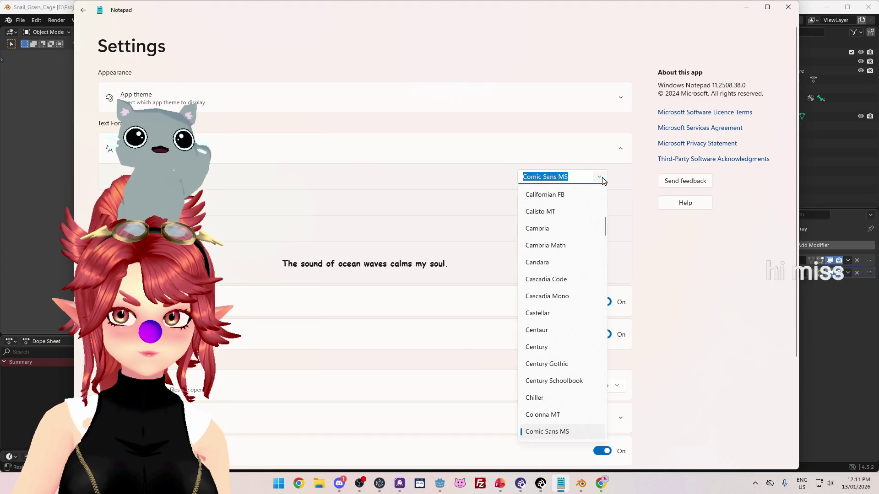
{"action": "scroll", "coordinate": [593, 261], "scroll_direction": "down", "scroll_amount": 2}
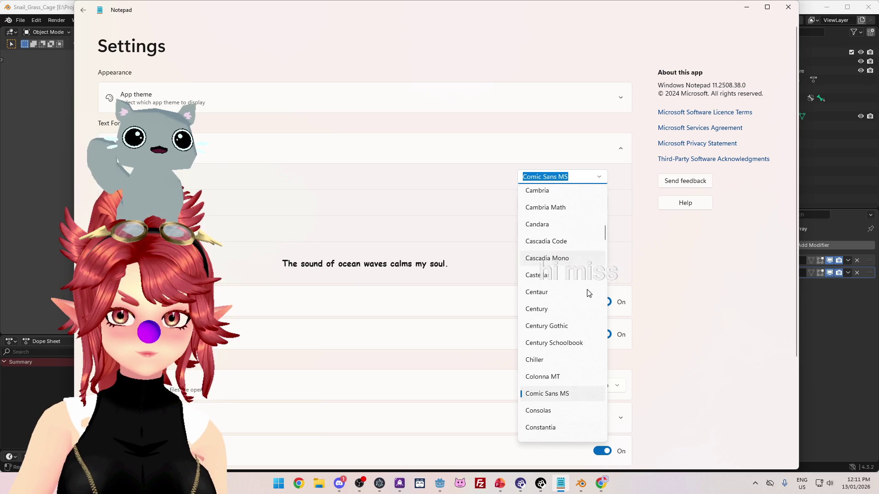
{"action": "left_click", "coordinate": [739, 356]}
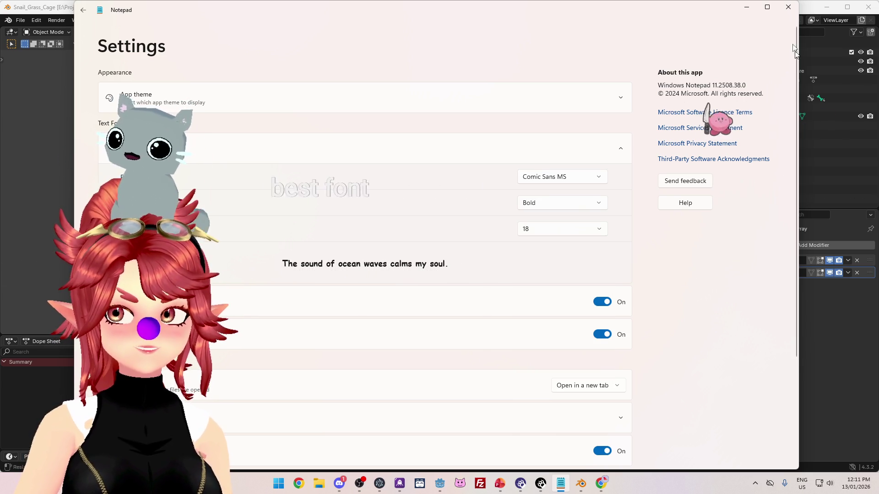
Step: Leave Notepad and bring back Chrome's results on exporting an animated array modifier
{"action": "key", "text": "alt+Tab"}
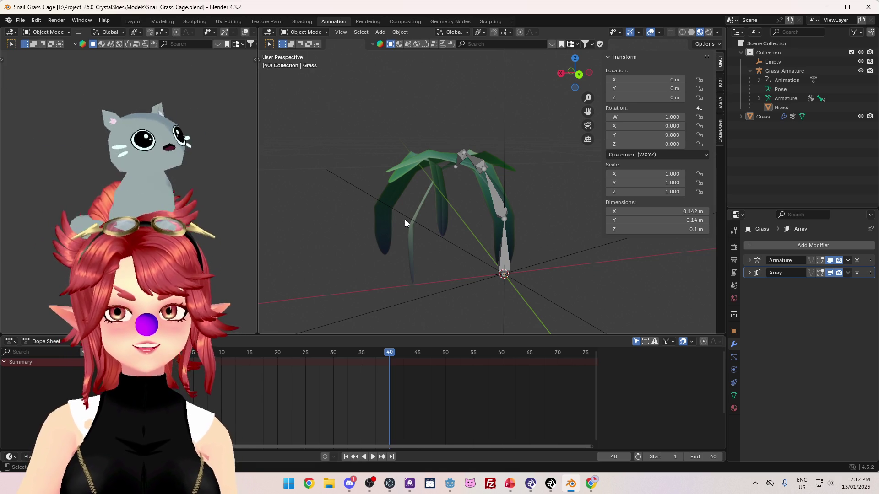
{"action": "left_click_drag", "start_coordinate": [549, 157], "coordinate": [586, 385]}
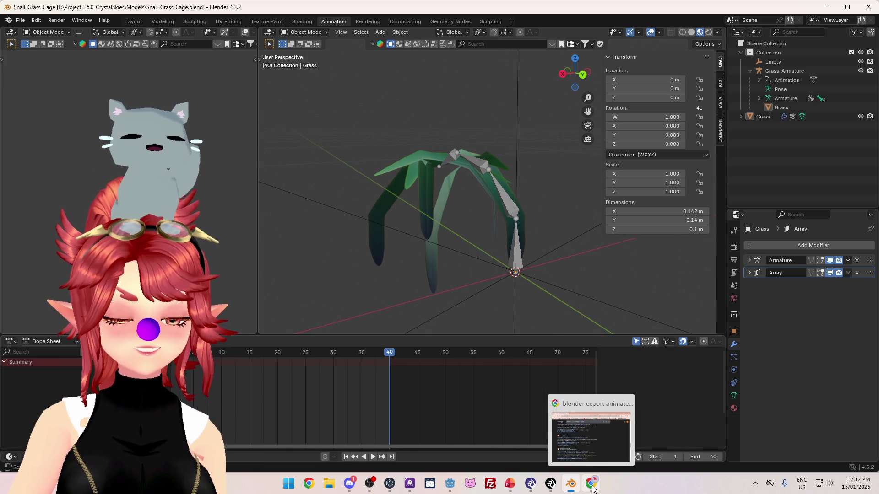
{"action": "left_click", "coordinate": [592, 489]}
{"action": "scroll", "coordinate": [323, 302], "scroll_direction": "down", "scroll_amount": 5}
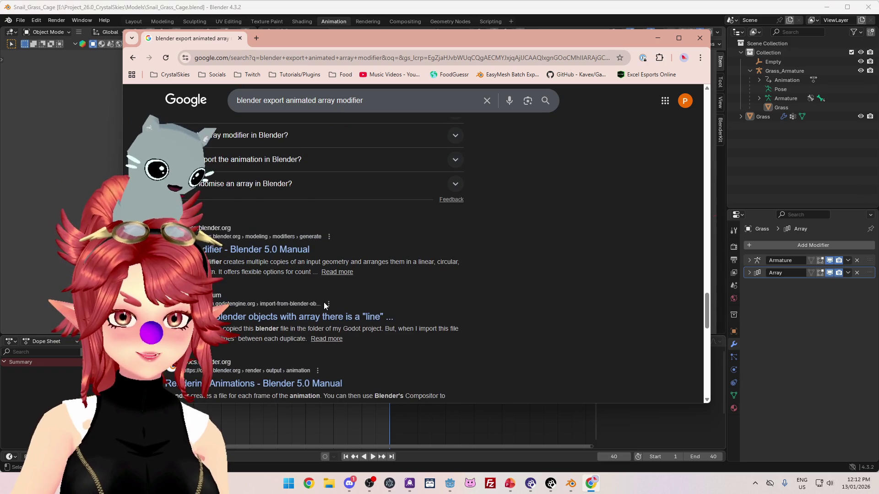
Step: Read through the Google results and AI overview on exporting animated arrays, then return to Blender
{"action": "scroll", "coordinate": [324, 303], "scroll_direction": "down", "scroll_amount": 10}
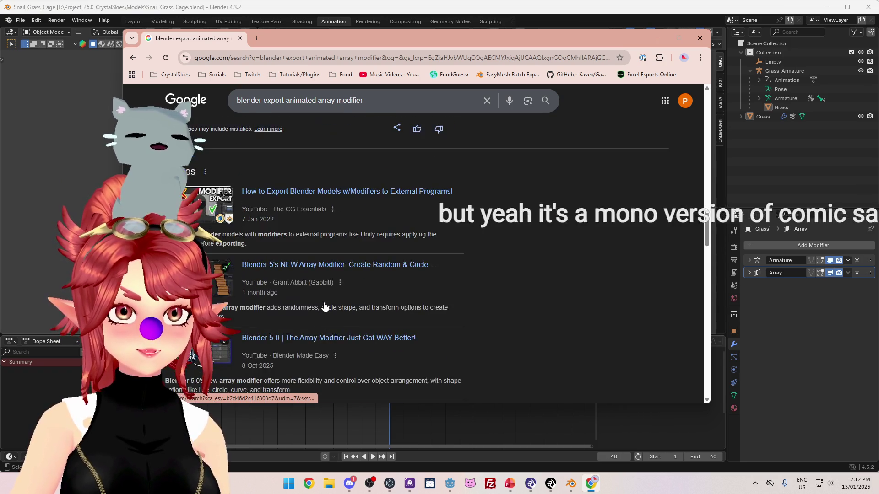
{"action": "scroll", "coordinate": [324, 307], "scroll_direction": "up", "scroll_amount": 5}
{"action": "scroll", "coordinate": [462, 311], "scroll_direction": "down", "scroll_amount": 5}
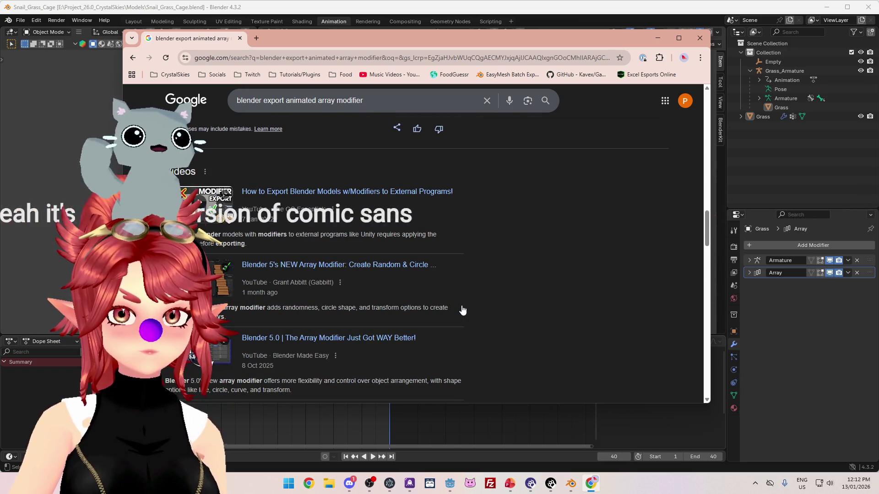
{"action": "scroll", "coordinate": [462, 309], "scroll_direction": "down", "scroll_amount": 2}
{"action": "scroll", "coordinate": [428, 294], "scroll_direction": "up", "scroll_amount": 5}
{"action": "scroll", "coordinate": [419, 286], "scroll_direction": "down", "scroll_amount": 4}
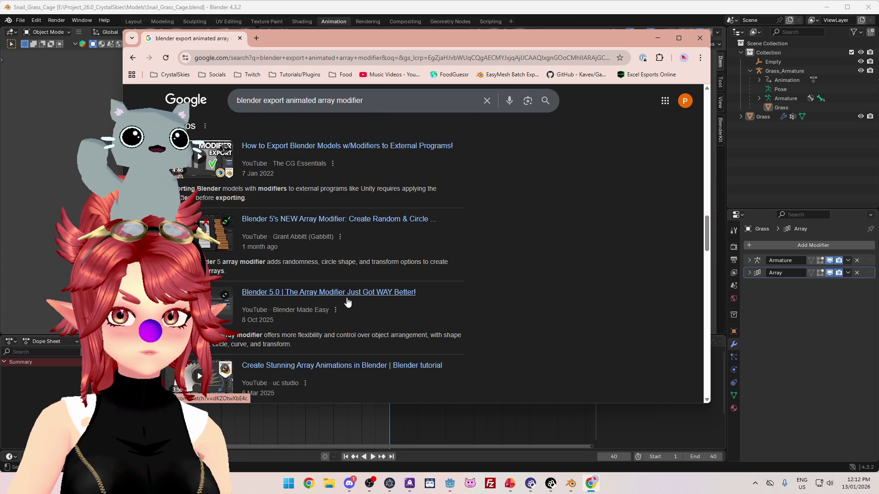
{"action": "scroll", "coordinate": [345, 283], "scroll_direction": "up", "scroll_amount": 5}
{"action": "scroll", "coordinate": [346, 283], "scroll_direction": "up", "scroll_amount": 2}
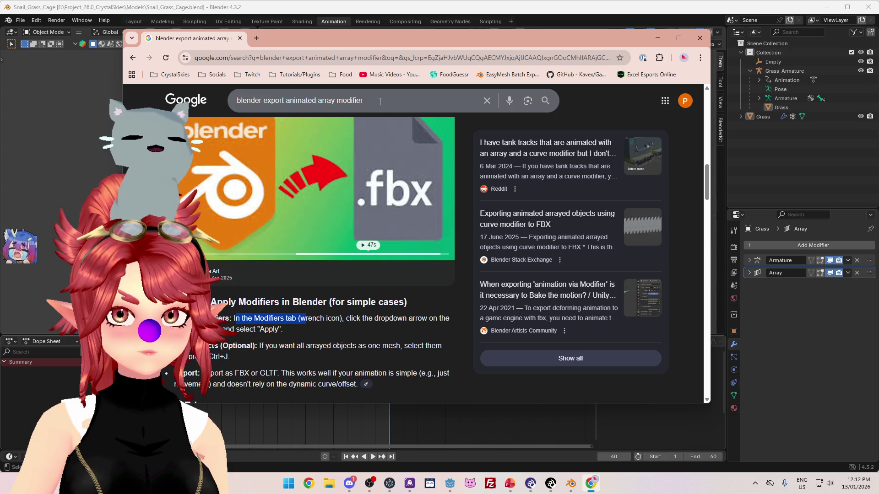
{"action": "scroll", "coordinate": [333, 315], "scroll_direction": "down", "scroll_amount": 4}
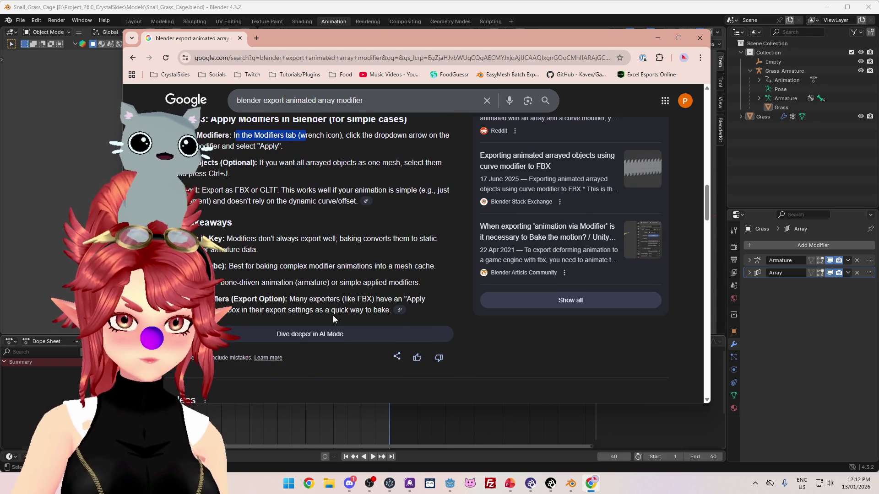
{"action": "left_click", "coordinate": [92, 164]}
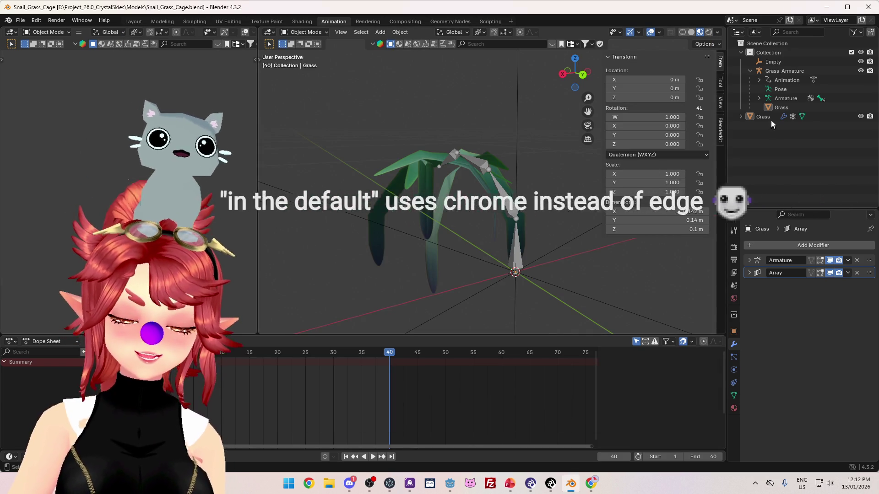
Step: Select the Grass mesh in the outliner and save the project
{"action": "left_click", "coordinate": [786, 70]}
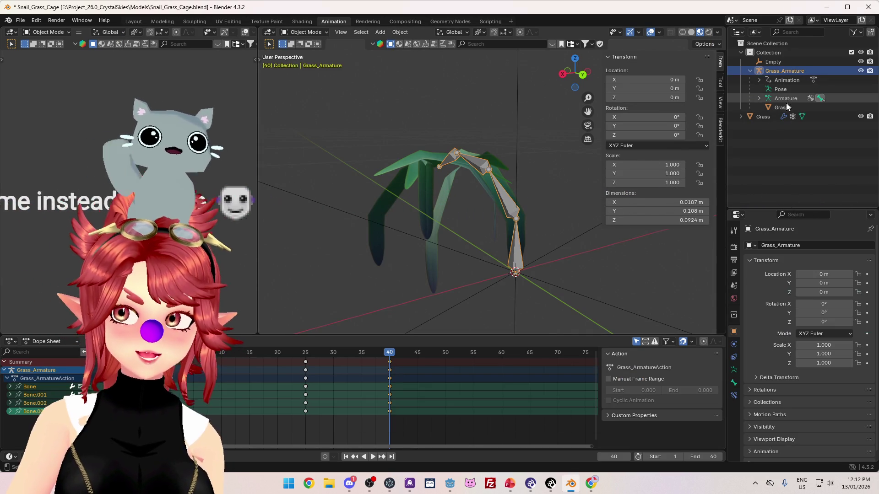
{"action": "left_click", "coordinate": [783, 107]}
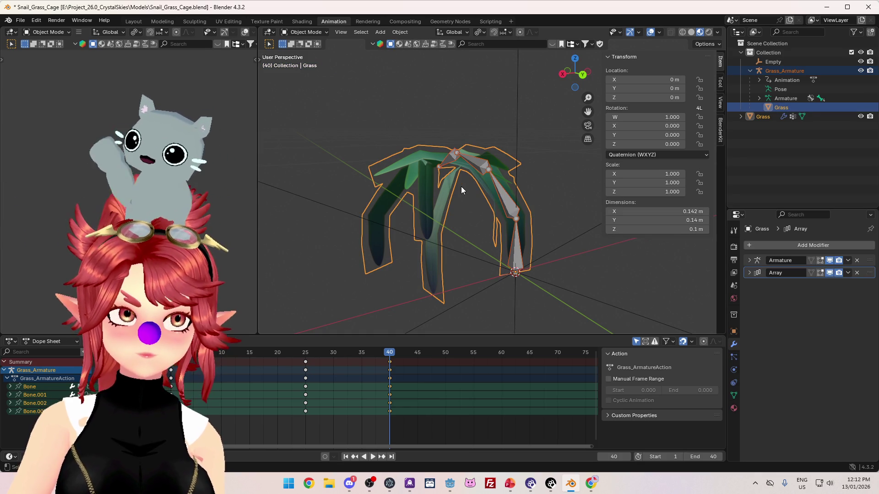
{"action": "left_click", "coordinate": [20, 20]}
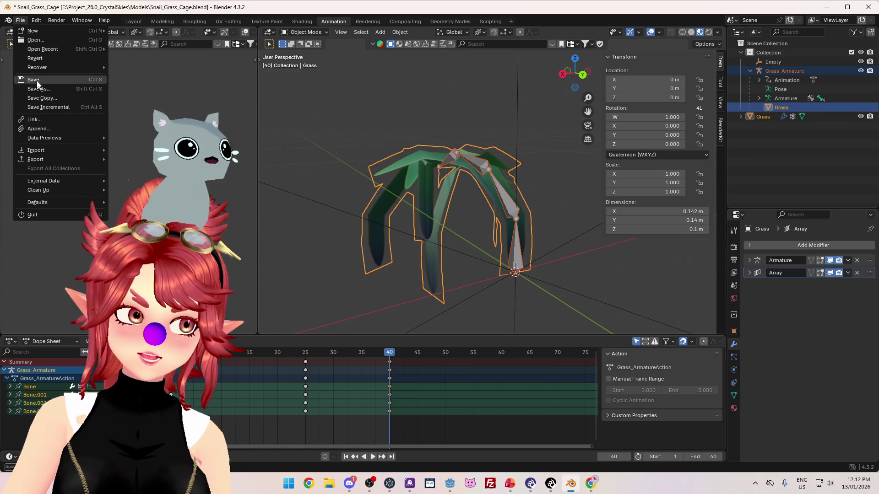
{"action": "left_click", "coordinate": [33, 79]}
Step: Start a glTF 2.0 (.glb/.gltf) export from the File menu
{"action": "left_click", "coordinate": [20, 20]}
{"action": "mouse_move", "coordinate": [55, 151]}
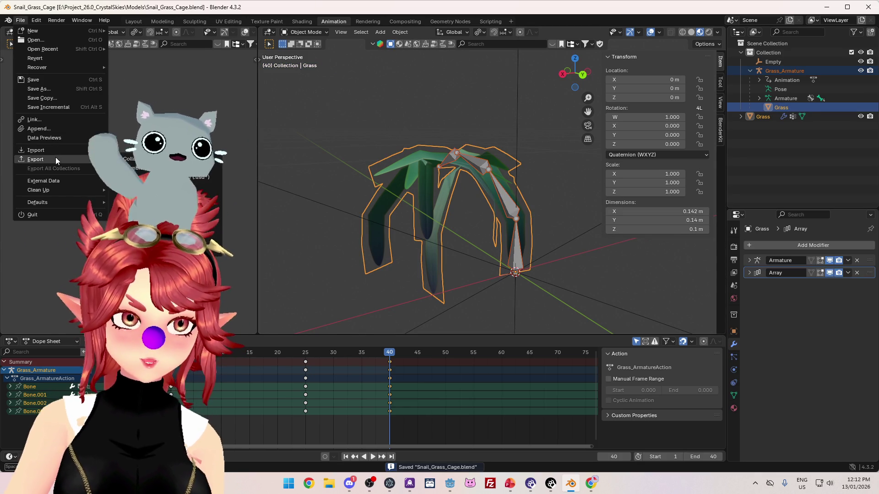
{"action": "left_click", "coordinate": [133, 241]}
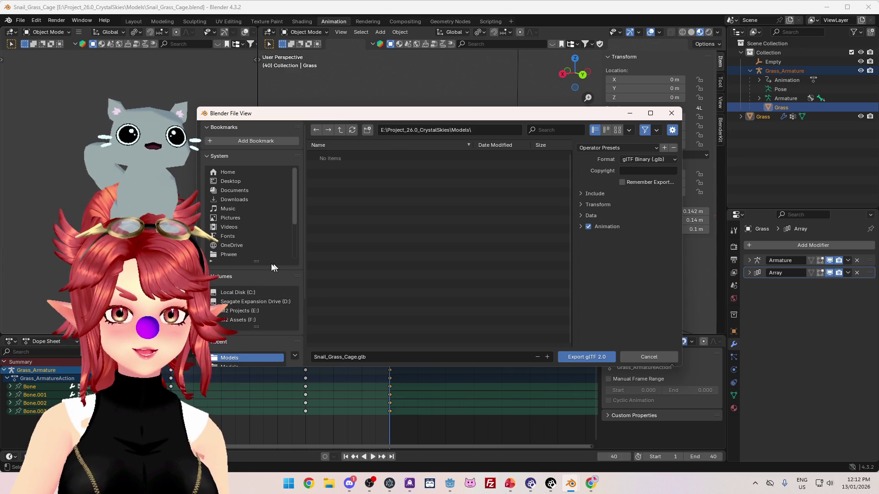
Step: Browse the export location to CrystalSkies_Client > crystalskies_client > Models
{"action": "left_click_drag", "start_coordinate": [257, 263], "coordinate": [256, 245]}
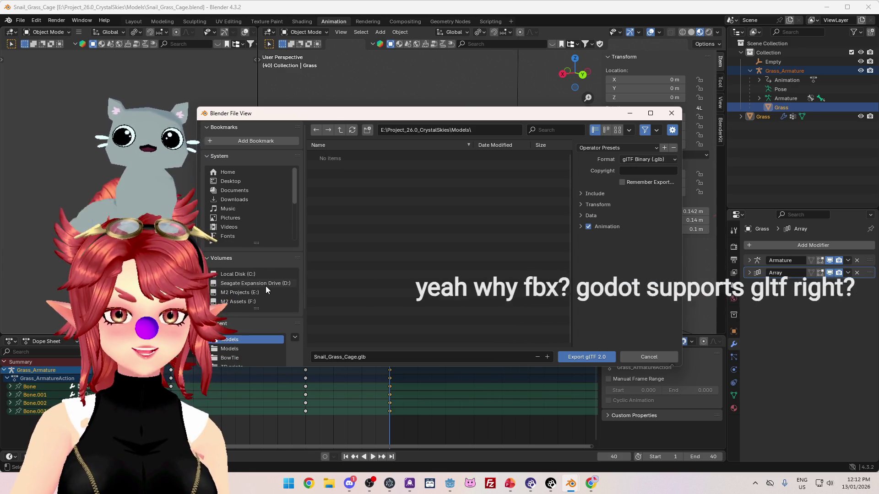
{"action": "left_click", "coordinate": [341, 130]}
{"action": "left_click", "coordinate": [333, 176]}
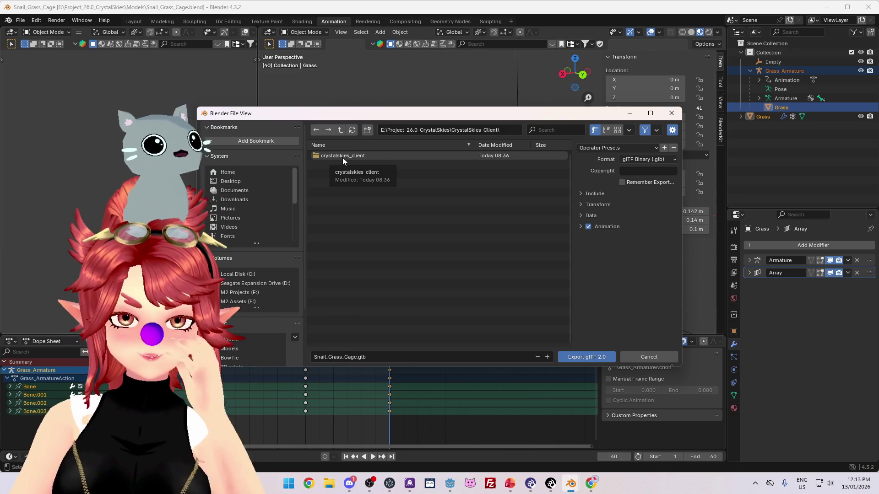
{"action": "double_click", "coordinate": [343, 157]}
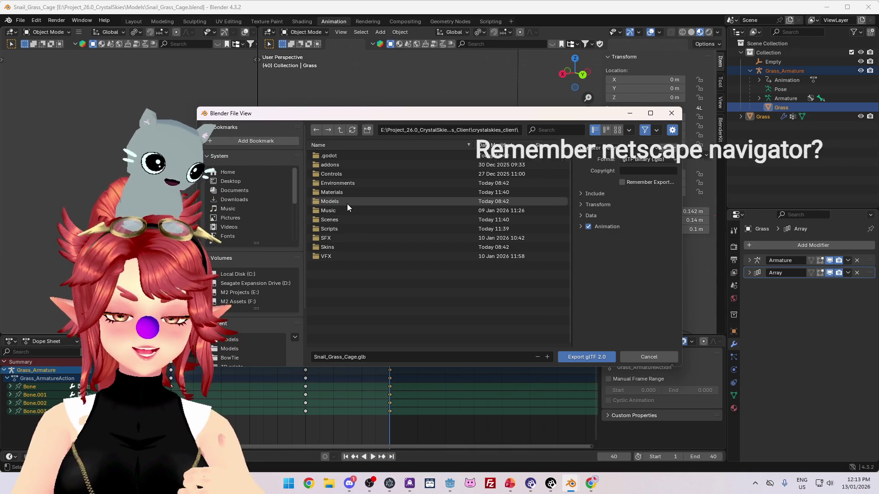
{"action": "double_click", "coordinate": [347, 202]}
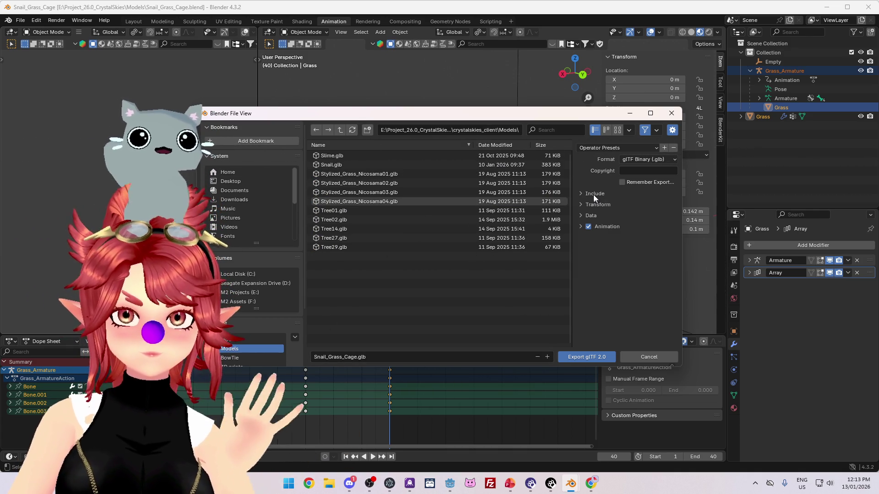
Step: Limit the export to Selected Objects and expand the Animation, Data and Transform settings
{"action": "left_click", "coordinate": [594, 194]}
{"action": "left_click", "coordinate": [622, 206]}
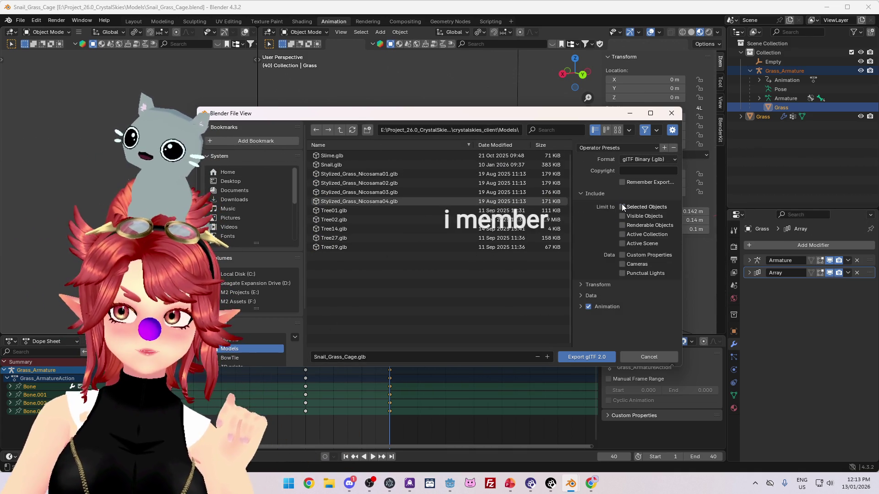
{"action": "left_click", "coordinate": [599, 309]}
{"action": "scroll", "coordinate": [597, 284], "scroll_direction": "down", "scroll_amount": 4}
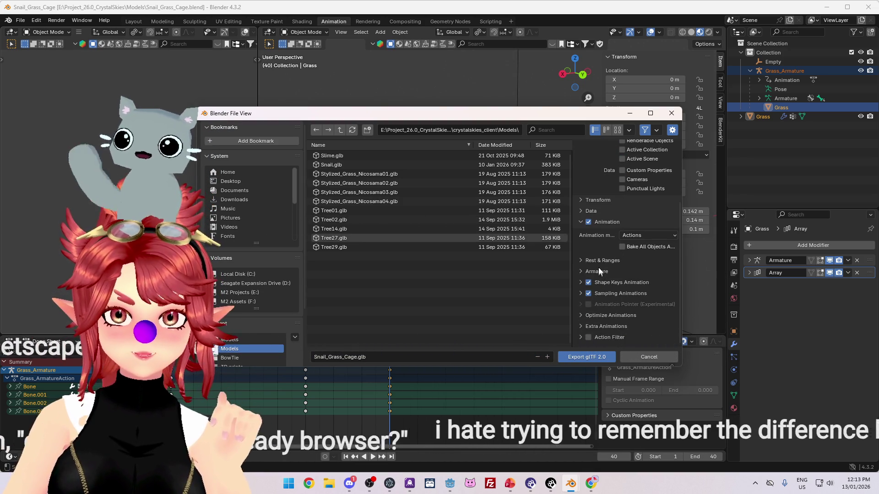
{"action": "left_click", "coordinate": [583, 211]}
{"action": "left_click", "coordinate": [582, 201]}
{"action": "scroll", "coordinate": [603, 215], "scroll_direction": "up", "scroll_amount": 1}
Step: Review the Armature options, widen the panel, and export Snail_Grass_Cage.glb
{"action": "scroll", "coordinate": [636, 194], "scroll_direction": "down", "scroll_amount": 1}
{"action": "scroll", "coordinate": [587, 199], "scroll_direction": "up", "scroll_amount": 5}
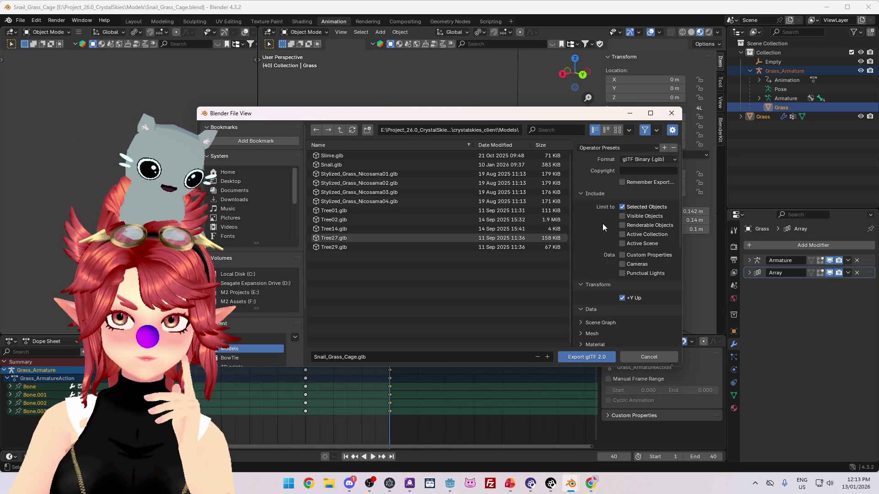
{"action": "scroll", "coordinate": [602, 265], "scroll_direction": "down", "scroll_amount": 3}
{"action": "scroll", "coordinate": [599, 255], "scroll_direction": "down", "scroll_amount": 2}
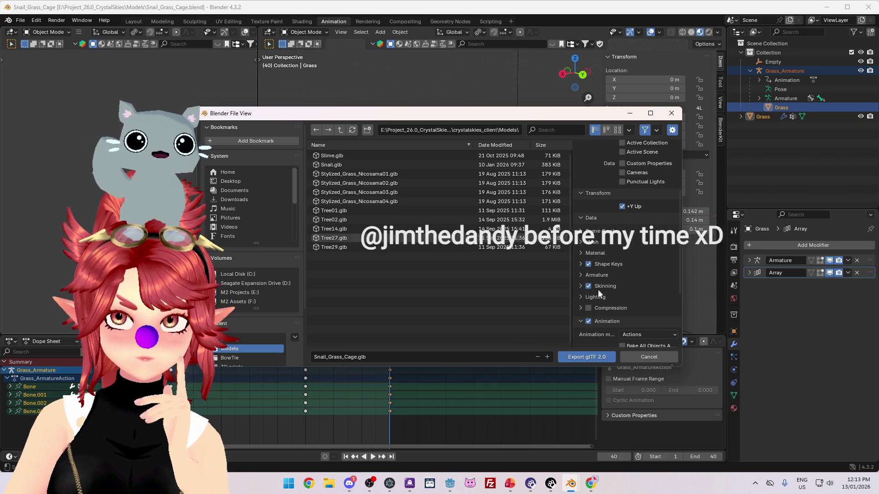
{"action": "scroll", "coordinate": [598, 290], "scroll_direction": "down", "scroll_amount": 2}
{"action": "left_click", "coordinate": [591, 239]}
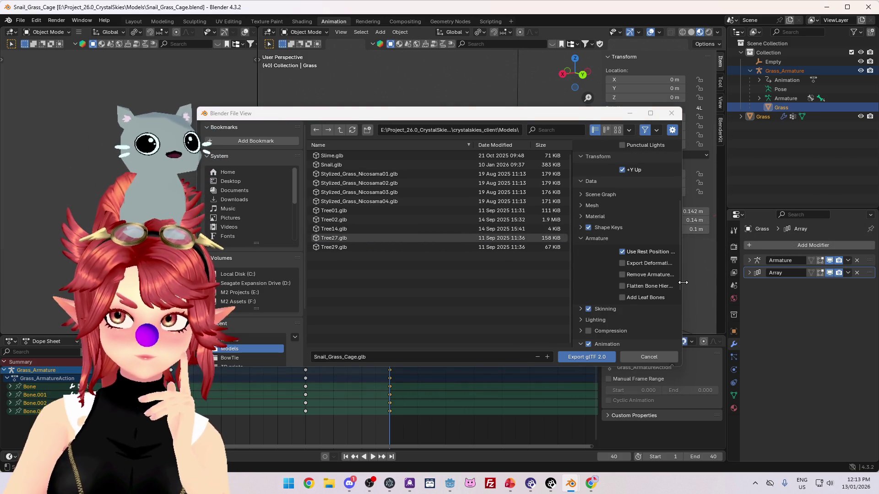
{"action": "left_click_drag", "start_coordinate": [683, 282], "coordinate": [722, 282]}
{"action": "left_click_drag", "start_coordinate": [613, 286], "coordinate": [552, 280]}
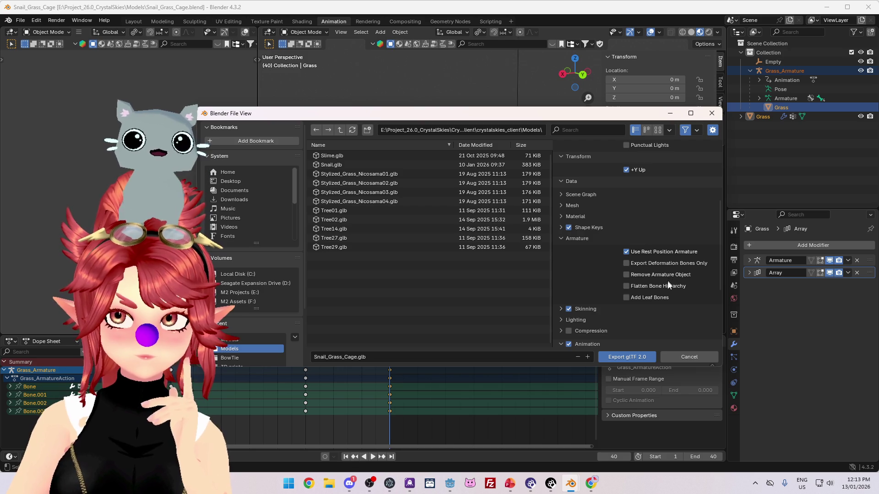
{"action": "scroll", "coordinate": [609, 311], "scroll_direction": "down", "scroll_amount": 5}
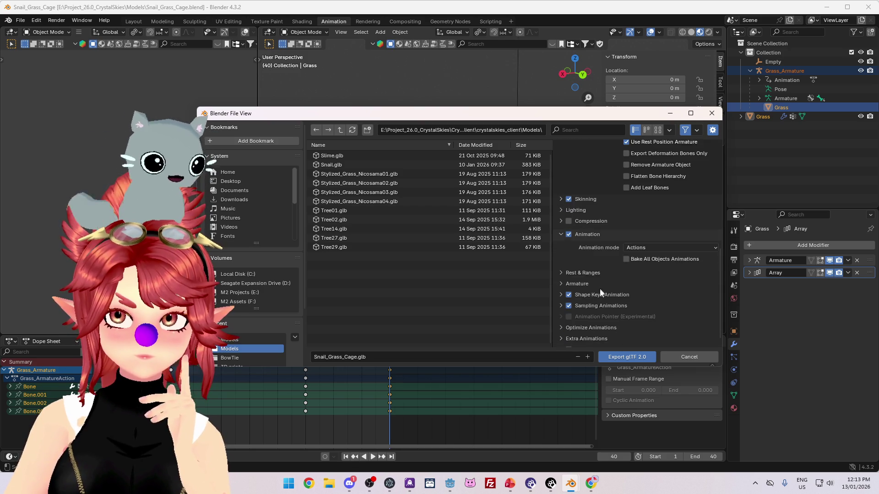
{"action": "left_click", "coordinate": [628, 358]}
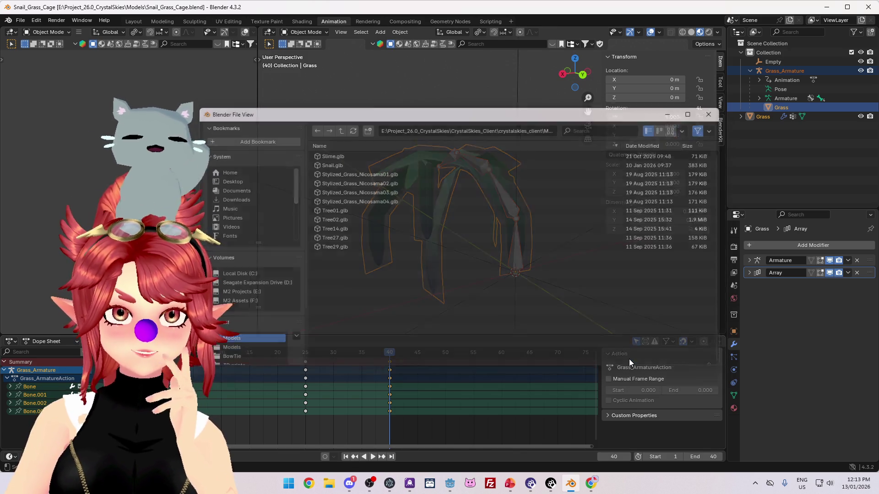
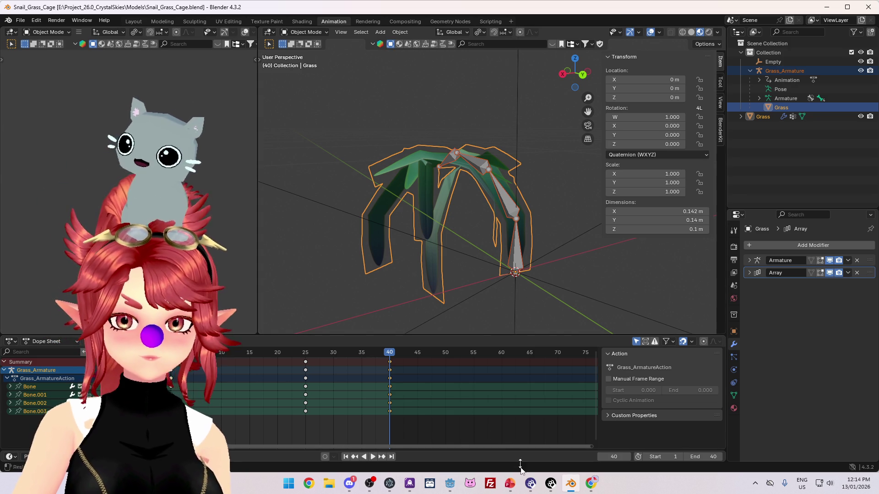
Step: Open Snail_Grass_Cage.glb's import settings in Godot, play its grass animation preview, and close it
{"action": "left_click", "coordinate": [443, 491]}
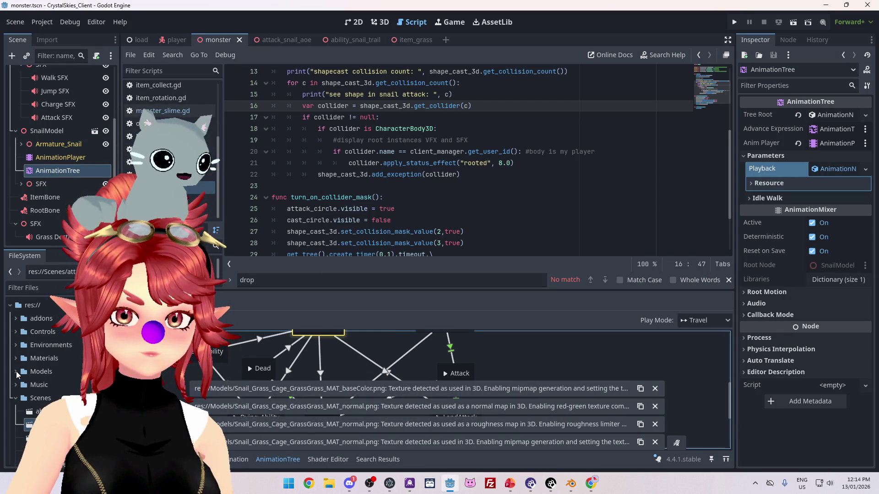
{"action": "scroll", "coordinate": [59, 386], "scroll_direction": "down", "scroll_amount": 10}
{"action": "scroll", "coordinate": [59, 386], "scroll_direction": "down", "scroll_amount": 5}
{"action": "scroll", "coordinate": [60, 390], "scroll_direction": "up", "scroll_amount": 2}
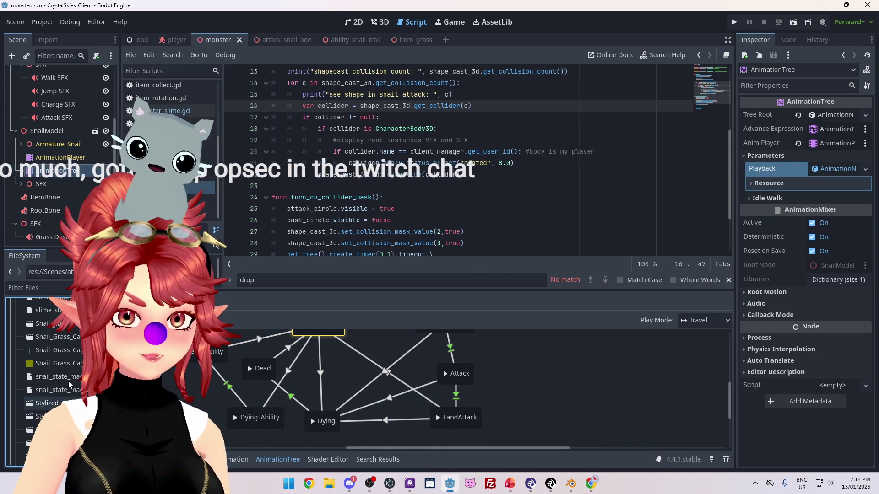
{"action": "double_click", "coordinate": [48, 338]}
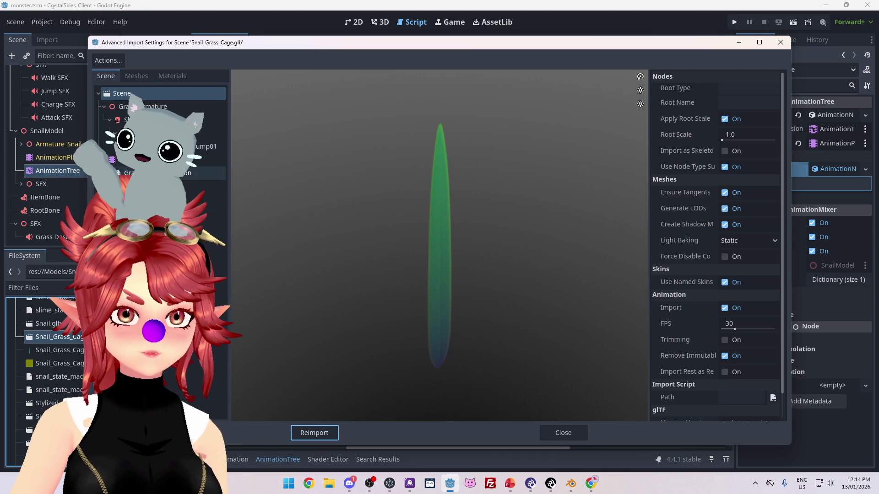
{"action": "left_click", "coordinate": [205, 173]}
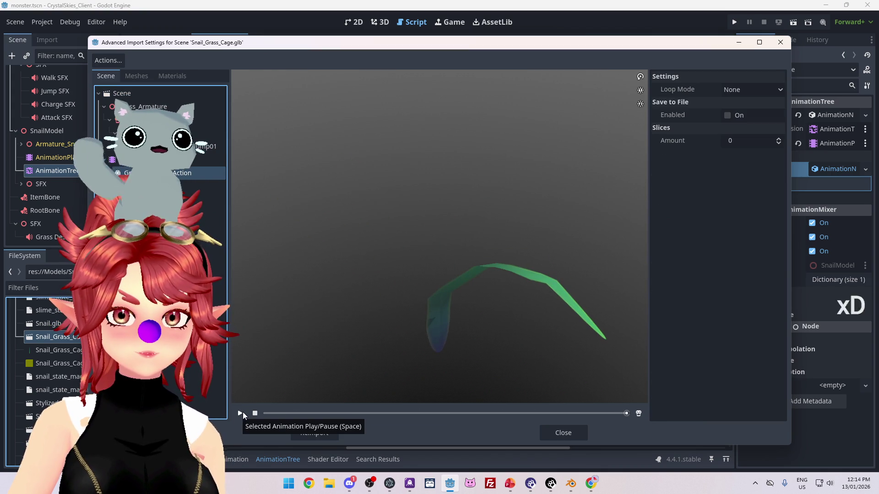
{"action": "left_click", "coordinate": [240, 413]}
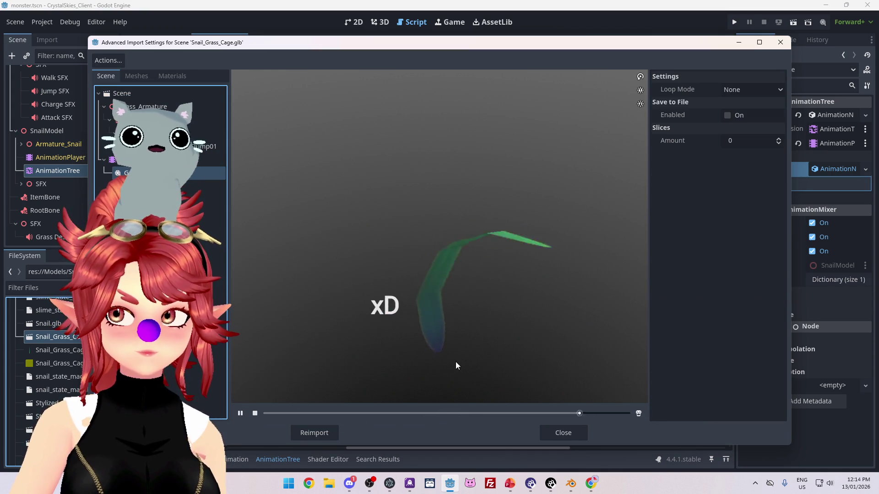
{"action": "left_click", "coordinate": [544, 429]}
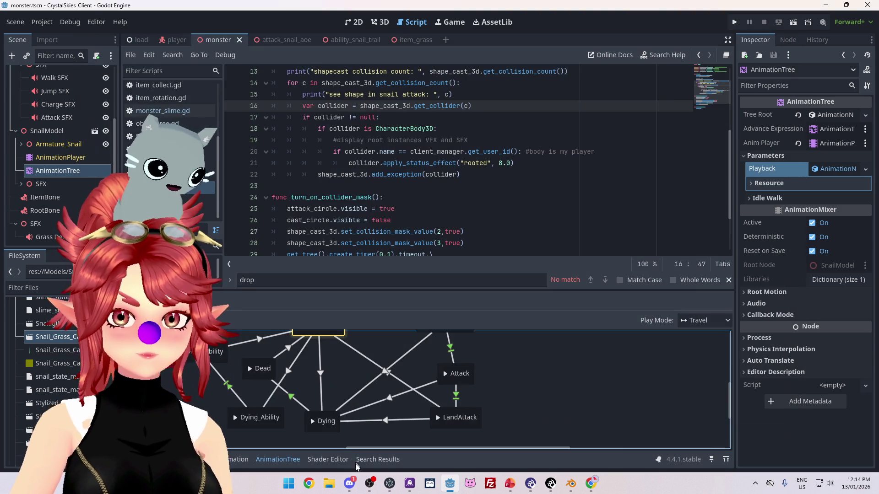
Step: Open the CrystalSkies_Client > crystalskies_client > Models folder in File Explorer
{"action": "key", "text": "super+e"}
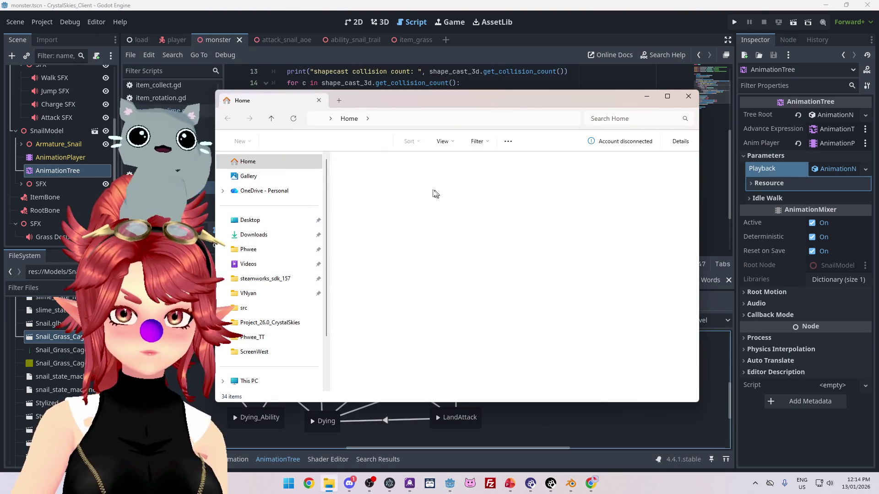
{"action": "double_click", "coordinate": [372, 196]}
{"action": "double_click", "coordinate": [360, 198]}
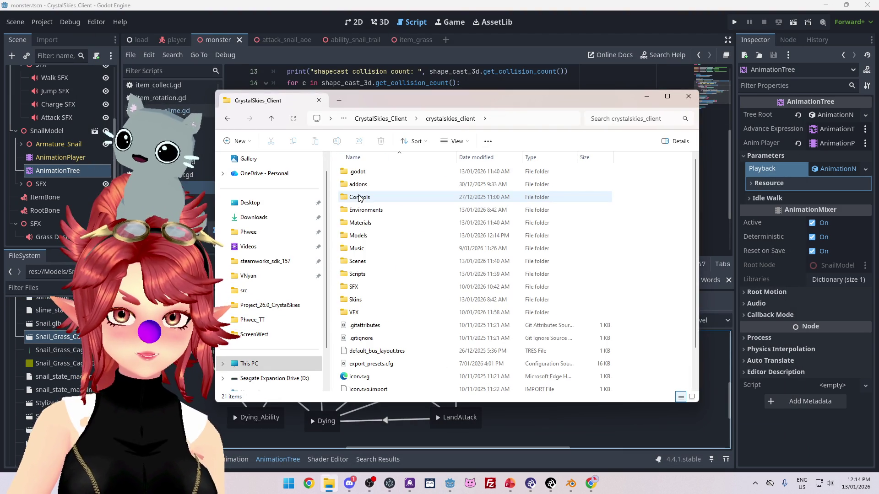
{"action": "left_click", "coordinate": [365, 237]}
{"action": "double_click", "coordinate": [365, 237]}
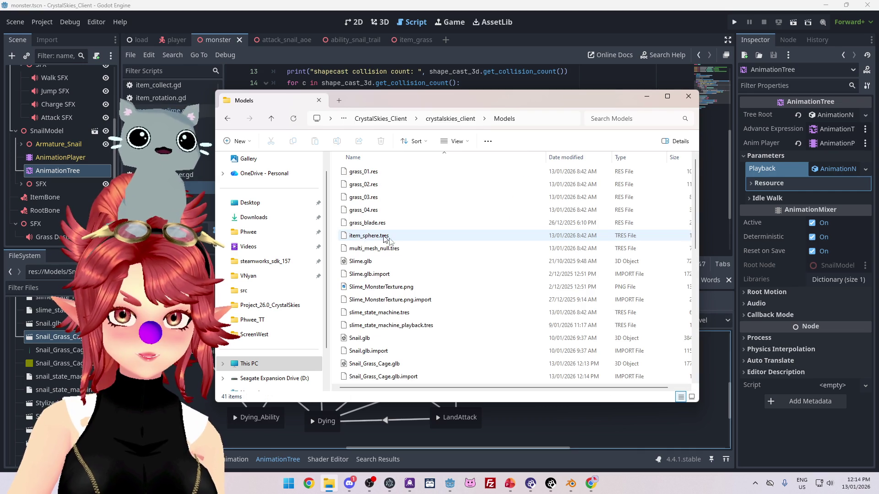
{"action": "scroll", "coordinate": [369, 234], "scroll_direction": "down", "scroll_amount": 8}
Step: Sort by date modified and delete the five newest Snail_Grass_Cage files, keeping the .glb
{"action": "left_click", "coordinate": [566, 157]}
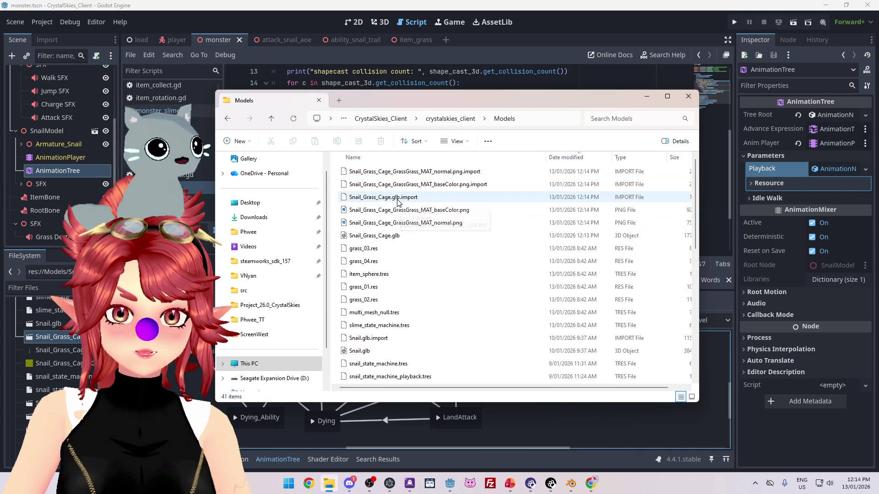
{"action": "left_click", "coordinate": [400, 171]}
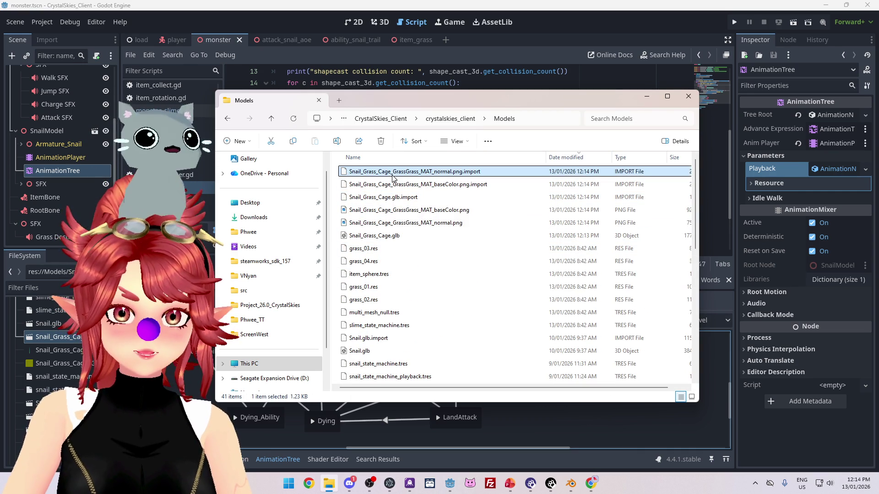
{"action": "left_click", "coordinate": [403, 223], "text": "shift"}
{"action": "key", "text": "Delete"}
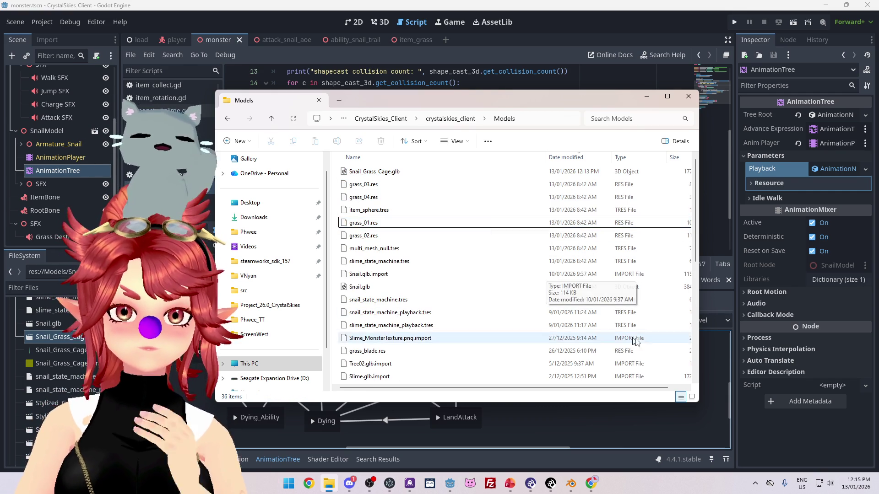
{"action": "left_click", "coordinate": [689, 97]}
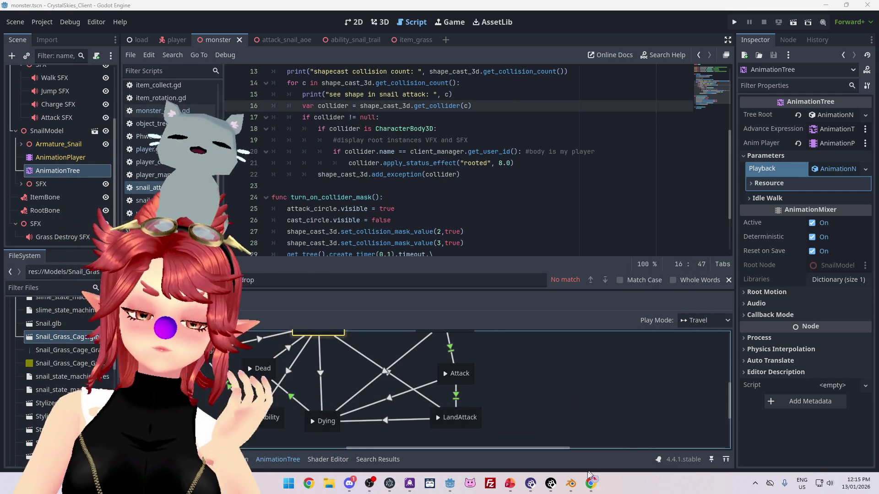
{"action": "left_click", "coordinate": [575, 487]}
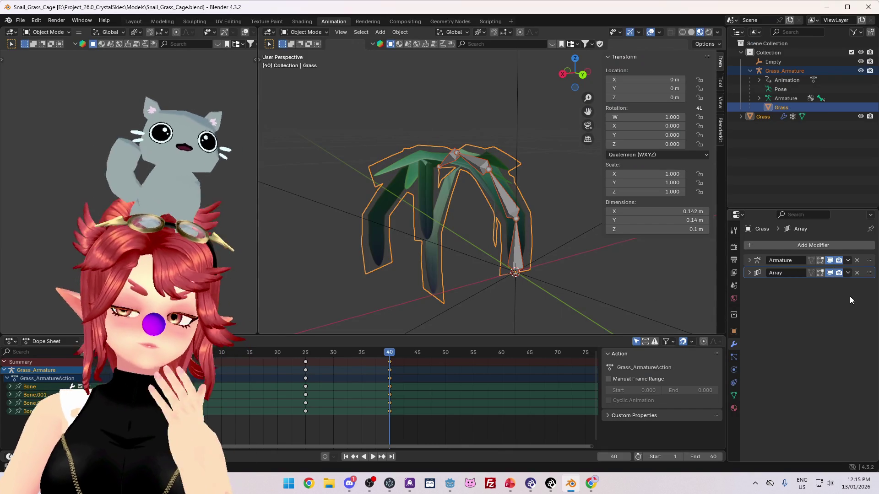
Step: Read Chrome's 'Method 3: Apply Modifiers' advice on applying the Array modifier before export
{"action": "left_click", "coordinate": [591, 484]}
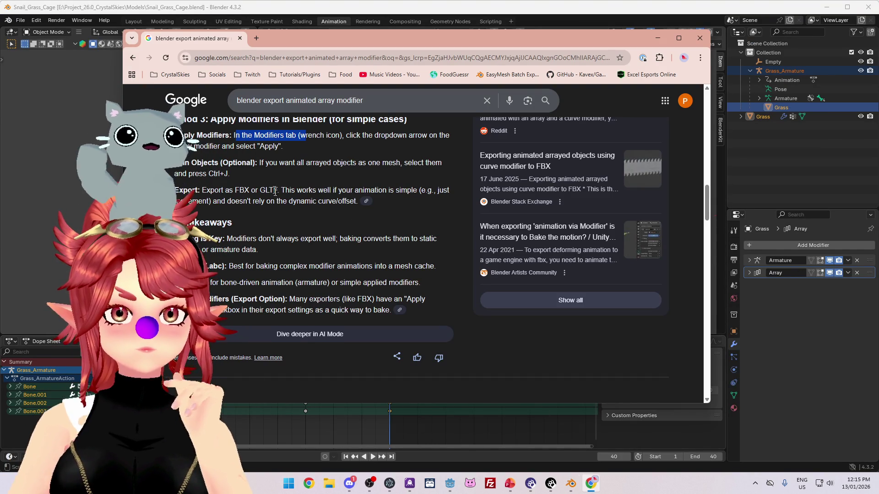
{"action": "scroll", "coordinate": [270, 190], "scroll_direction": "up", "scroll_amount": 1}
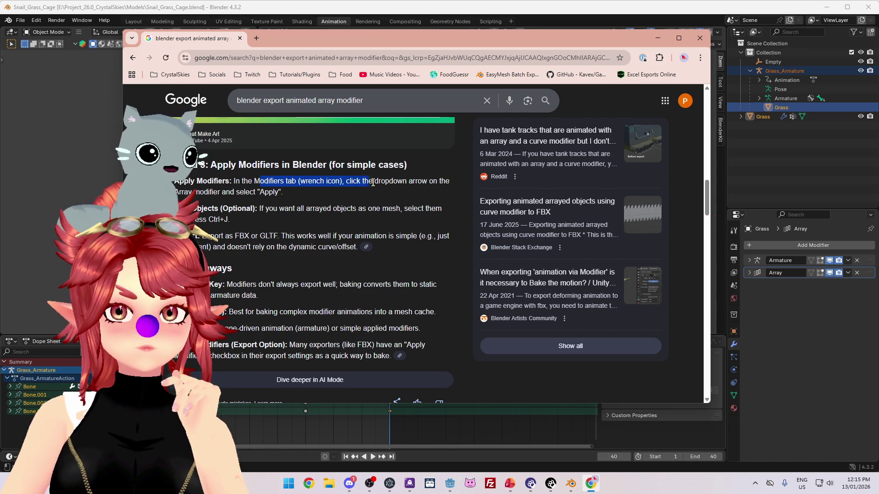
{"action": "left_click_drag", "start_coordinate": [215, 192], "coordinate": [226, 193]}
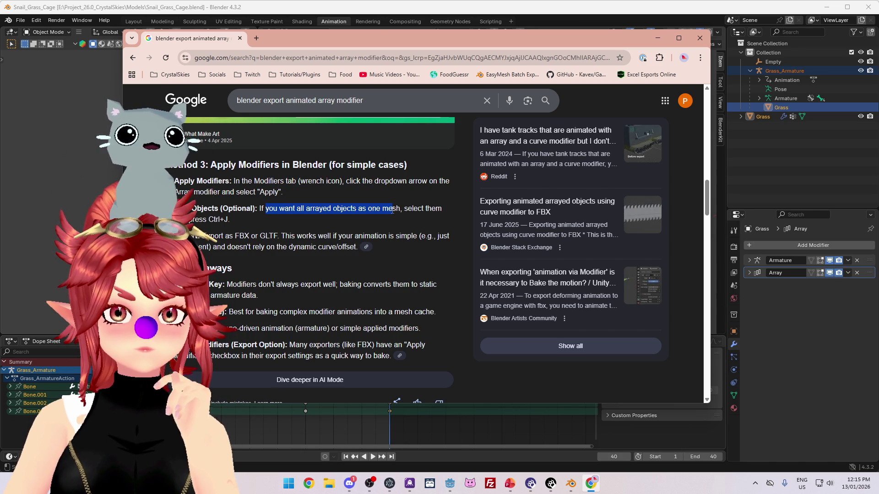
{"action": "left_click", "coordinate": [414, 209]}
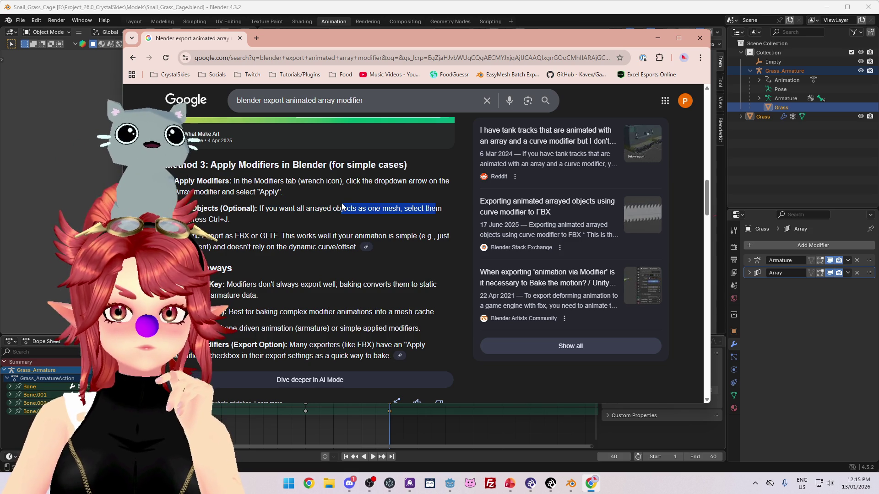
{"action": "left_click", "coordinate": [713, 122]}
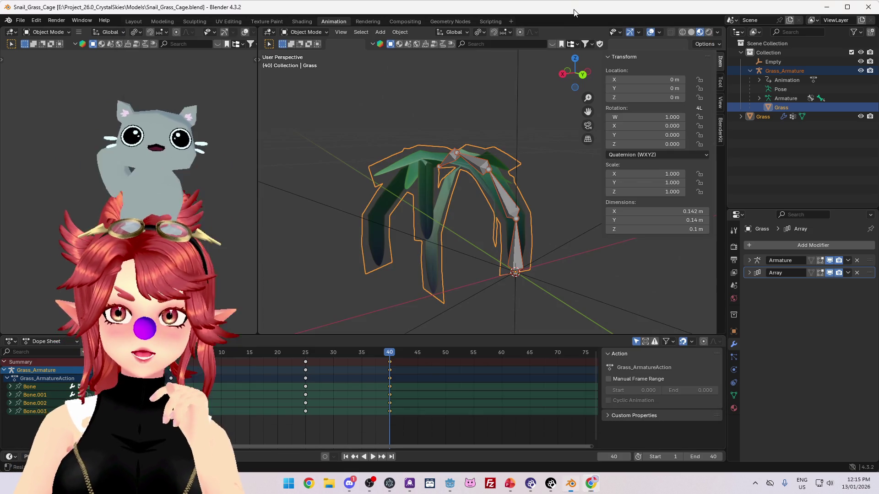
Step: Apply the Grass object's Array modifier and scrub the animation, seeing the clump collapse
{"action": "left_click", "coordinate": [782, 109]}
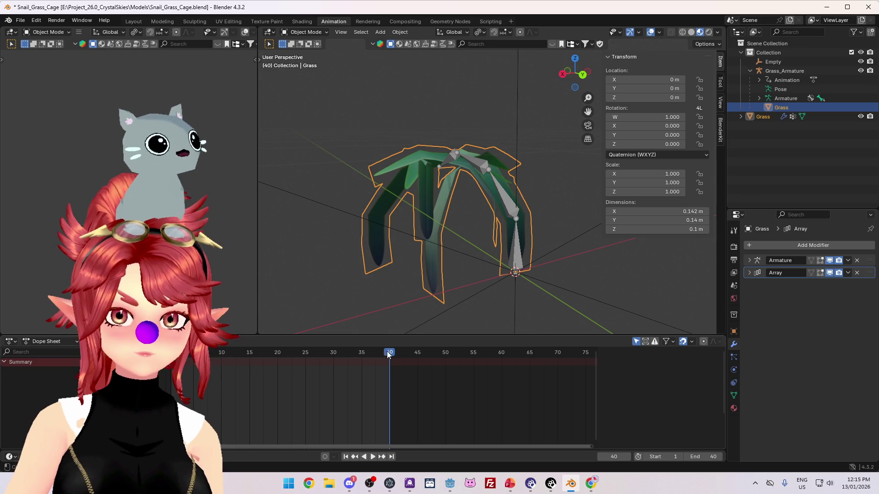
{"action": "key", "text": "space"}
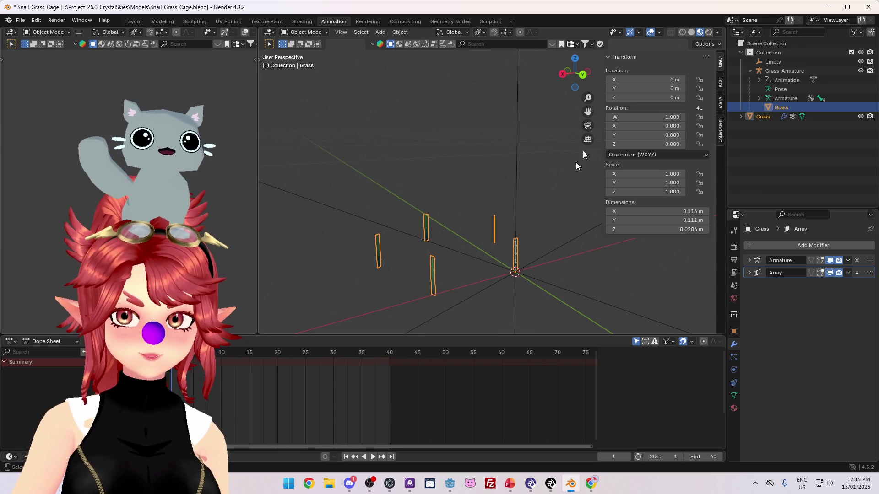
{"action": "left_click", "coordinate": [849, 272]}
{"action": "left_click", "coordinate": [841, 282]}
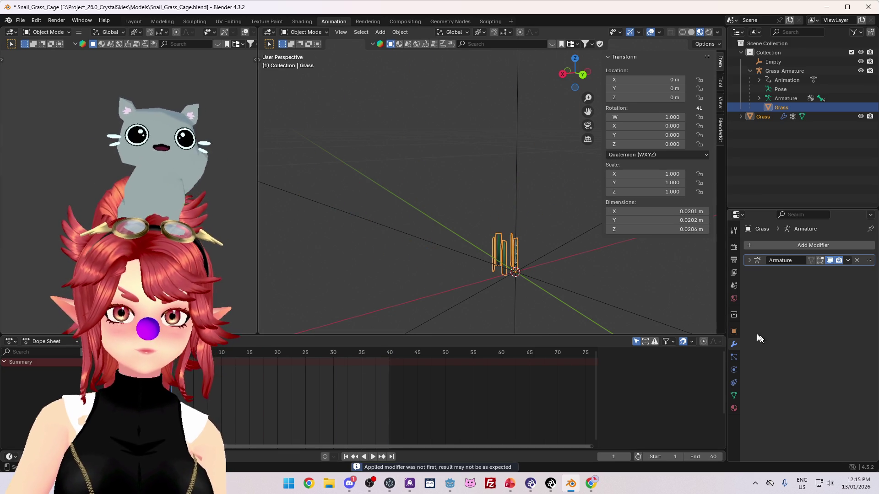
{"action": "mouse_move", "coordinate": [545, 276]}
{"action": "left_mouse_down"}
{"action": "mouse_move", "coordinate": [465, 274]}
{"action": "mouse_move", "coordinate": [414, 285]}
{"action": "left_mouse_up"}
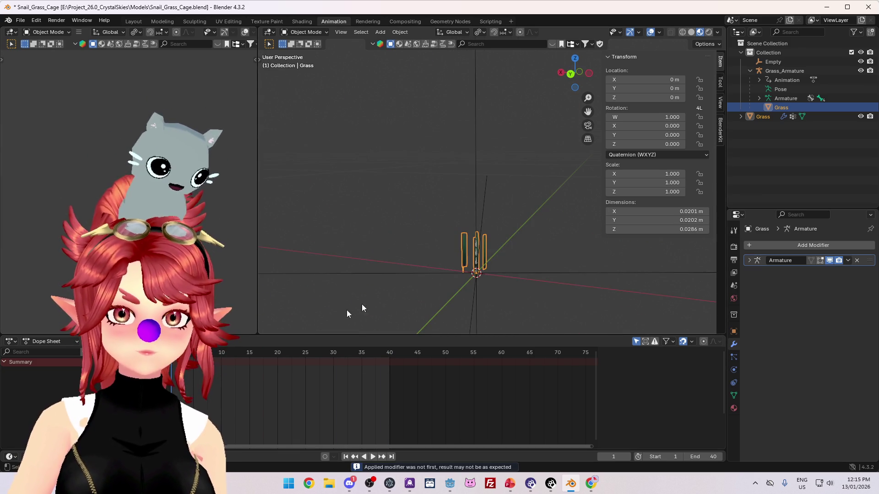
{"action": "left_click_drag", "start_coordinate": [216, 363], "coordinate": [395, 368]}
{"action": "left_click", "coordinate": [172, 364]}
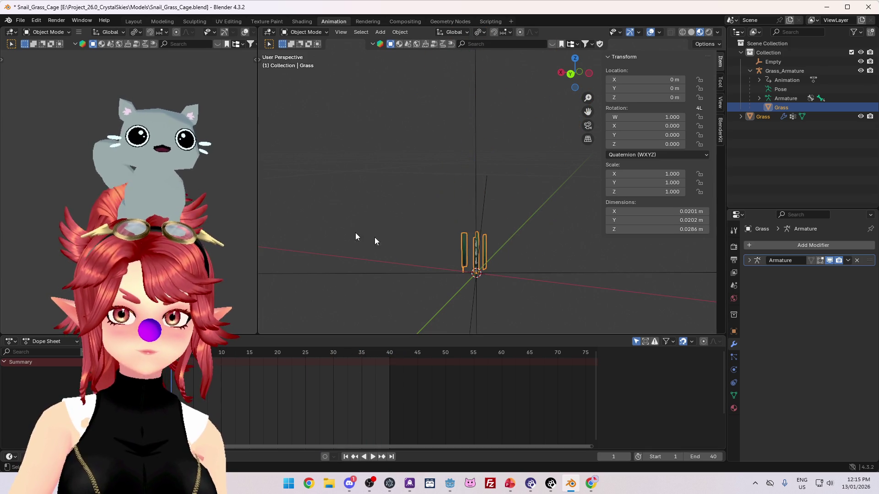
{"action": "left_click_drag", "start_coordinate": [337, 235], "coordinate": [517, 264]}
{"action": "scroll", "coordinate": [449, 158], "scroll_direction": "up", "scroll_amount": 3}
{"action": "mouse_move", "coordinate": [449, 157]}
{"action": "left_mouse_down"}
{"action": "mouse_move", "coordinate": [476, 196]}
{"action": "mouse_move", "coordinate": [515, 175]}
{"action": "left_mouse_up"}
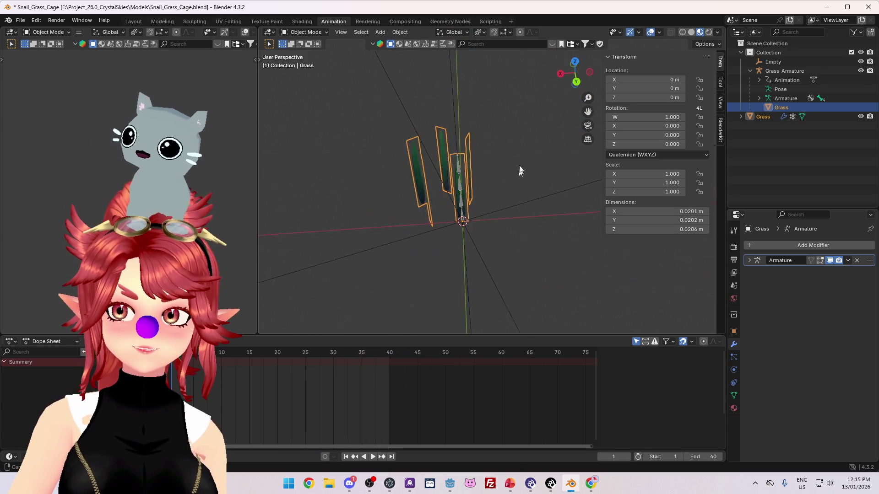
Step: Inspect the Grass_Armature, then undo the Array modifier apply to restore the array
{"action": "left_click", "coordinate": [784, 71]}
{"action": "mouse_move", "coordinate": [550, 135]}
{"action": "left_mouse_down"}
{"action": "mouse_move", "coordinate": [510, 182]}
{"action": "mouse_move", "coordinate": [520, 183]}
{"action": "mouse_move", "coordinate": [524, 218]}
{"action": "mouse_move", "coordinate": [506, 219]}
{"action": "mouse_move", "coordinate": [473, 198]}
{"action": "left_mouse_up"}
{"action": "mouse_move", "coordinate": [416, 192]}
{"action": "left_mouse_down"}
{"action": "mouse_move", "coordinate": [496, 184]}
{"action": "mouse_move", "coordinate": [510, 228]}
{"action": "mouse_move", "coordinate": [451, 213]}
{"action": "left_mouse_up"}
{"action": "left_click", "coordinate": [451, 212]}
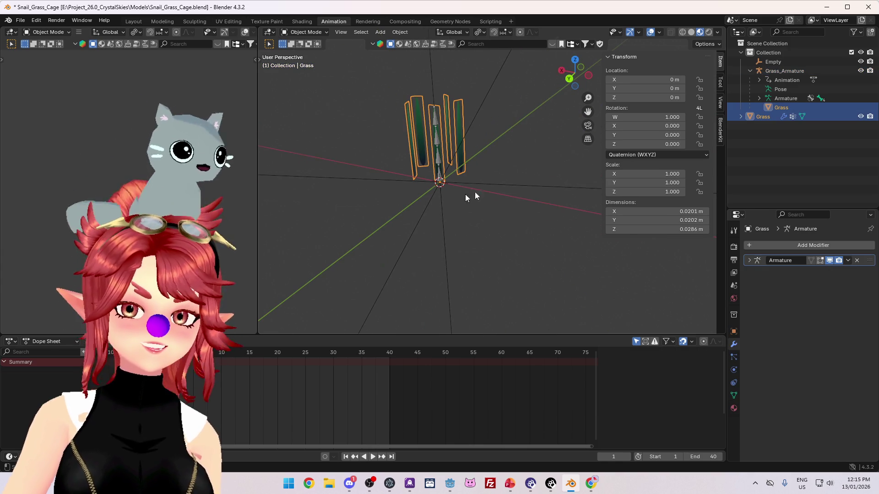
{"action": "key", "text": "ctrl+z"}
{"action": "scroll", "coordinate": [488, 191], "scroll_direction": "up", "scroll_amount": 4}
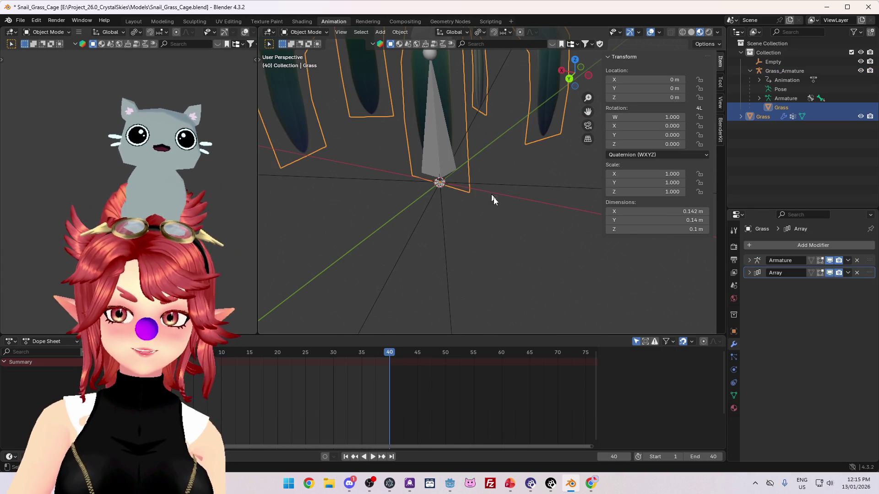
{"action": "scroll", "coordinate": [488, 191], "scroll_direction": "down", "scroll_amount": 5}
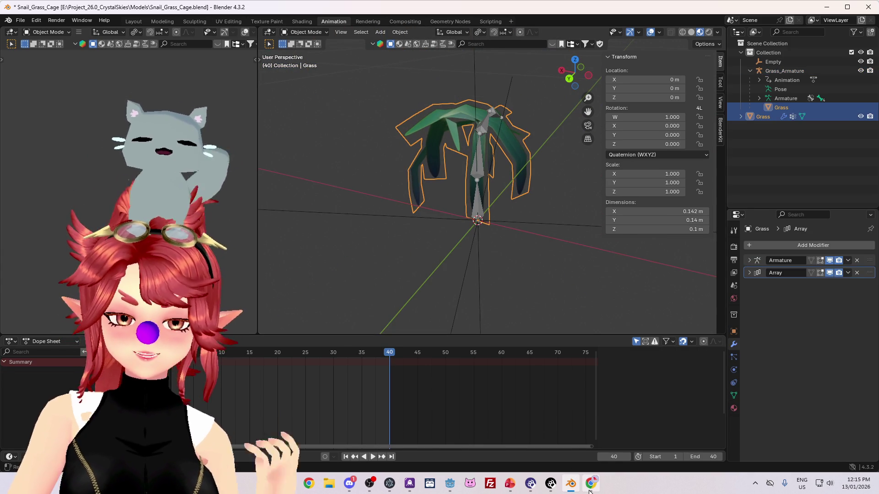
{"action": "left_click", "coordinate": [590, 483]}
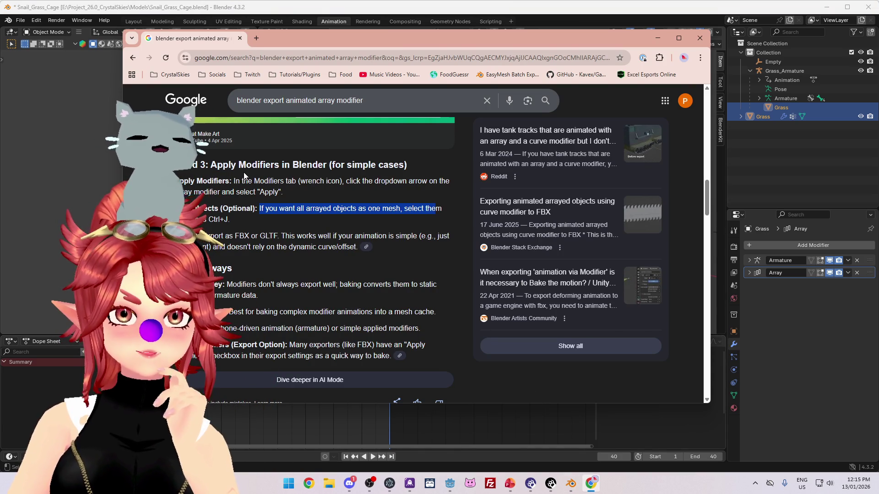
Step: Scroll Google's AI Overview to the 'Bake to Alembic' export method
{"action": "scroll", "coordinate": [287, 270], "scroll_direction": "down", "scroll_amount": 3}
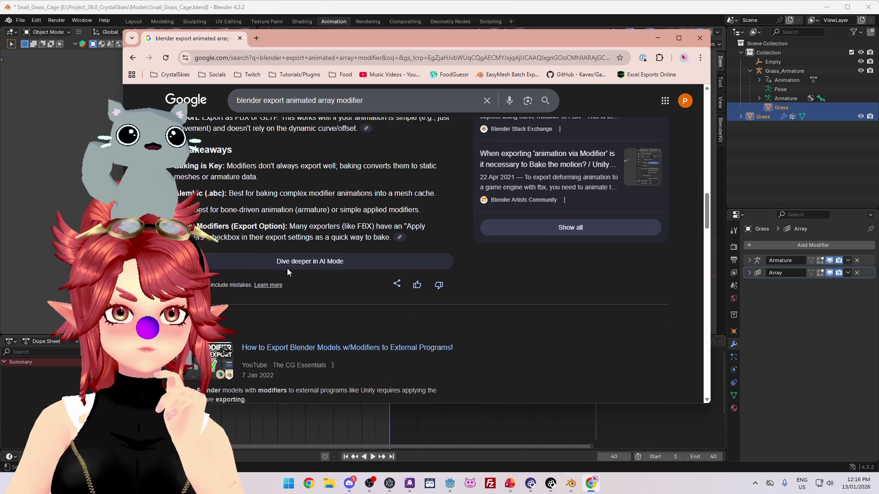
{"action": "scroll", "coordinate": [287, 268], "scroll_direction": "up", "scroll_amount": 4}
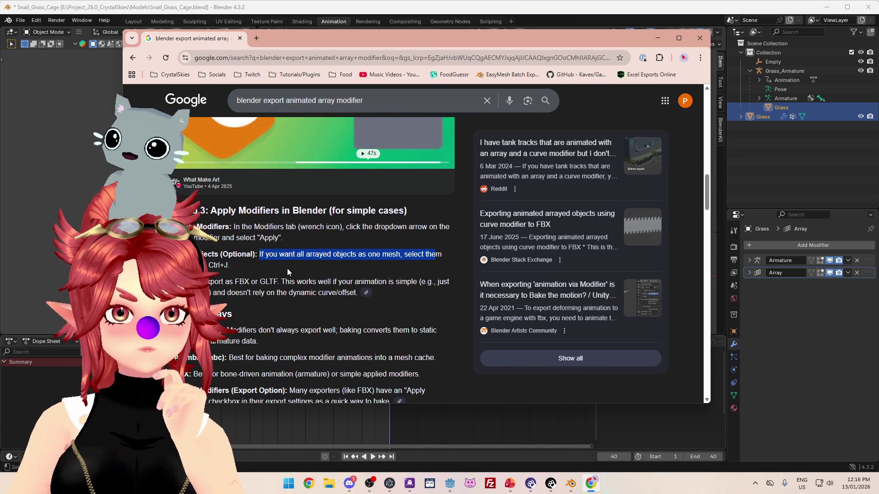
{"action": "scroll", "coordinate": [287, 268], "scroll_direction": "up", "scroll_amount": 5}
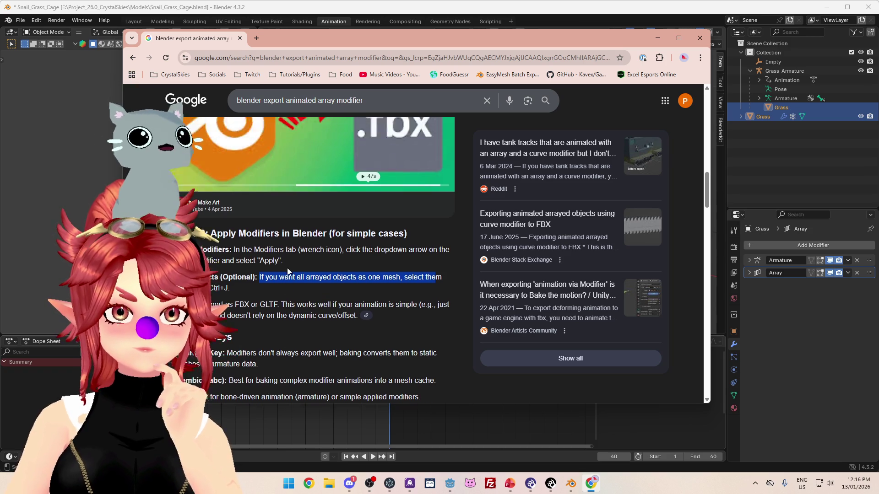
{"action": "scroll", "coordinate": [316, 346], "scroll_direction": "up", "scroll_amount": 3}
{"action": "scroll", "coordinate": [316, 347], "scroll_direction": "up", "scroll_amount": 3}
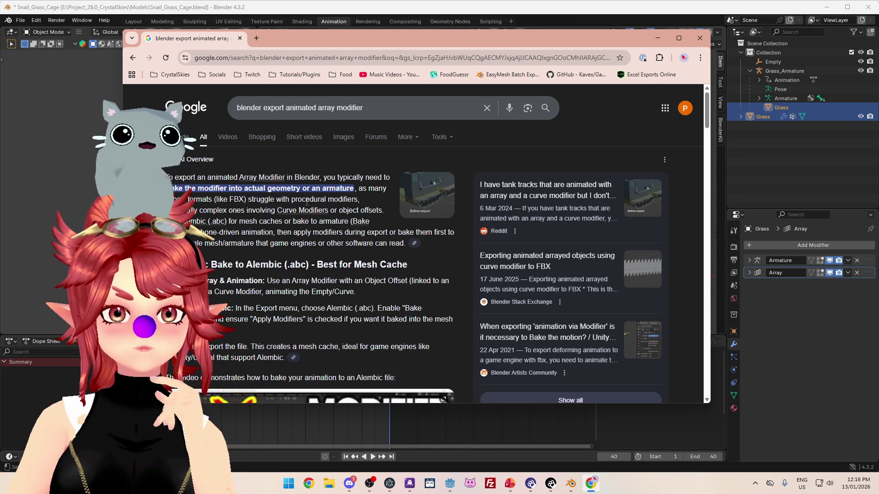
{"action": "scroll", "coordinate": [306, 202], "scroll_direction": "down", "scroll_amount": 2}
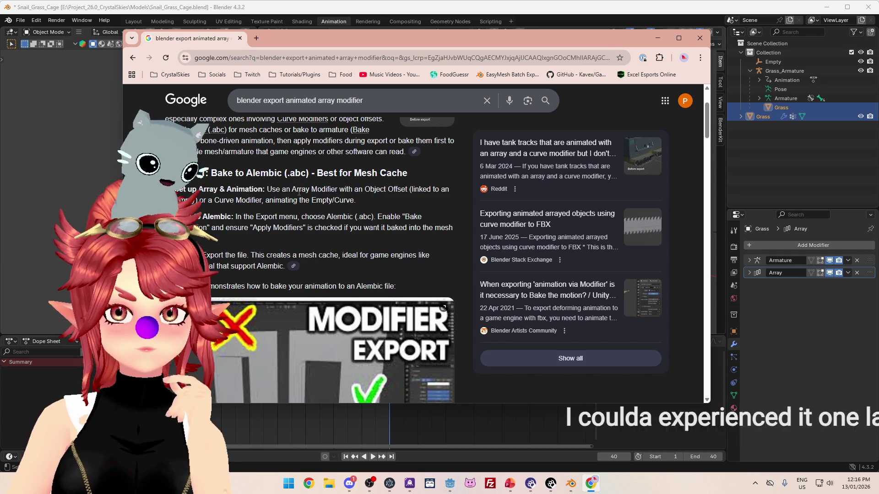
Step: Expand Blender's Array modifier settings and highlight the Alembic export instruction text
{"action": "left_click", "coordinate": [749, 274]}
{"action": "left_click", "coordinate": [597, 487]}
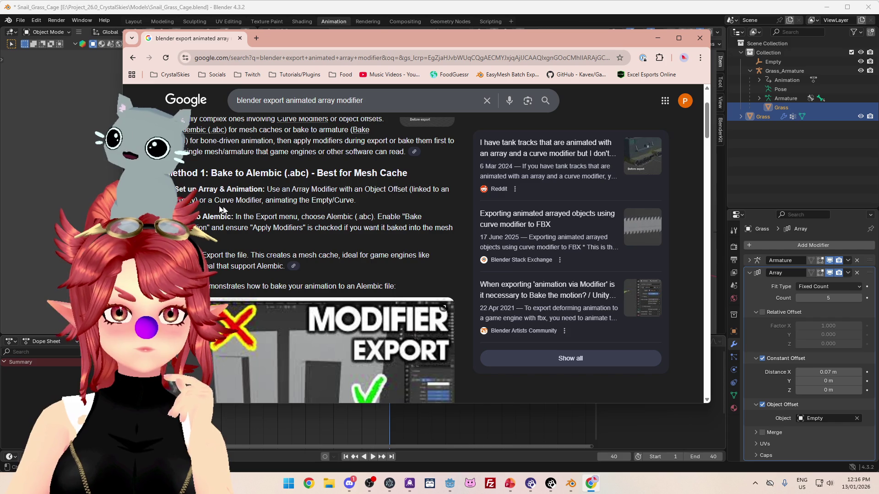
{"action": "scroll", "coordinate": [225, 179], "scroll_direction": "down", "scroll_amount": 1}
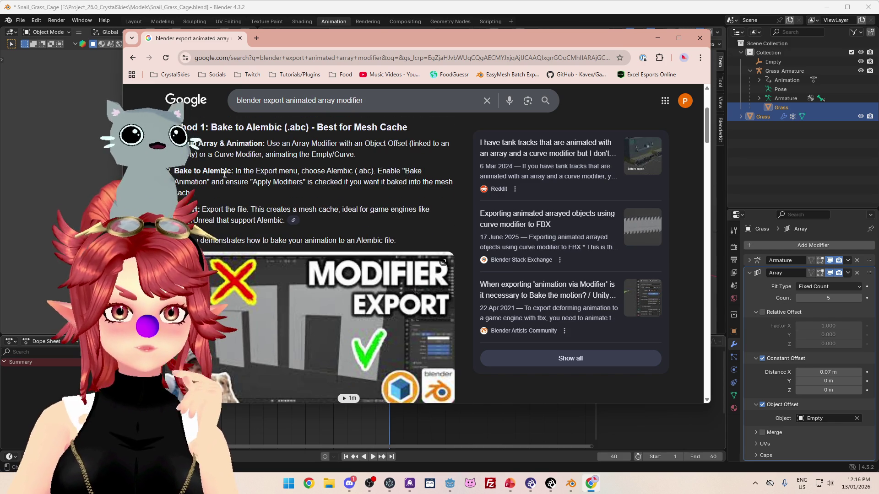
{"action": "left_click_drag", "start_coordinate": [236, 170], "coordinate": [355, 168]}
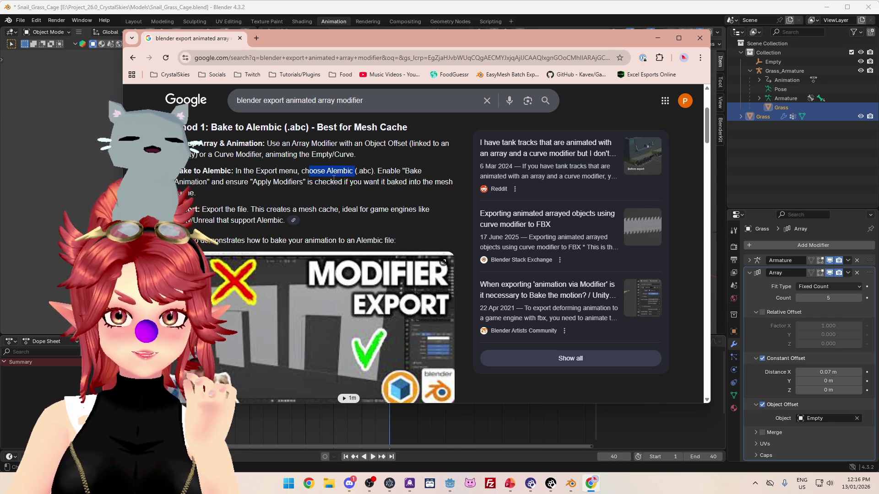
{"action": "left_click", "coordinate": [20, 20]}
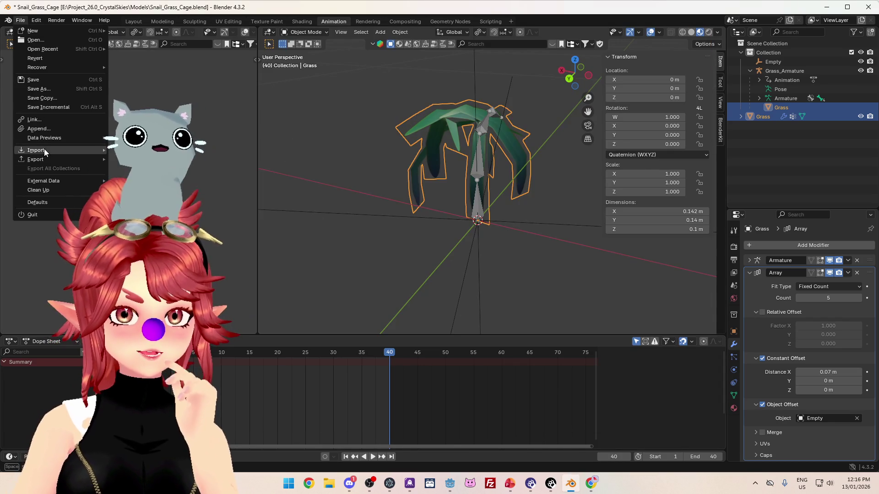
{"action": "mouse_move", "coordinate": [46, 157]}
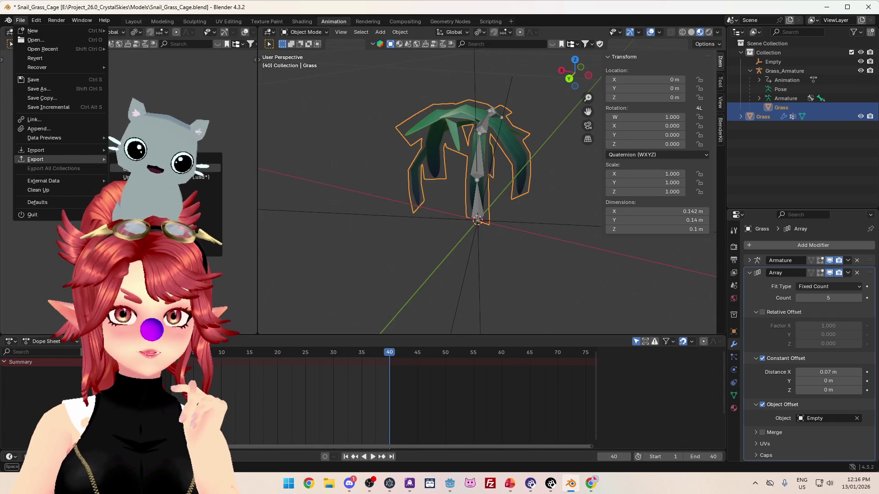
{"action": "left_click", "coordinate": [138, 168]}
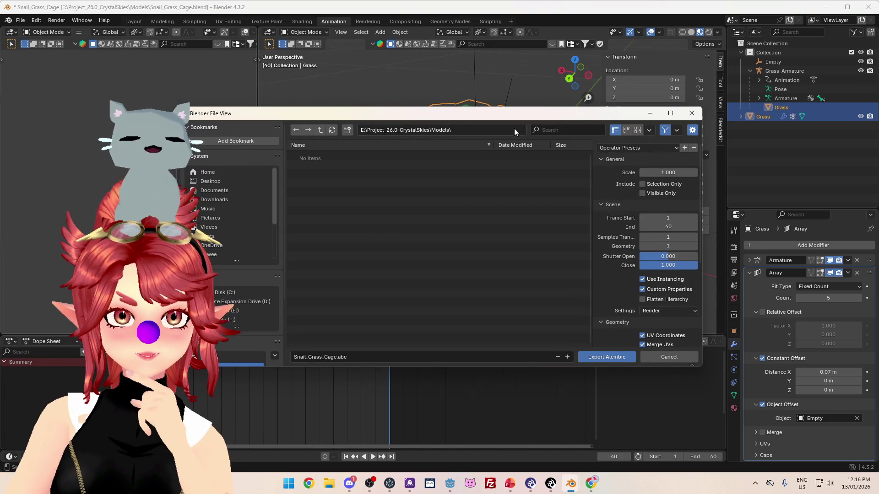
{"action": "scroll", "coordinate": [664, 290], "scroll_direction": "down", "scroll_amount": 8}
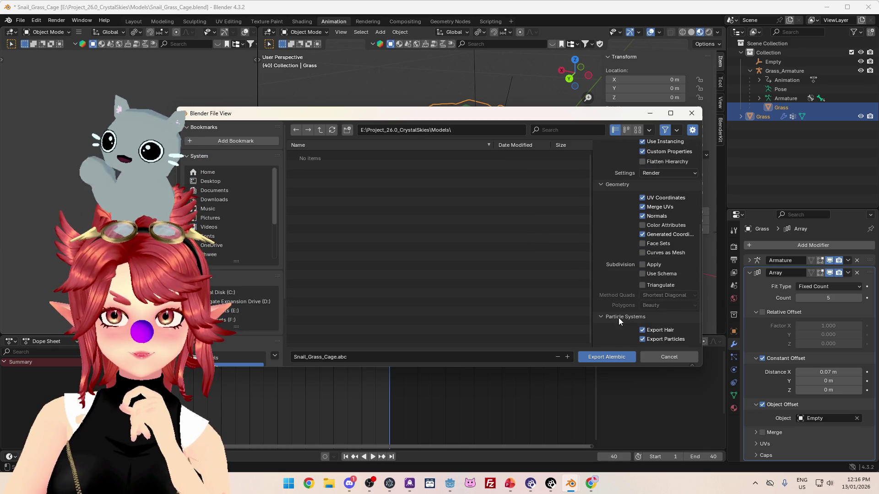
{"action": "scroll", "coordinate": [618, 316], "scroll_direction": "up", "scroll_amount": 3}
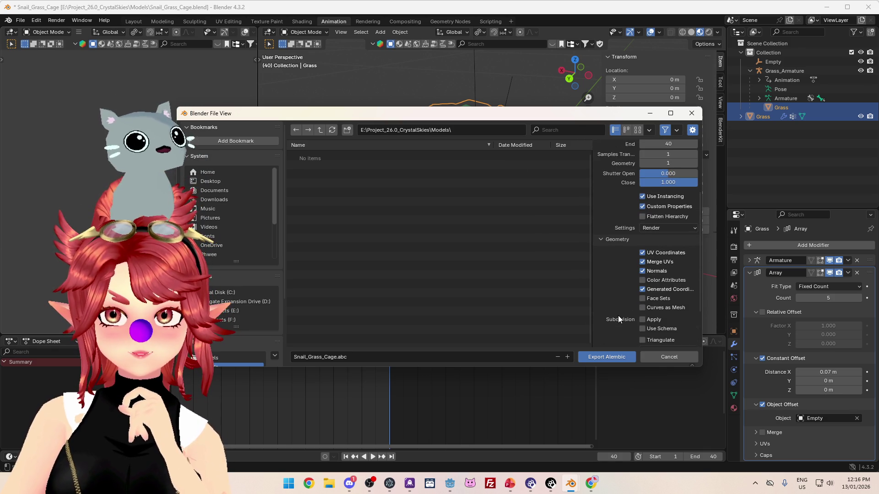
{"action": "left_click", "coordinate": [590, 484]}
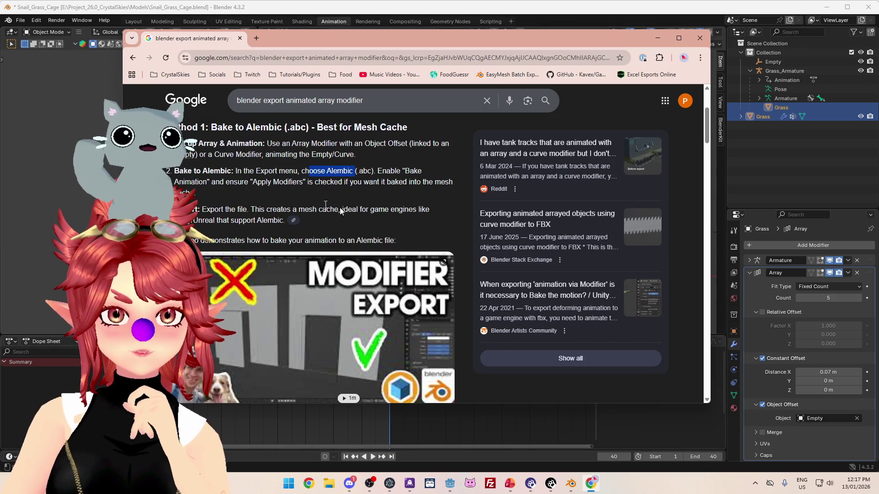
{"action": "left_click", "coordinate": [535, 12]}
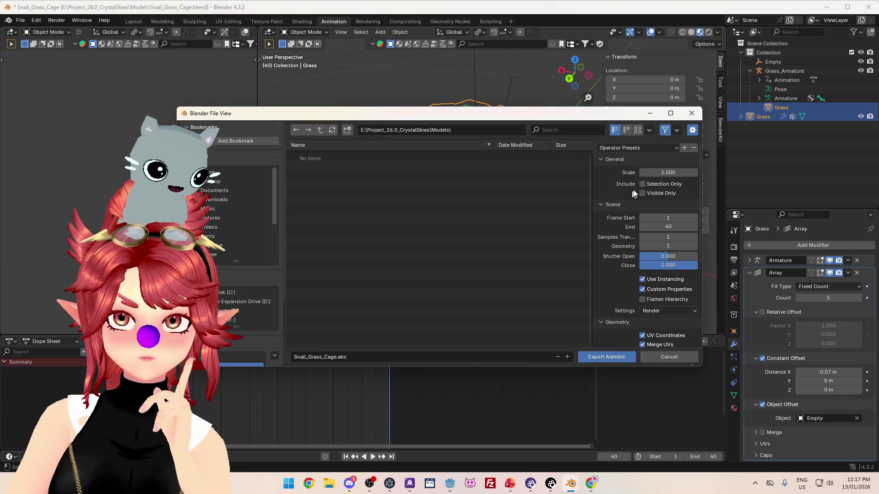
{"action": "scroll", "coordinate": [647, 266], "scroll_direction": "down", "scroll_amount": 7}
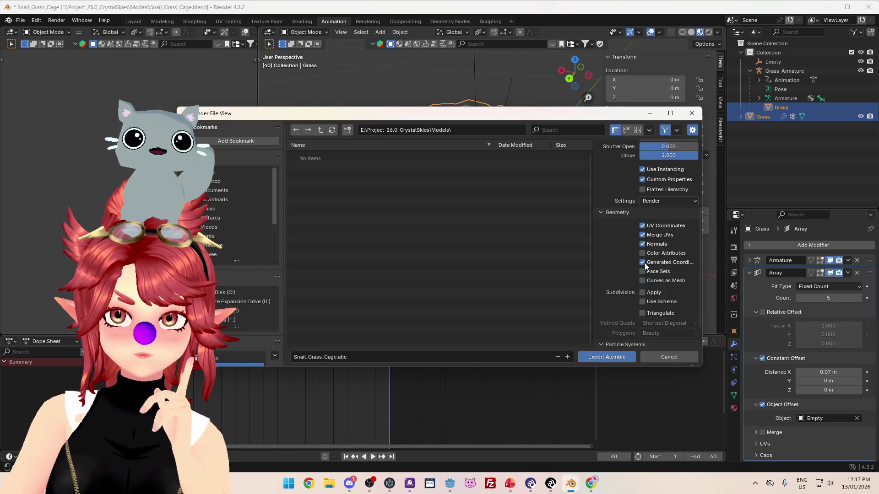
{"action": "scroll", "coordinate": [622, 319], "scroll_direction": "up", "scroll_amount": 1}
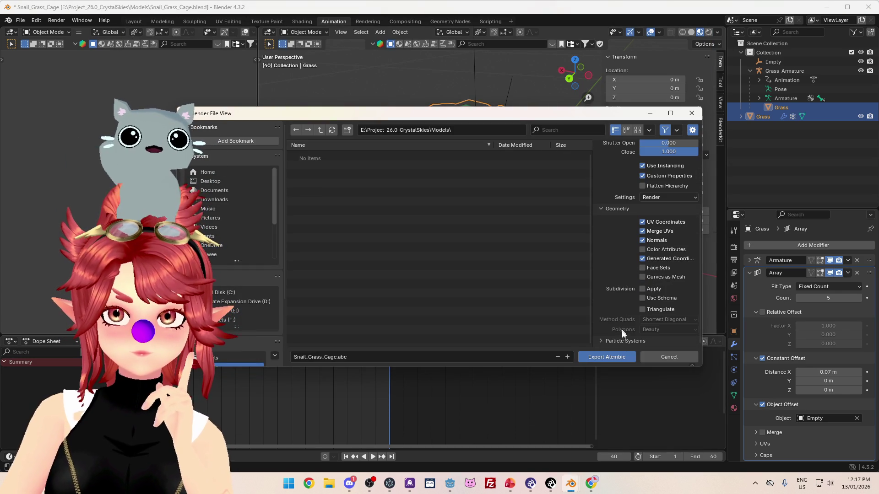
{"action": "scroll", "coordinate": [646, 311], "scroll_direction": "down", "scroll_amount": 1}
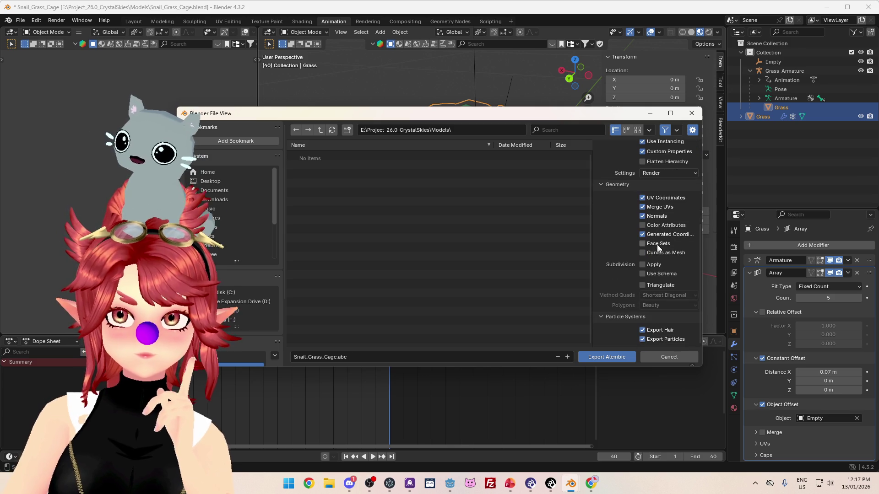
{"action": "scroll", "coordinate": [655, 216], "scroll_direction": "up", "scroll_amount": 4}
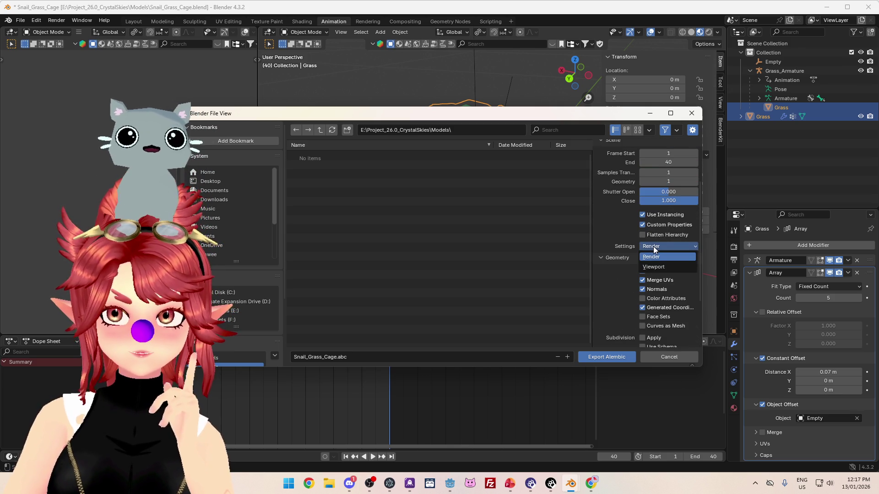
{"action": "scroll", "coordinate": [622, 249], "scroll_direction": "up", "scroll_amount": 4}
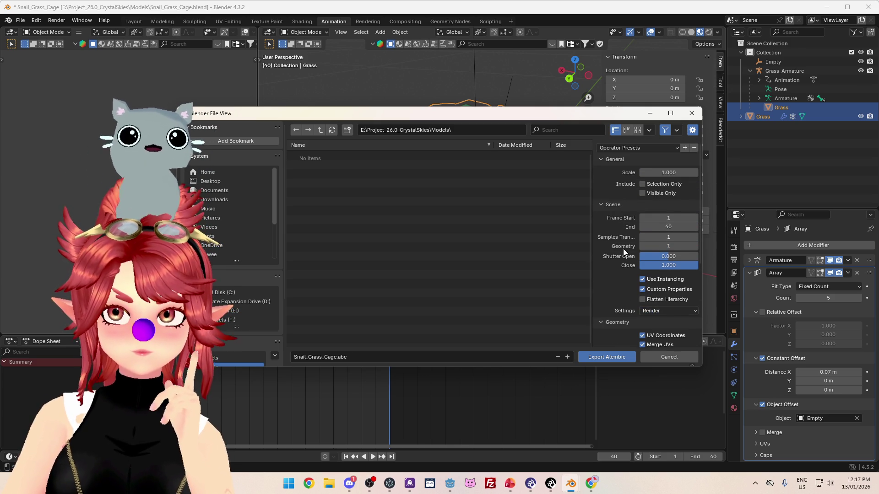
{"action": "scroll", "coordinate": [625, 239], "scroll_direction": "down", "scroll_amount": 7}
{"action": "scroll", "coordinate": [625, 238], "scroll_direction": "down", "scroll_amount": 1}
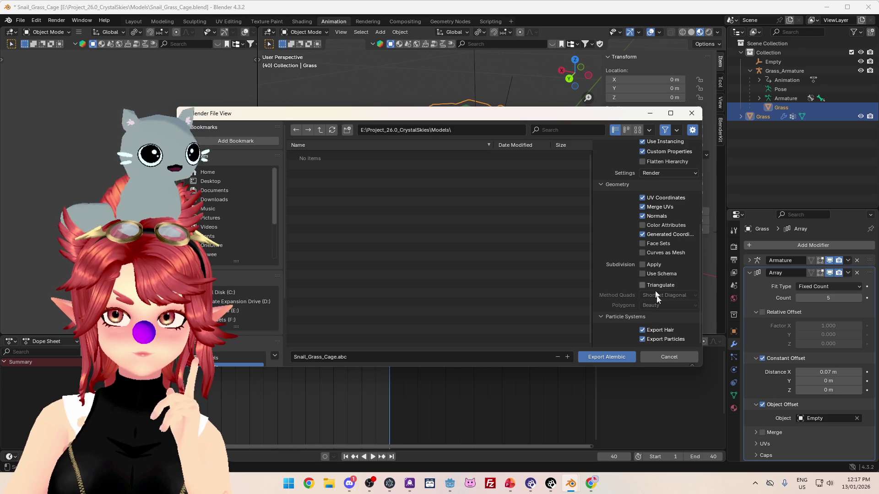
{"action": "scroll", "coordinate": [659, 251], "scroll_direction": "up", "scroll_amount": 8}
{"action": "scroll", "coordinate": [660, 252], "scroll_direction": "down", "scroll_amount": 5}
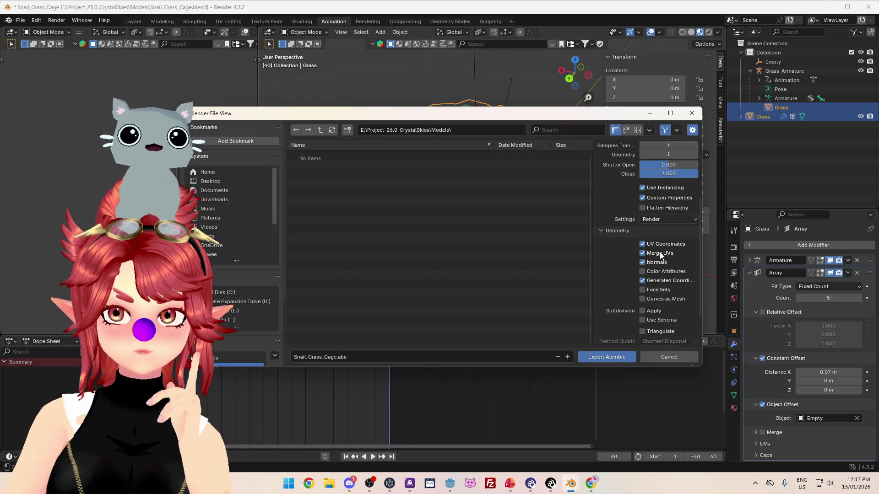
{"action": "scroll", "coordinate": [660, 251], "scroll_direction": "down", "scroll_amount": 3}
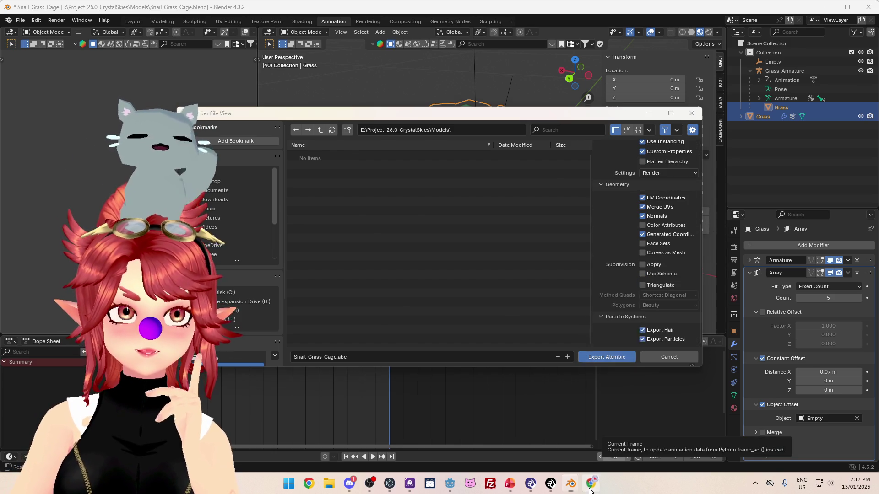
{"action": "left_click", "coordinate": [590, 487]}
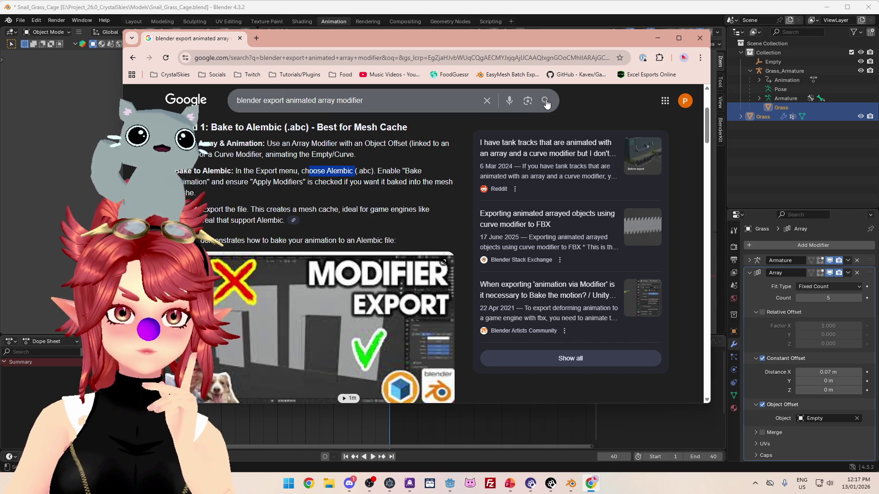
{"action": "left_click", "coordinate": [657, 45]}
{"action": "scroll", "coordinate": [667, 233], "scroll_direction": "up", "scroll_amount": 5}
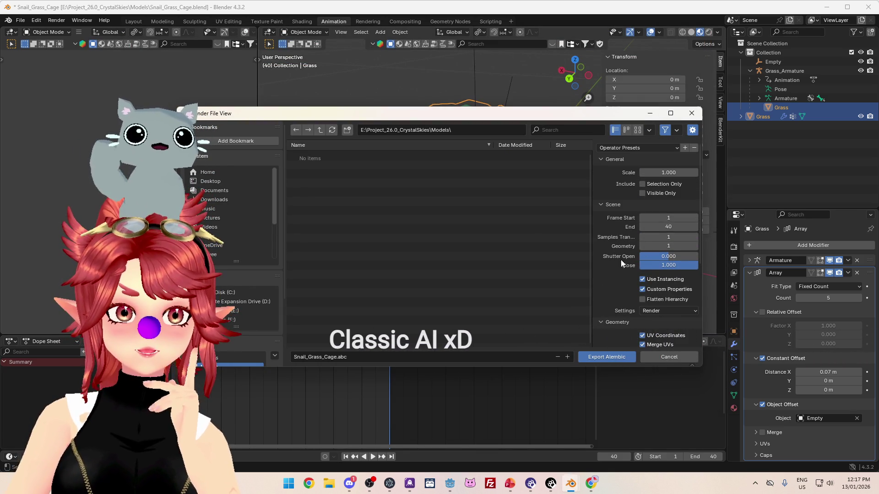
{"action": "scroll", "coordinate": [648, 257], "scroll_direction": "down", "scroll_amount": 4}
{"action": "scroll", "coordinate": [649, 255], "scroll_direction": "up", "scroll_amount": 5}
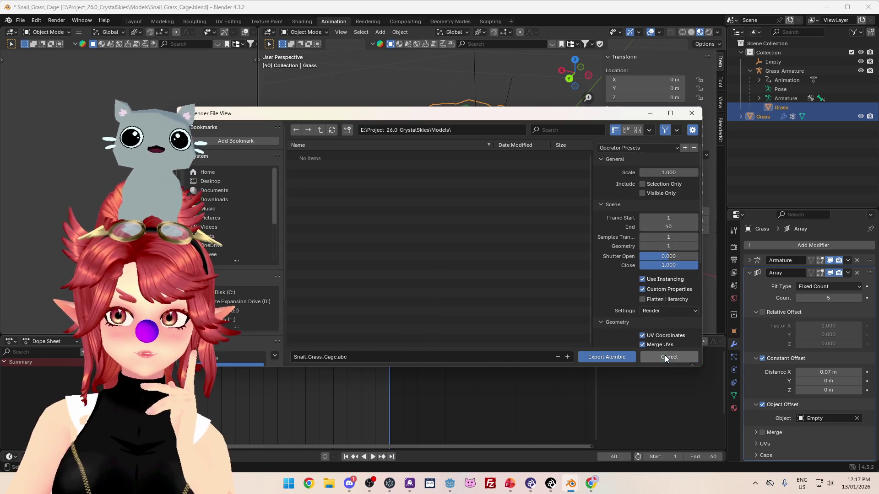
{"action": "left_click", "coordinate": [665, 356]}
Step: Dismiss the file menu, deselect the grass, and save the blend file
{"action": "left_click", "coordinate": [20, 20]}
{"action": "mouse_move", "coordinate": [45, 160]}
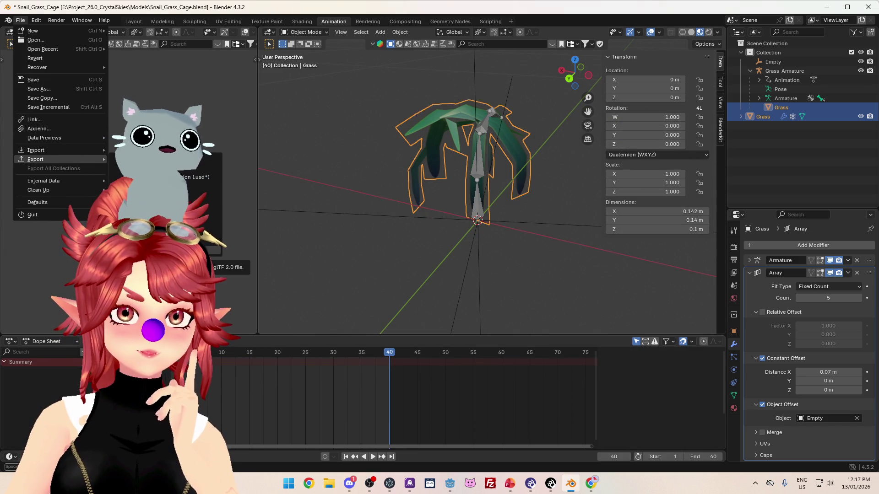
{"action": "left_click", "coordinate": [347, 133]}
{"action": "key", "text": "ctrl+s"}
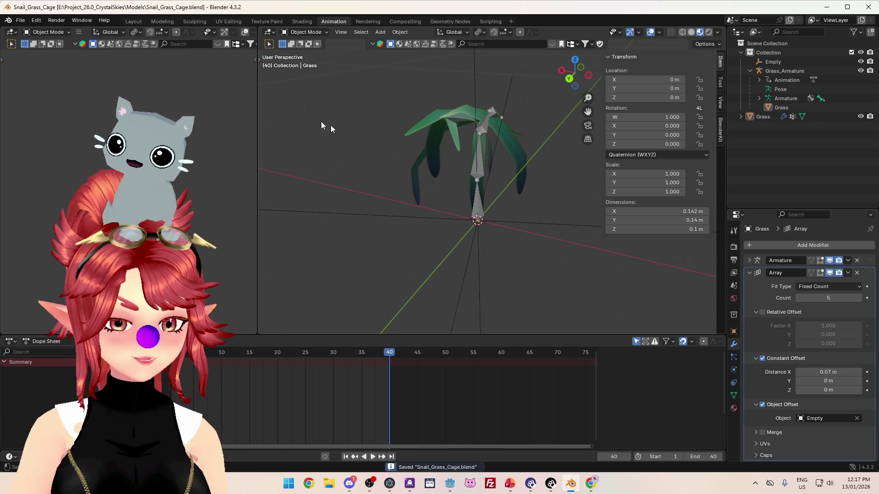
{"action": "key", "text": "alt+Tab"}
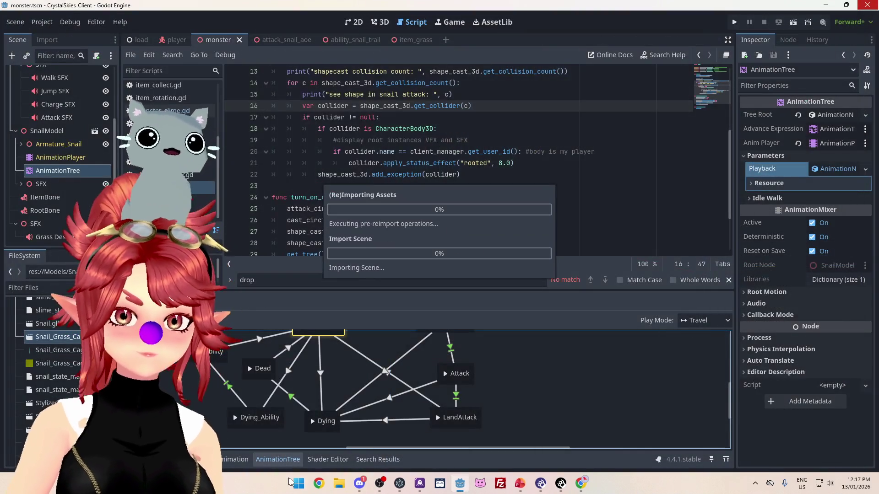
Step: Launch Blender 4.3 from the app launcher by searching 'blen'
{"action": "left_click", "coordinate": [298, 484]}
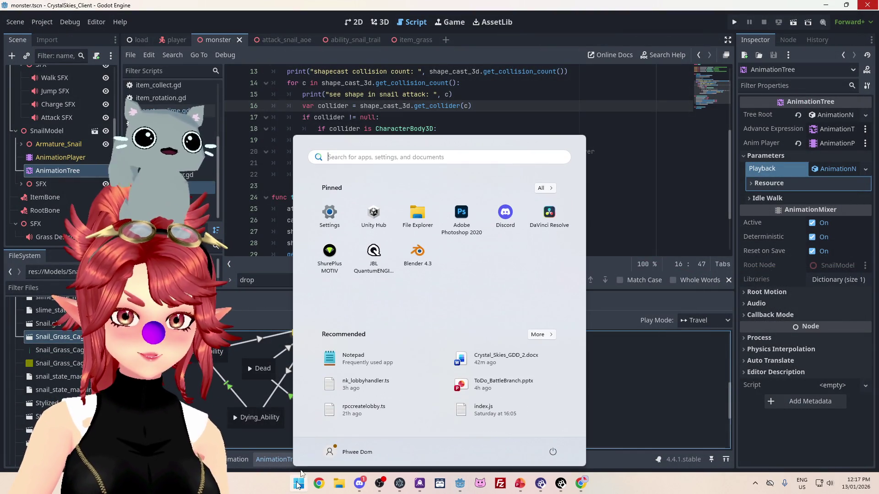
{"action": "type", "text": "blen"}
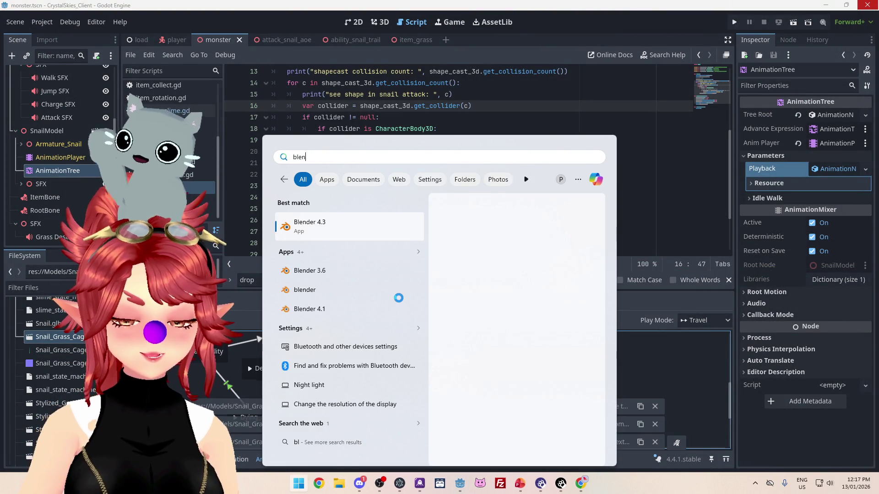
{"action": "left_click", "coordinate": [334, 275]}
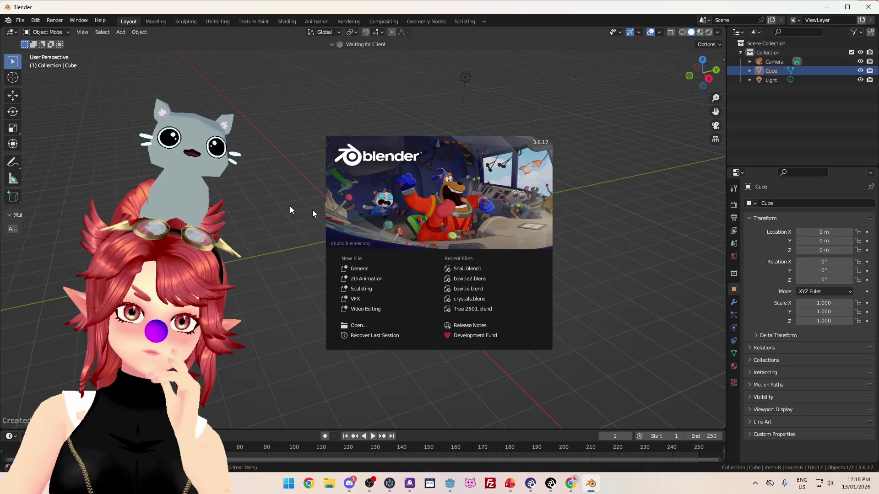
Step: Delete the default cube and open Snail_Grass_Cage.blend without saving the empty scene
{"action": "left_click", "coordinate": [284, 197]}
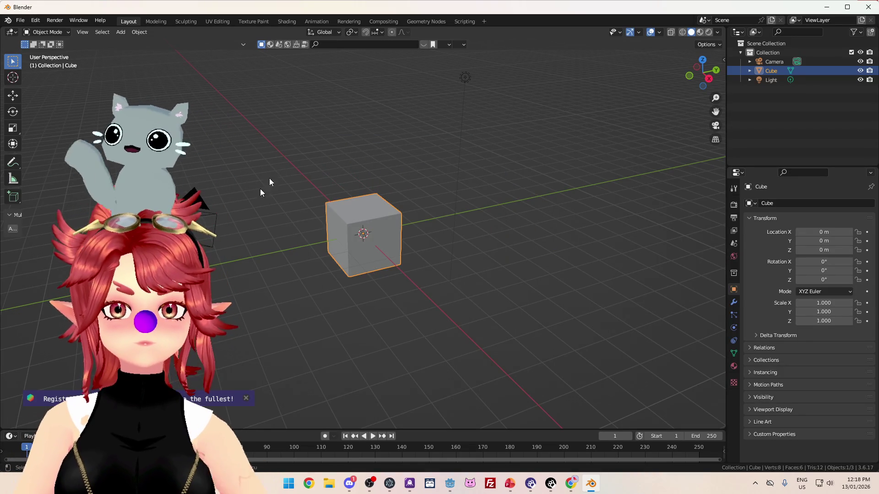
{"action": "key", "text": "Delete"}
{"action": "left_click", "coordinate": [20, 21]}
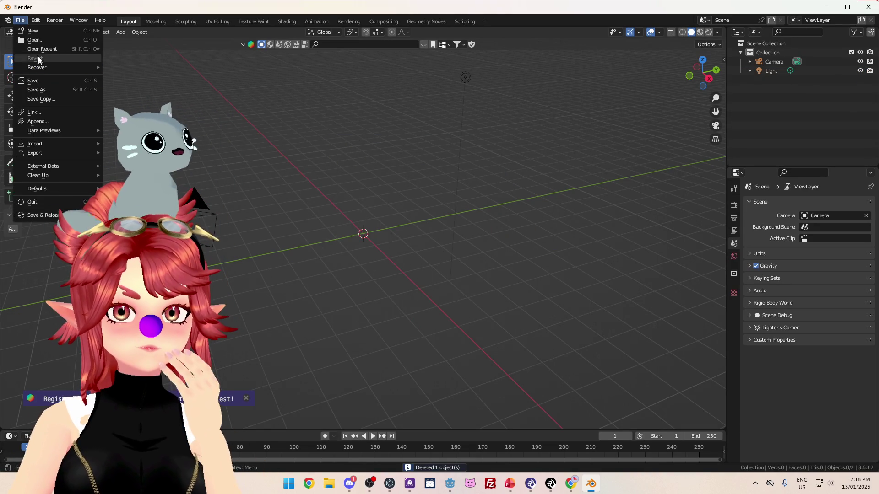
{"action": "left_click", "coordinate": [75, 52]}
{"action": "left_click", "coordinate": [460, 260]}
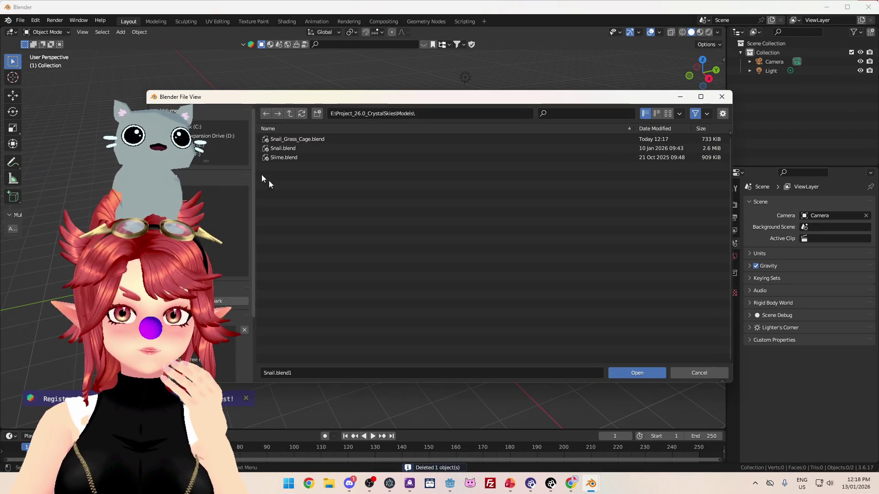
{"action": "left_click", "coordinate": [302, 139]}
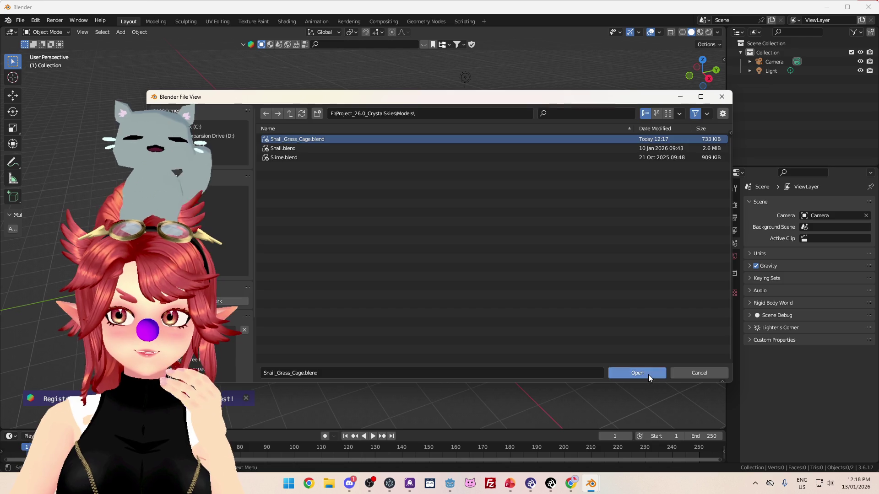
{"action": "left_click", "coordinate": [646, 373]}
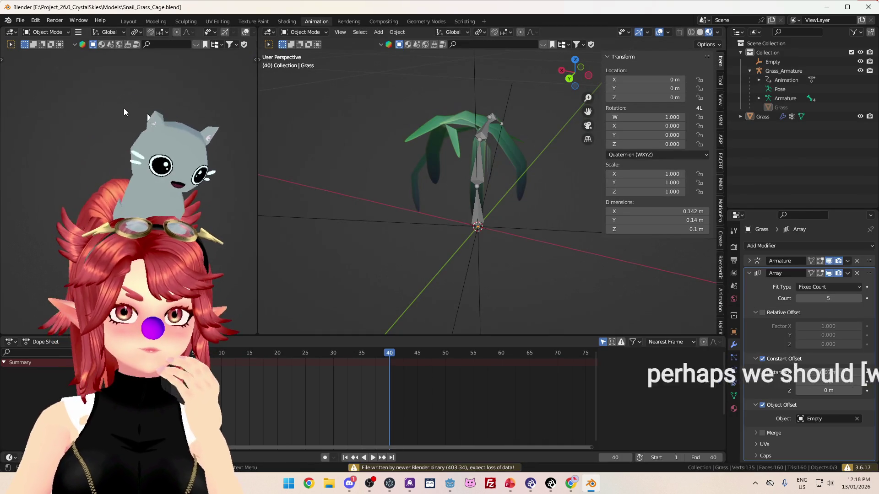
Step: Start an export with Better Export FBX from File > Export
{"action": "left_click", "coordinate": [20, 20]}
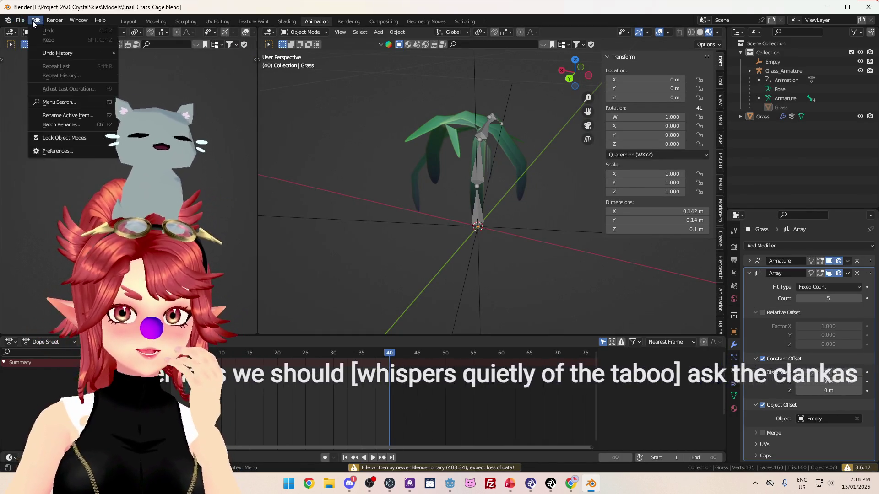
{"action": "mouse_move", "coordinate": [53, 154]}
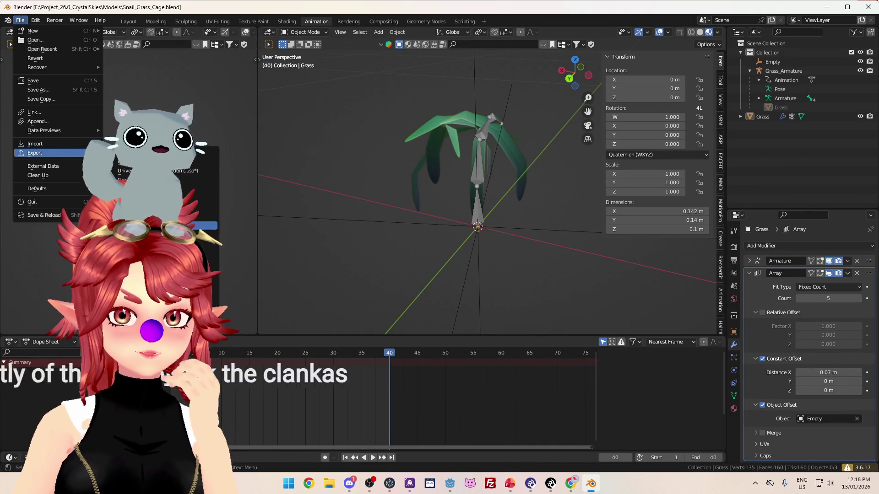
{"action": "left_click", "coordinate": [137, 226]}
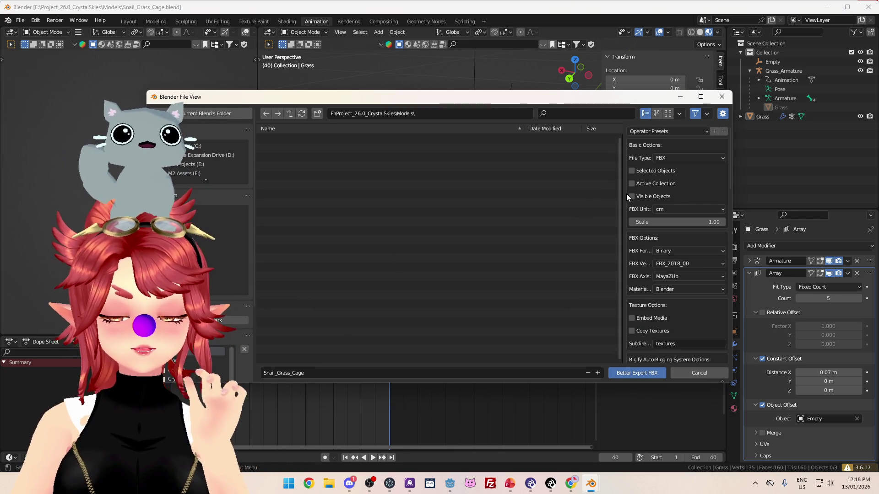
Step: Keep FBX as file type and review vertex animation options (Maya .mcx, World Space), leaving it off
{"action": "left_click", "coordinate": [674, 158]}
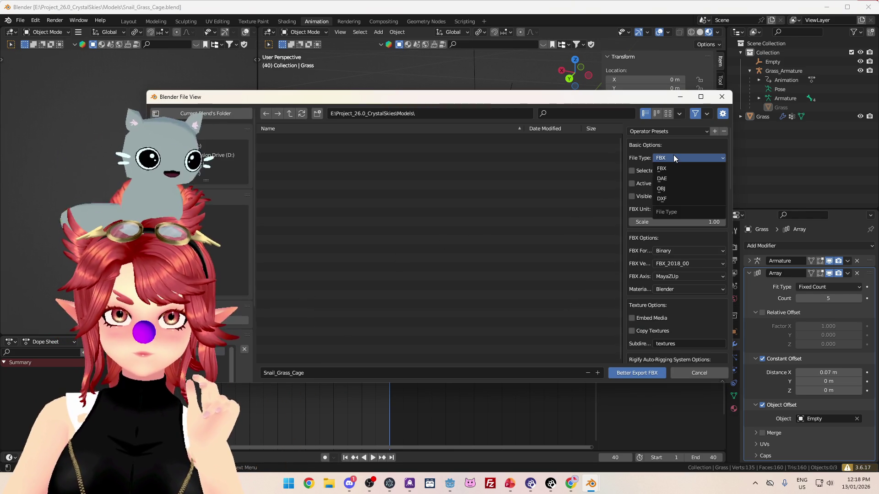
{"action": "left_click", "coordinate": [671, 160]}
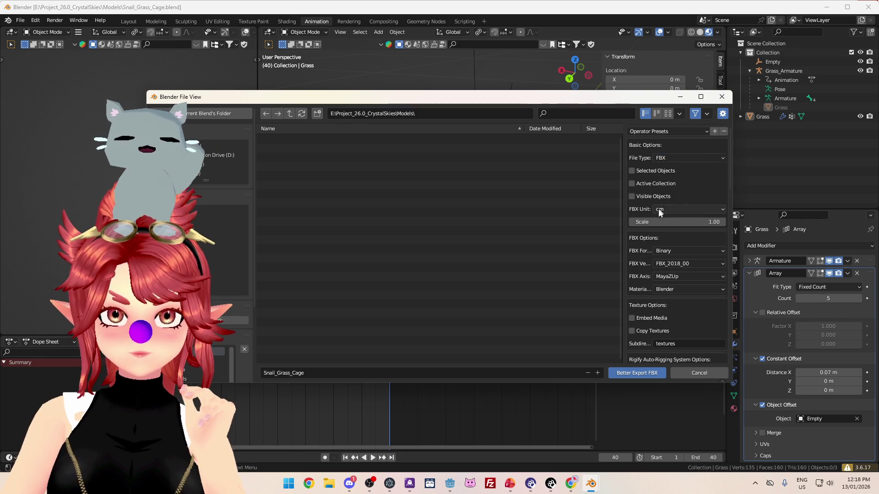
{"action": "scroll", "coordinate": [659, 207], "scroll_direction": "down", "scroll_amount": 3}
{"action": "scroll", "coordinate": [654, 214], "scroll_direction": "down", "scroll_amount": 4}
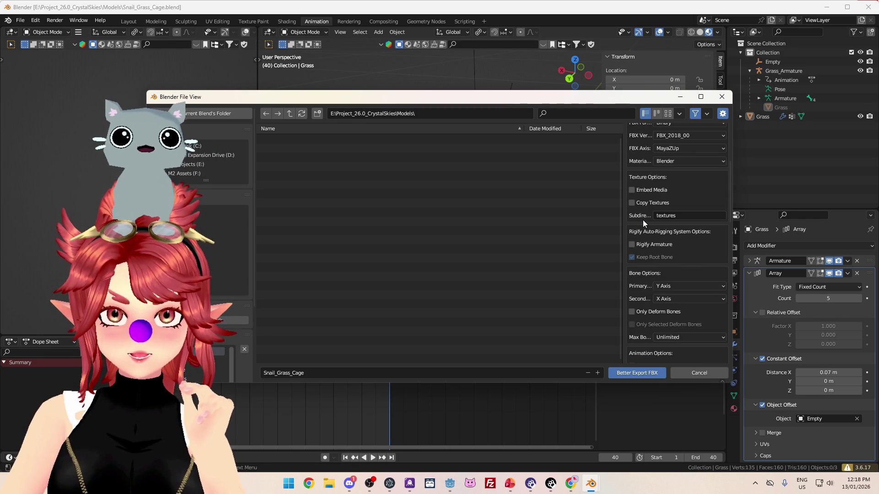
{"action": "scroll", "coordinate": [643, 219], "scroll_direction": "down", "scroll_amount": 2}
{"action": "scroll", "coordinate": [654, 227], "scroll_direction": "down", "scroll_amount": 5}
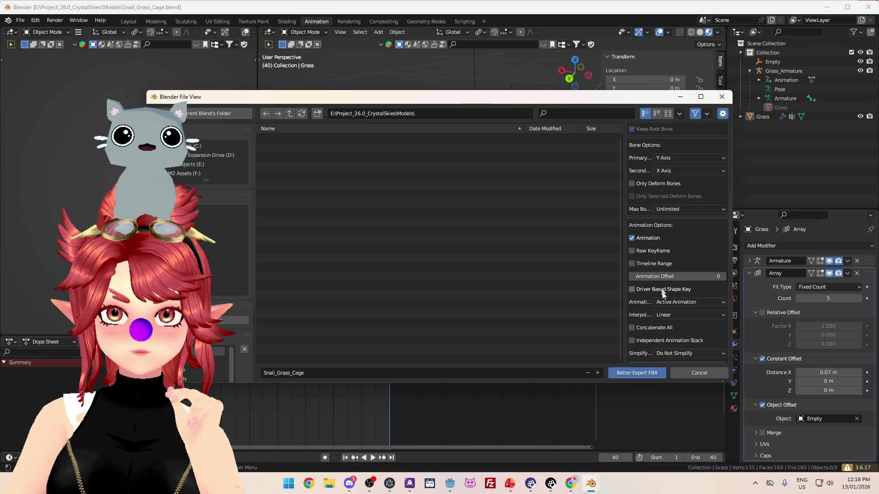
{"action": "scroll", "coordinate": [682, 250], "scroll_direction": "down", "scroll_amount": 3}
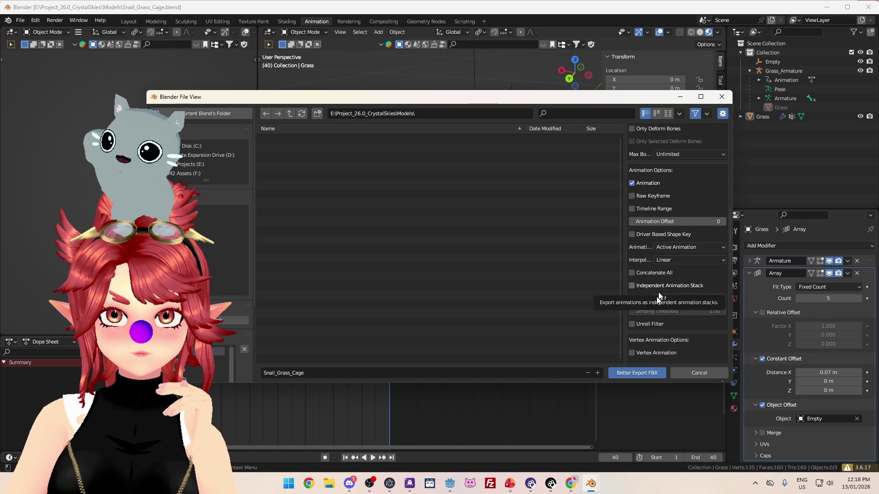
{"action": "scroll", "coordinate": [659, 293], "scroll_direction": "down", "scroll_amount": 6}
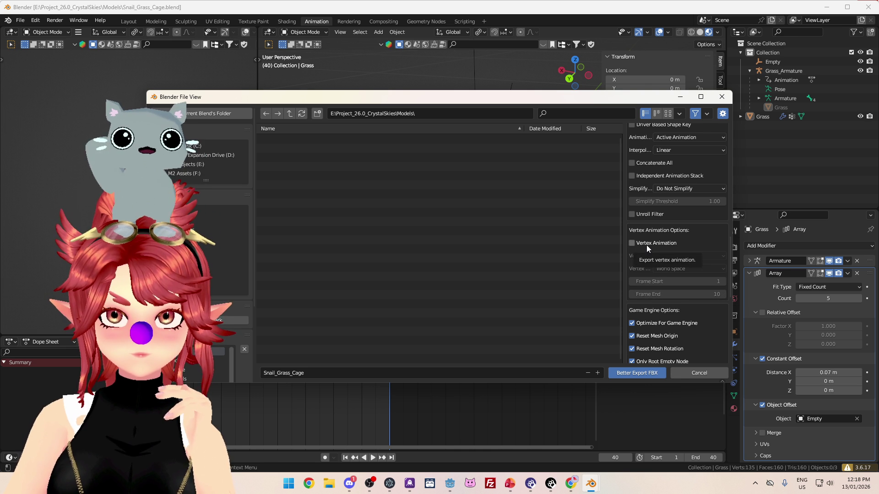
{"action": "scroll", "coordinate": [661, 307], "scroll_direction": "down", "scroll_amount": 2}
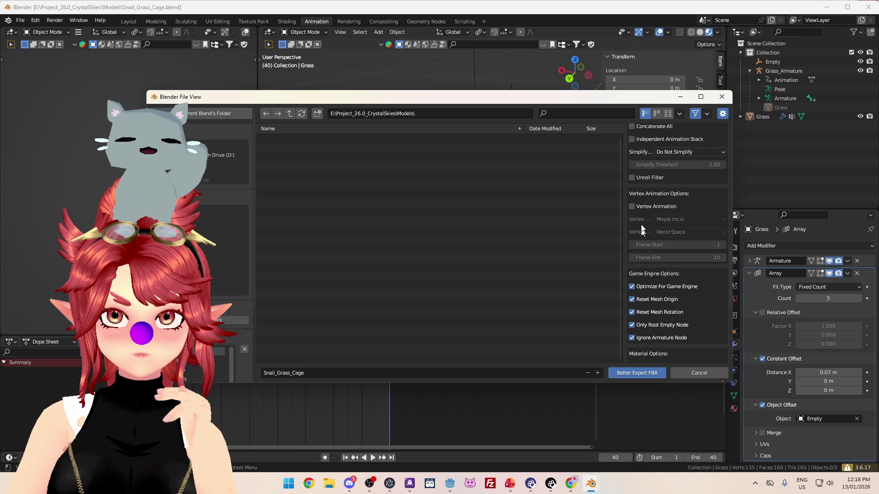
{"action": "left_click", "coordinate": [638, 208]}
{"action": "left_click", "coordinate": [669, 221]}
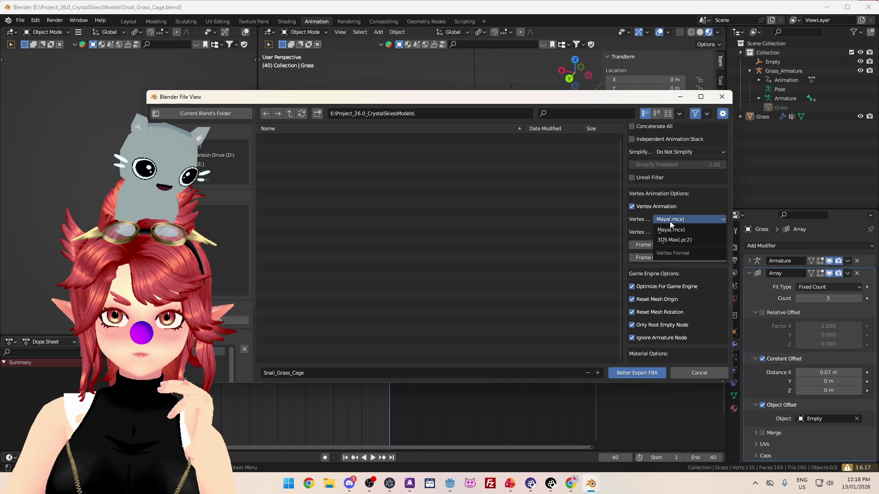
{"action": "left_click", "coordinate": [670, 229]}
{"action": "left_click", "coordinate": [671, 232]}
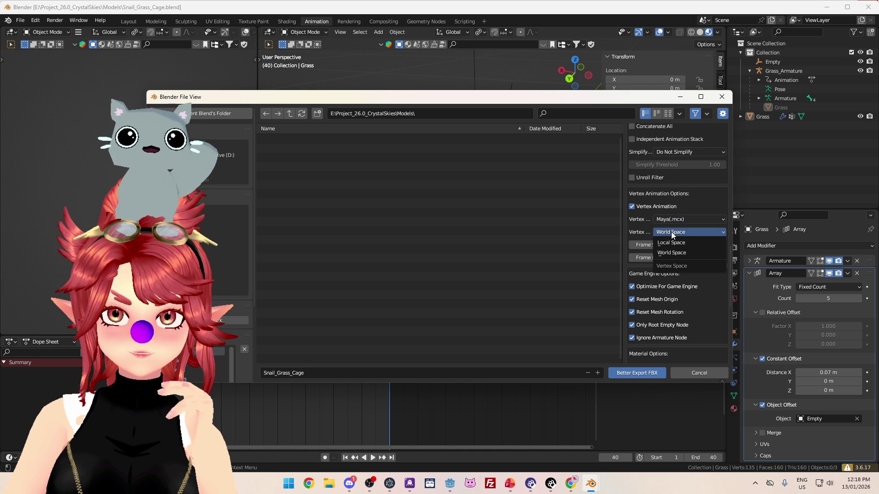
{"action": "left_click", "coordinate": [672, 232]}
{"action": "left_click", "coordinate": [632, 206]}
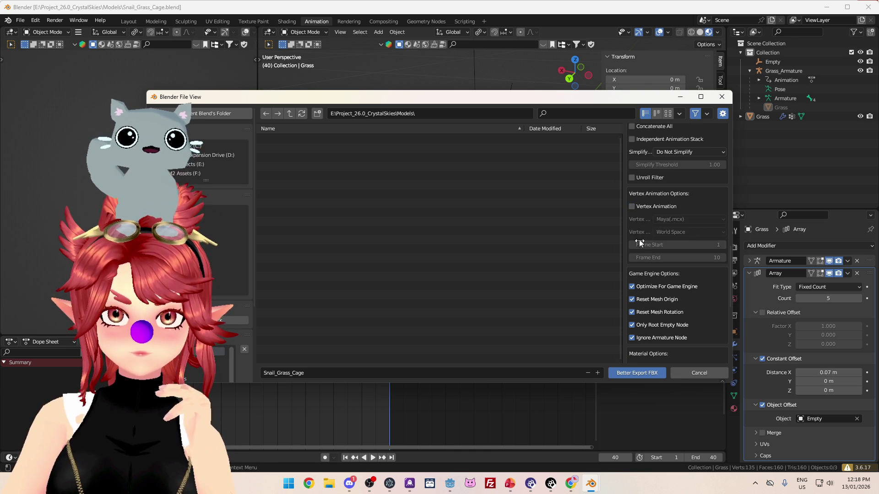
Step: Enable Include Armature Deform Modifier and export Snail_Grass_Cage as FBX
{"action": "scroll", "coordinate": [640, 240], "scroll_direction": "down", "scroll_amount": 2}
{"action": "scroll", "coordinate": [644, 243], "scroll_direction": "down", "scroll_amount": 2}
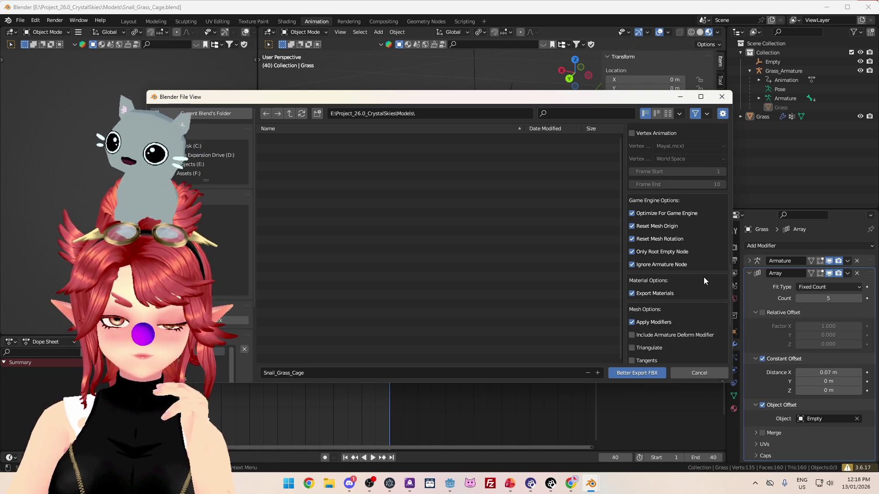
{"action": "scroll", "coordinate": [679, 279], "scroll_direction": "down", "scroll_amount": 3}
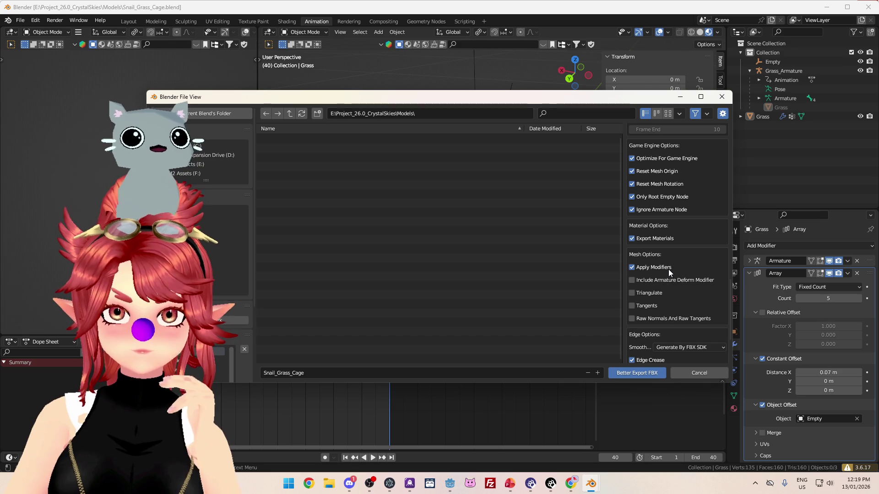
{"action": "scroll", "coordinate": [668, 269], "scroll_direction": "down", "scroll_amount": 1}
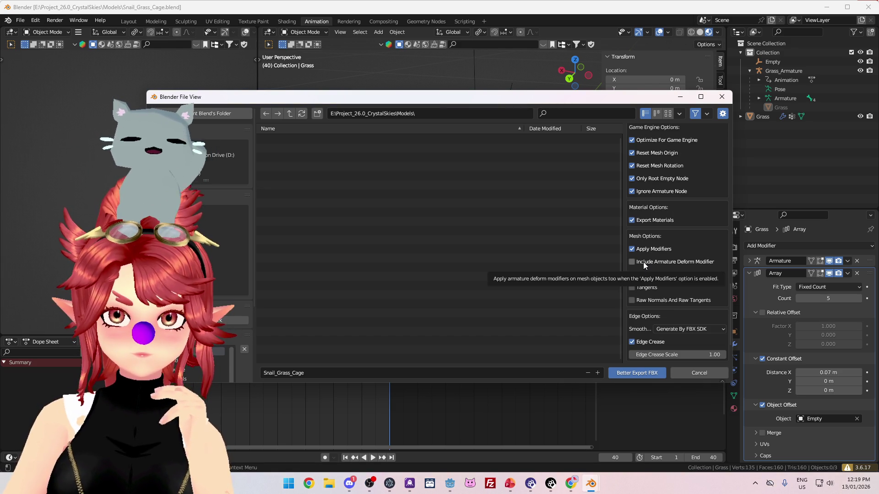
{"action": "left_click", "coordinate": [644, 262]}
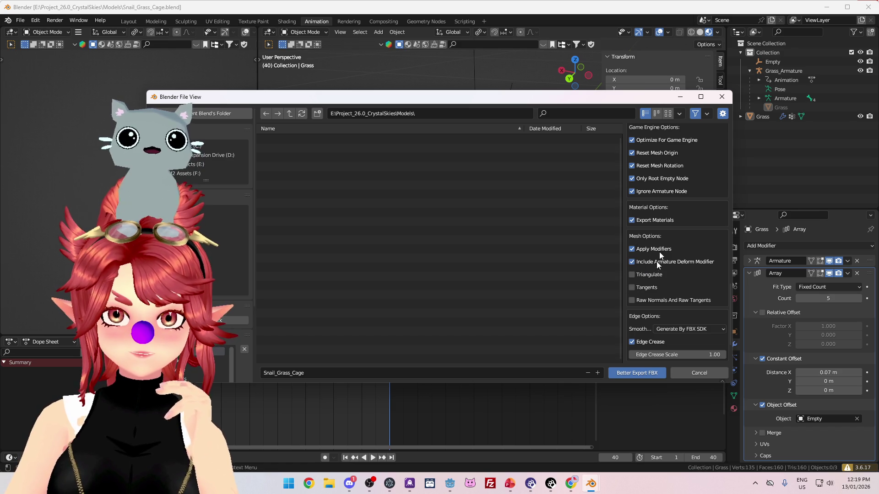
{"action": "scroll", "coordinate": [657, 233], "scroll_direction": "down", "scroll_amount": 3}
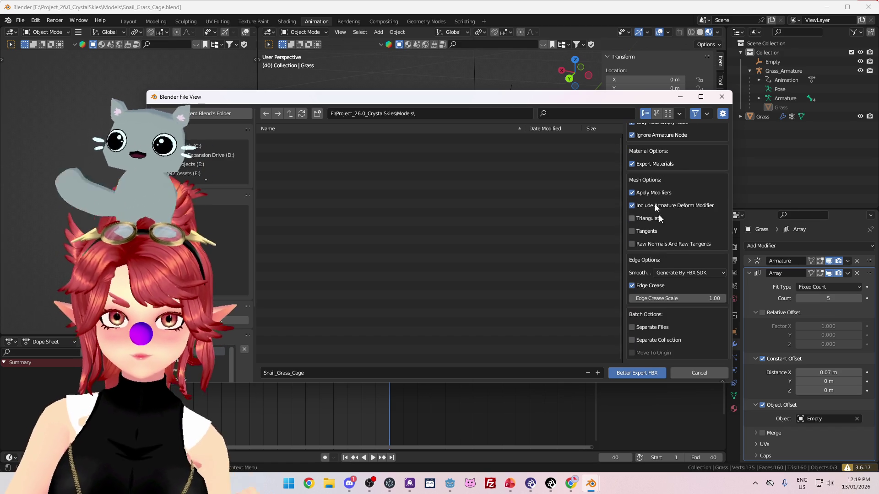
{"action": "left_click", "coordinate": [614, 377]}
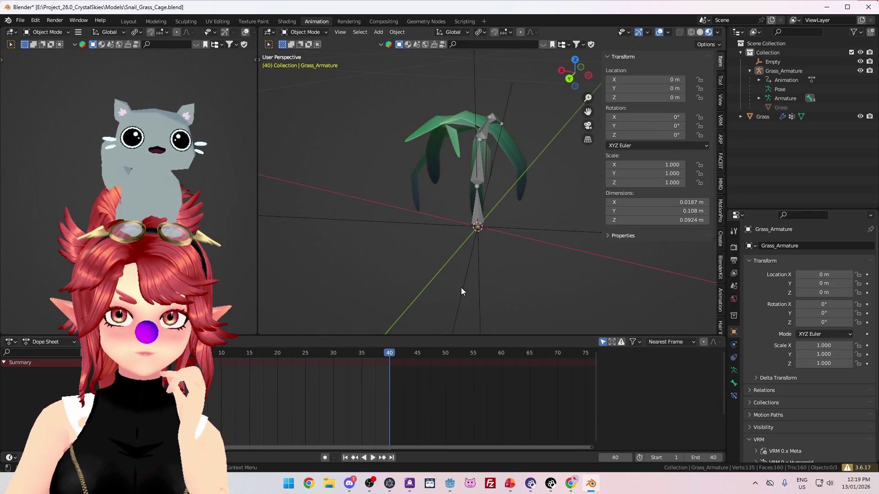
Step: Browse File Explorer to the Project_26.0_CrystalSkies > CrystalSkies_Client folder
{"action": "left_click", "coordinate": [450, 484]}
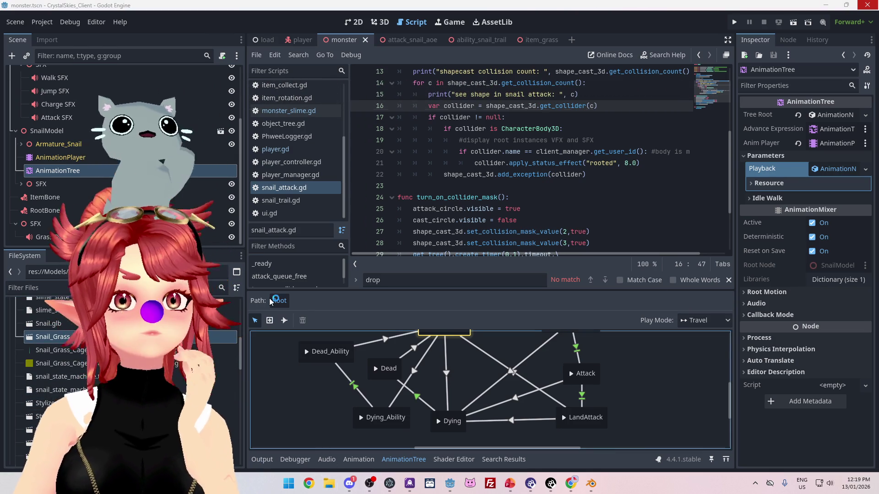
{"action": "left_click", "coordinate": [329, 484]}
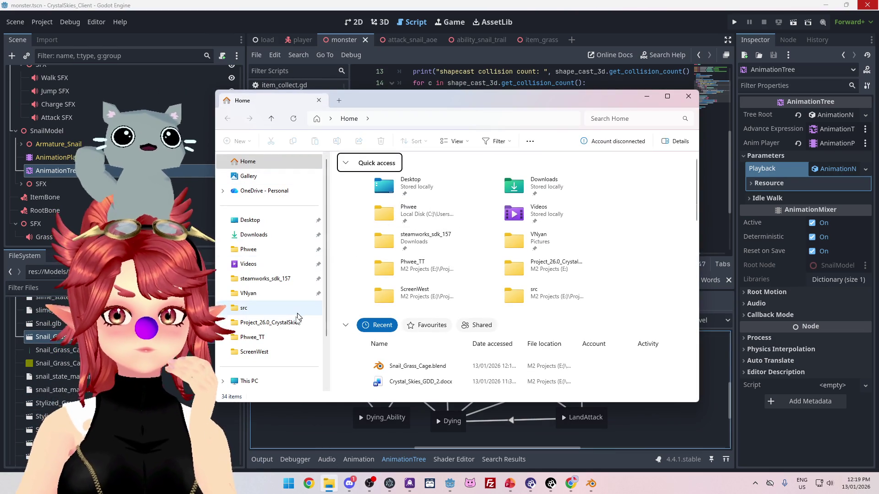
{"action": "left_click", "coordinate": [288, 322]}
{"action": "double_click", "coordinate": [412, 198]}
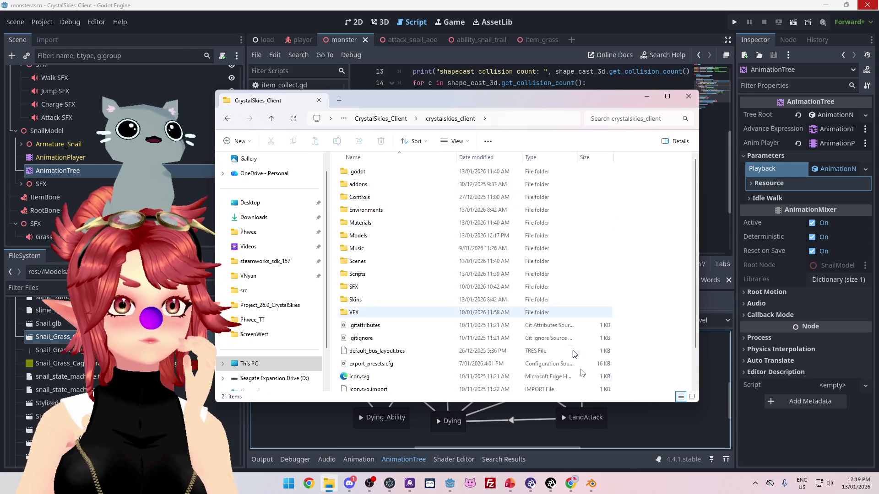
Step: Play and scrub the grass bending animation in the Dope Sheet, stopping at frame 41
{"action": "left_click", "coordinate": [591, 484]}
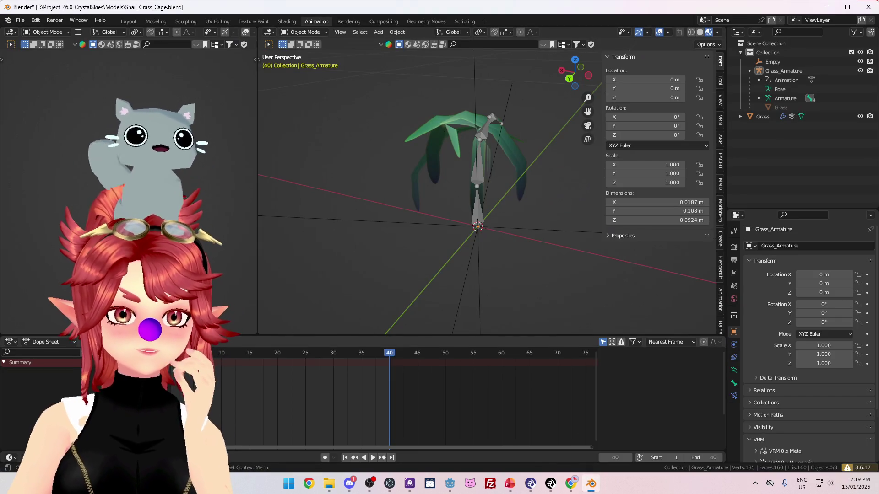
{"action": "key", "text": "space"}
{"action": "mouse_move", "coordinate": [312, 353]}
{"action": "left_mouse_down"}
{"action": "mouse_move", "coordinate": [386, 354]}
{"action": "mouse_move", "coordinate": [213, 352]}
{"action": "mouse_move", "coordinate": [388, 351]}
{"action": "mouse_move", "coordinate": [249, 353]}
{"action": "mouse_move", "coordinate": [389, 353]}
{"action": "mouse_move", "coordinate": [304, 353]}
{"action": "mouse_move", "coordinate": [394, 364]}
{"action": "left_mouse_up"}
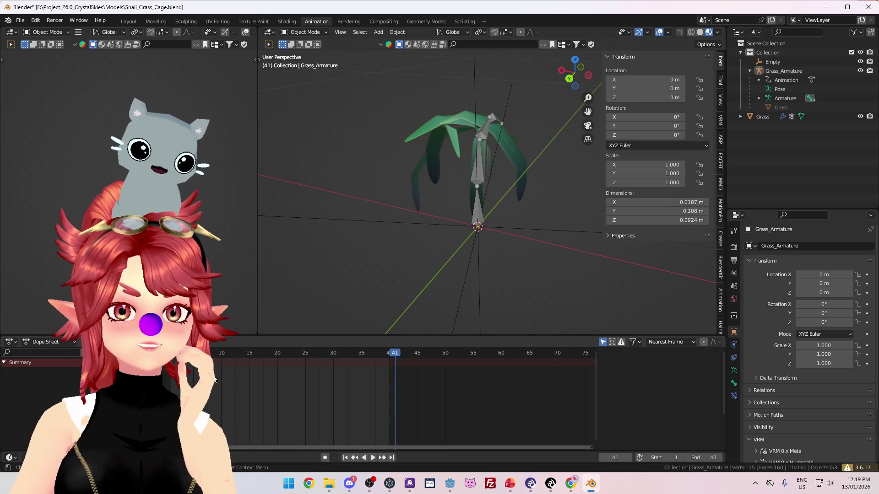
{"action": "key", "text": "space"}
{"action": "key", "text": "Escape"}
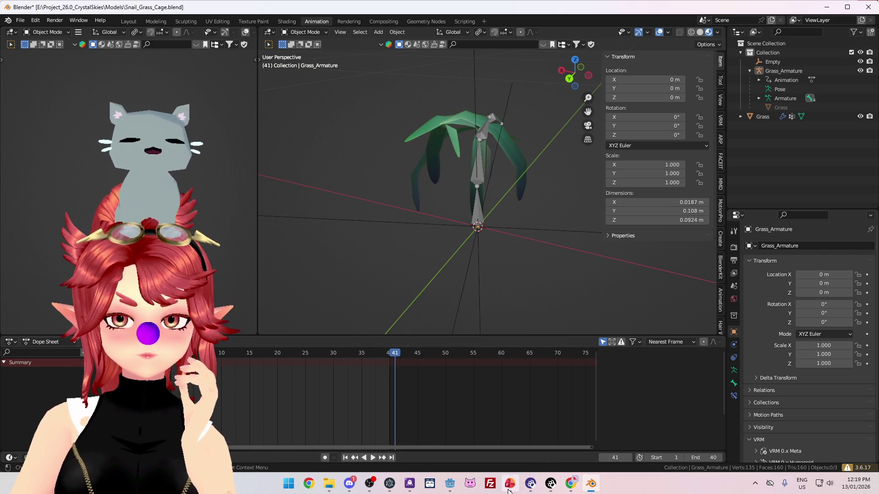
Step: Open the game project's Models folder in File Explorer
{"action": "left_click", "coordinate": [450, 484]}
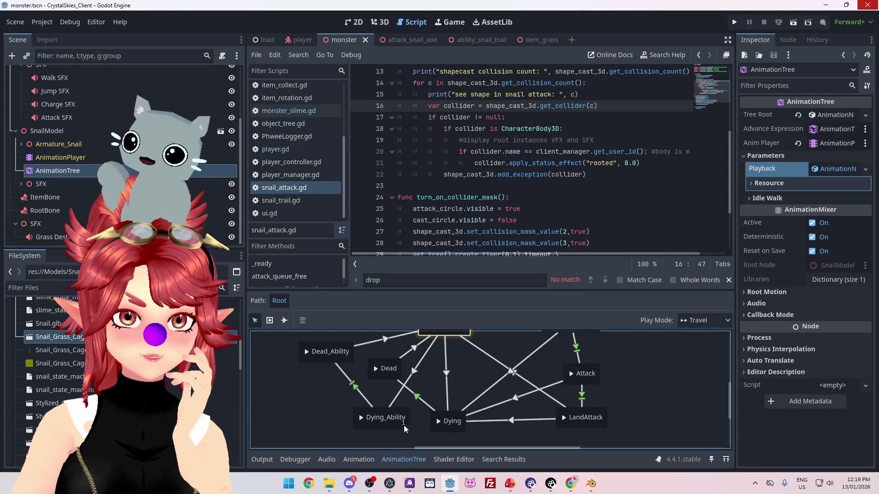
{"action": "left_click", "coordinate": [329, 484]}
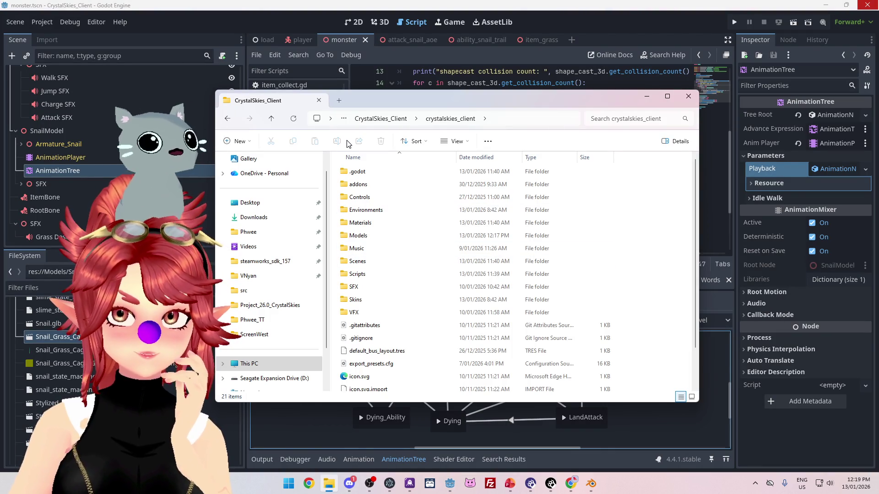
{"action": "double_click", "coordinate": [358, 235]}
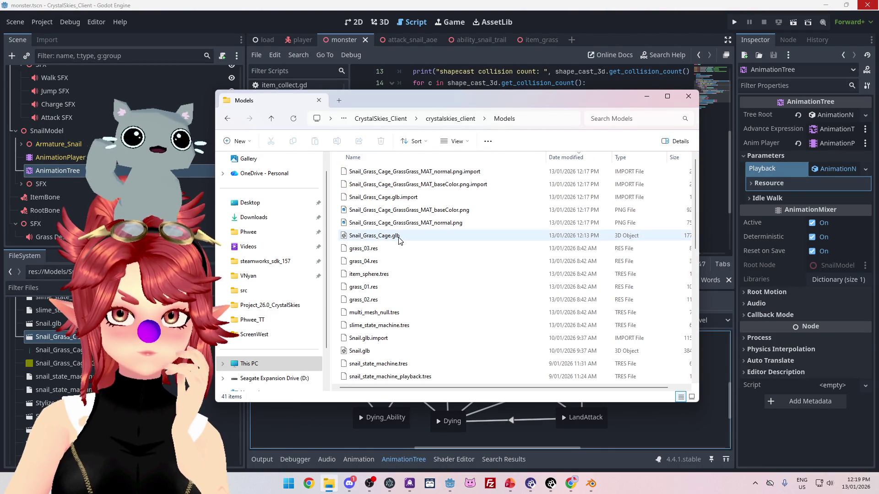
{"action": "scroll", "coordinate": [428, 249], "scroll_direction": "down", "scroll_amount": 8}
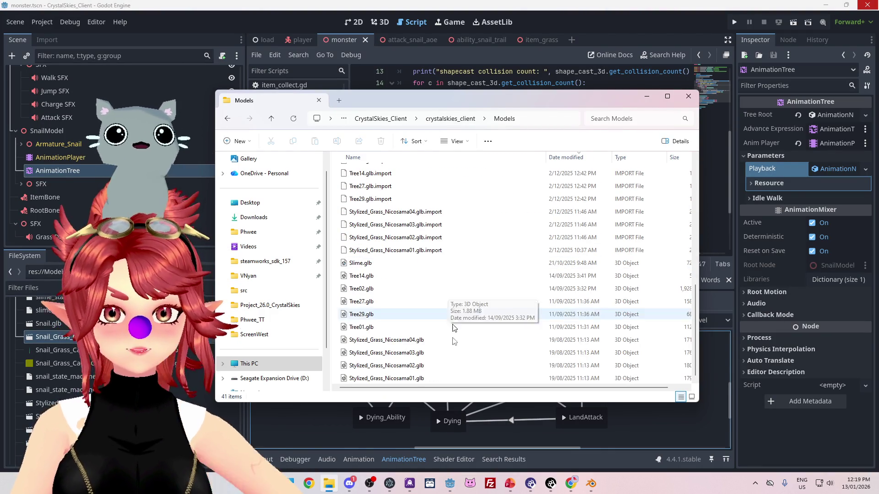
{"action": "scroll", "coordinate": [417, 365], "scroll_direction": "up", "scroll_amount": 5}
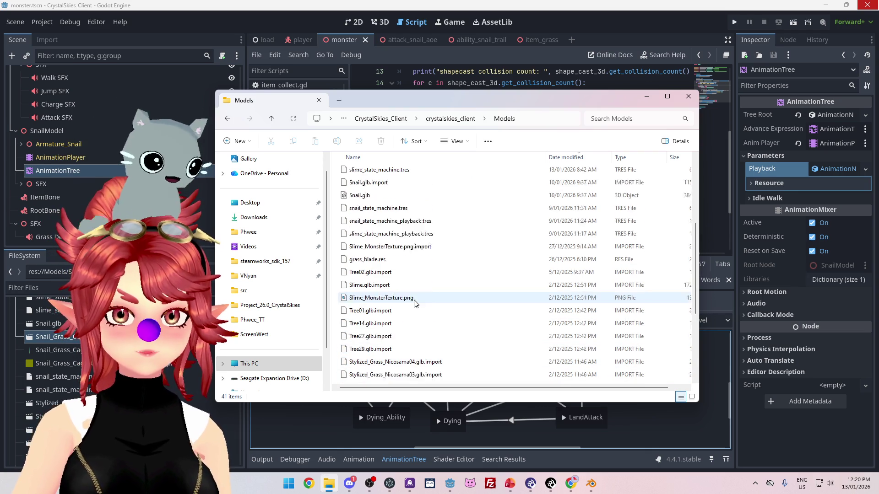
Step: Select the six Snail_Grass_Cage model, texture and import files and delete them, leaving 35 items
{"action": "left_click", "coordinate": [373, 222]}
{"action": "scroll", "coordinate": [405, 280], "scroll_direction": "up", "scroll_amount": 3}
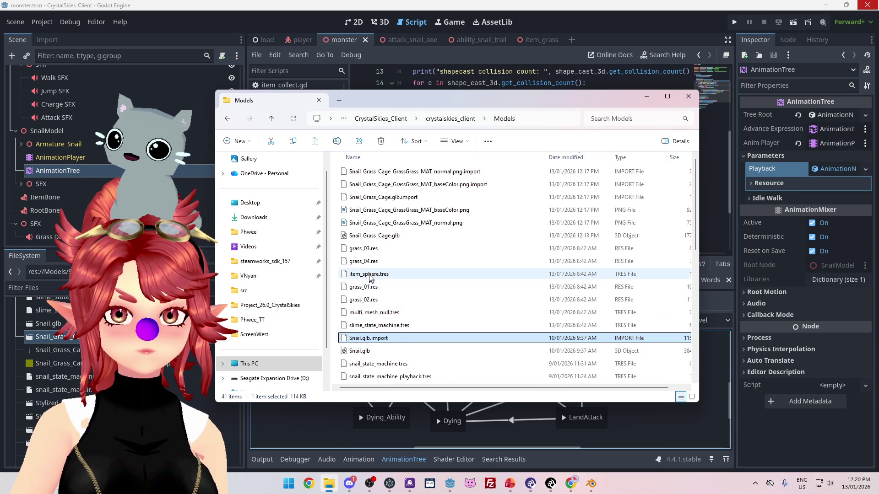
{"action": "left_click", "coordinate": [366, 237]}
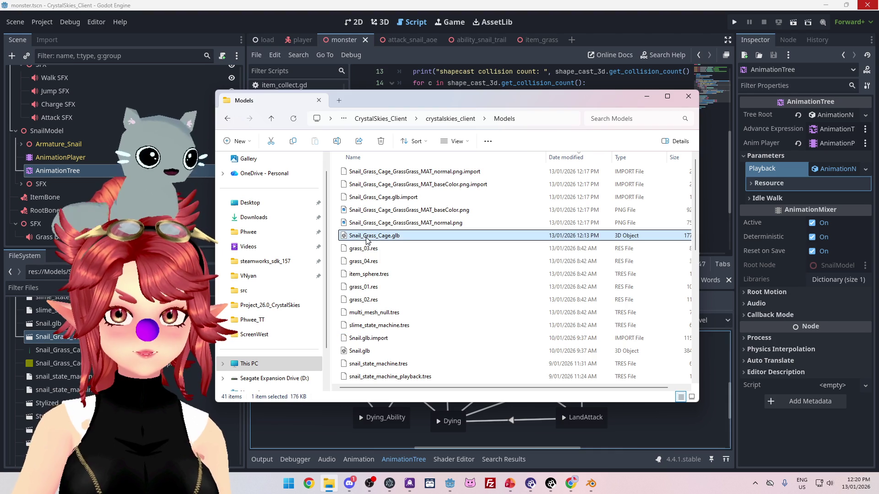
{"action": "left_click", "coordinate": [384, 172], "text": "shift"}
{"action": "key", "text": "Delete"}
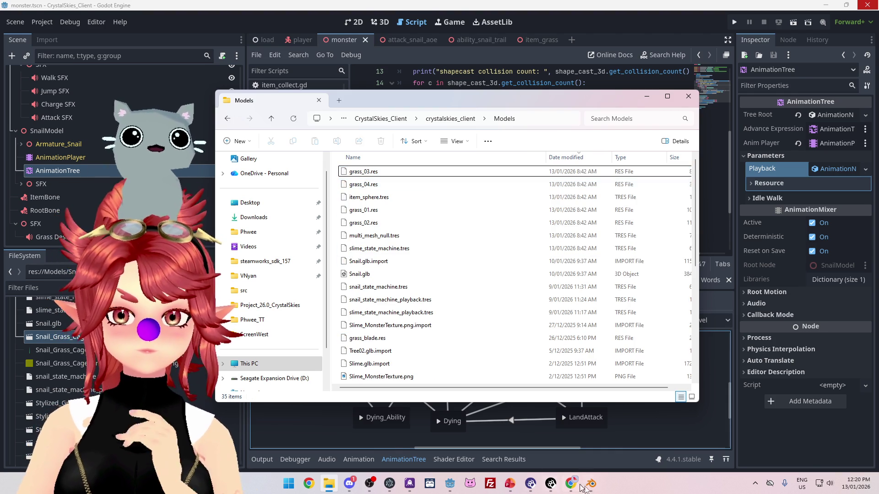
{"action": "left_click", "coordinate": [590, 484]}
Step: Open Better Export FBX, then find the exported Snail_Grass_Cage.fbx in Blender's Models folder in File Explorer
{"action": "left_click", "coordinate": [20, 21]}
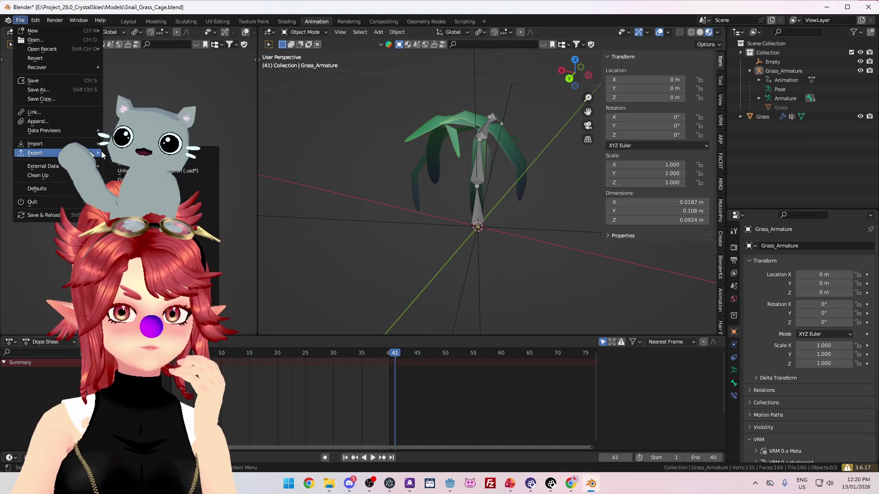
{"action": "left_click", "coordinate": [146, 171]}
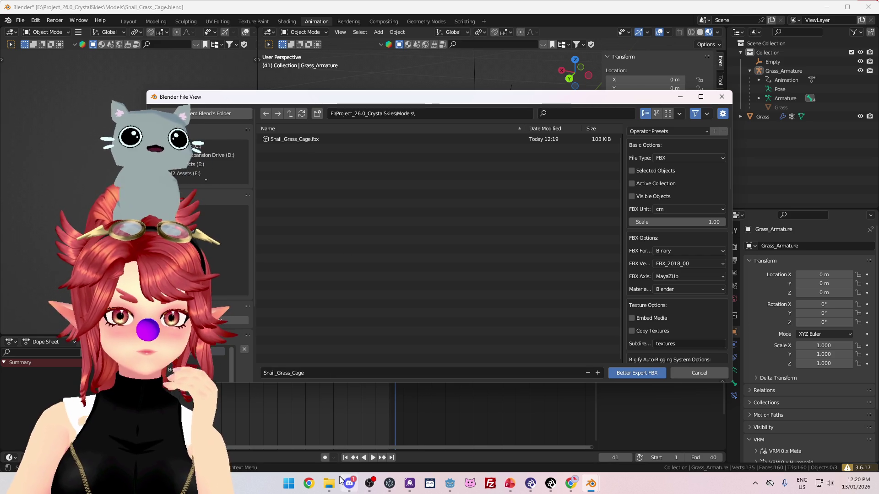
{"action": "left_click", "coordinate": [330, 484]}
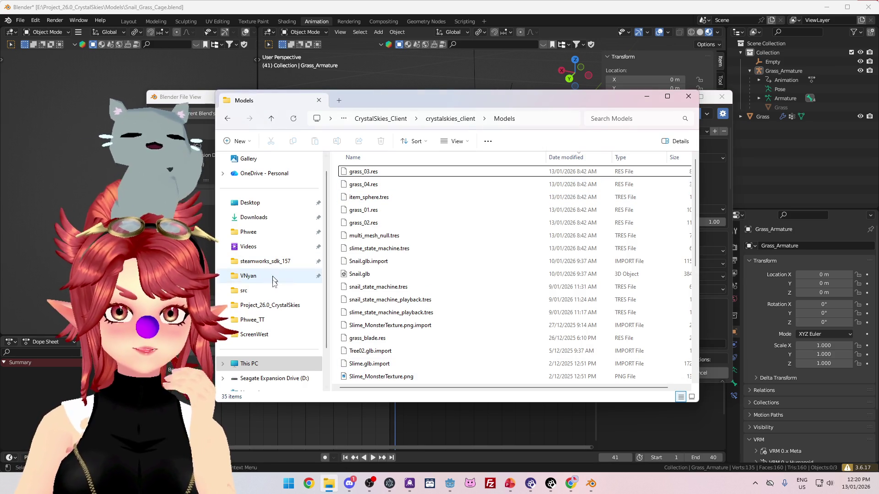
{"action": "left_click", "coordinate": [399, 119]}
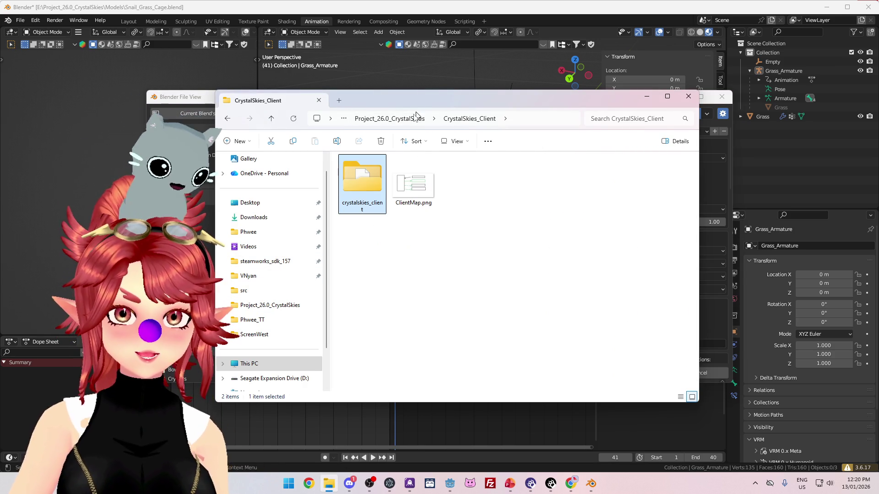
{"action": "key", "text": "alt+Left"}
{"action": "key", "text": "alt+Left"}
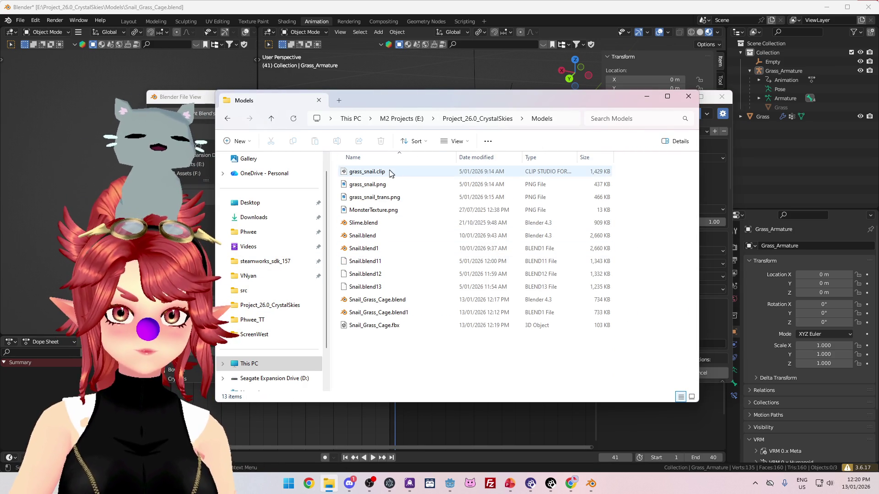
{"action": "left_click", "coordinate": [379, 326]}
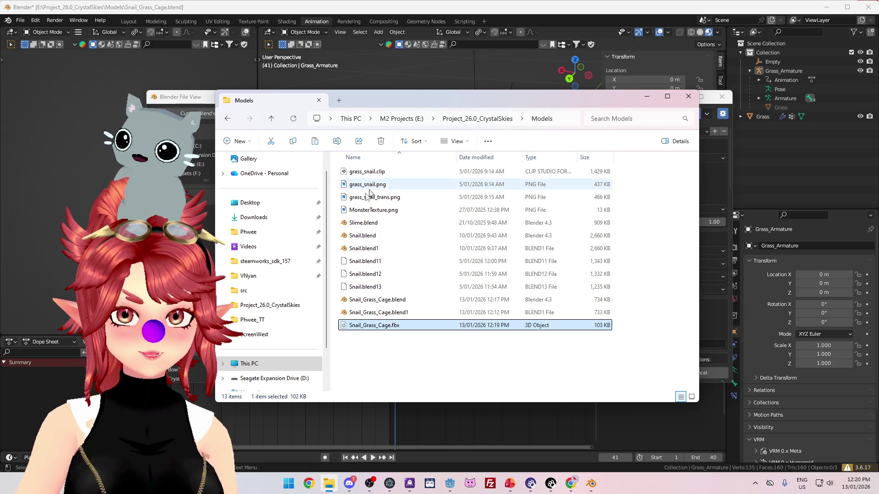
Step: Browse through CrystalSkies_Client to the crystalskies_client Models folder
{"action": "left_click", "coordinate": [464, 120]}
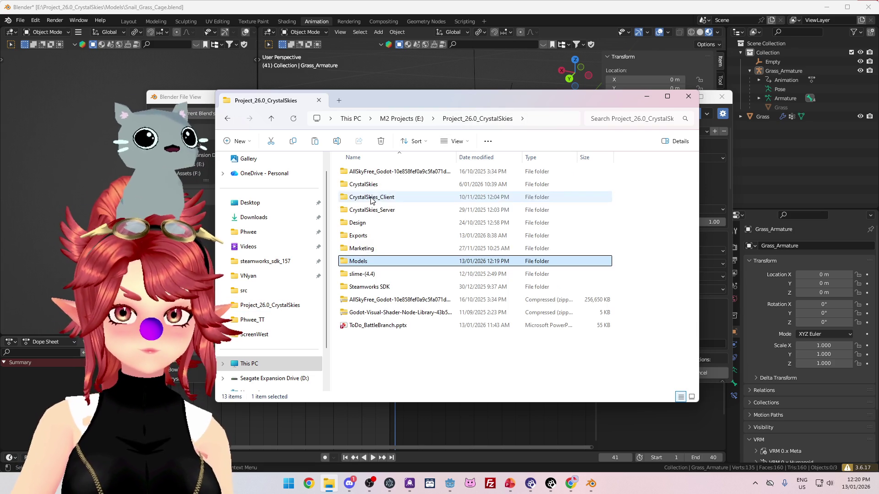
{"action": "double_click", "coordinate": [366, 198]}
{"action": "double_click", "coordinate": [364, 201]}
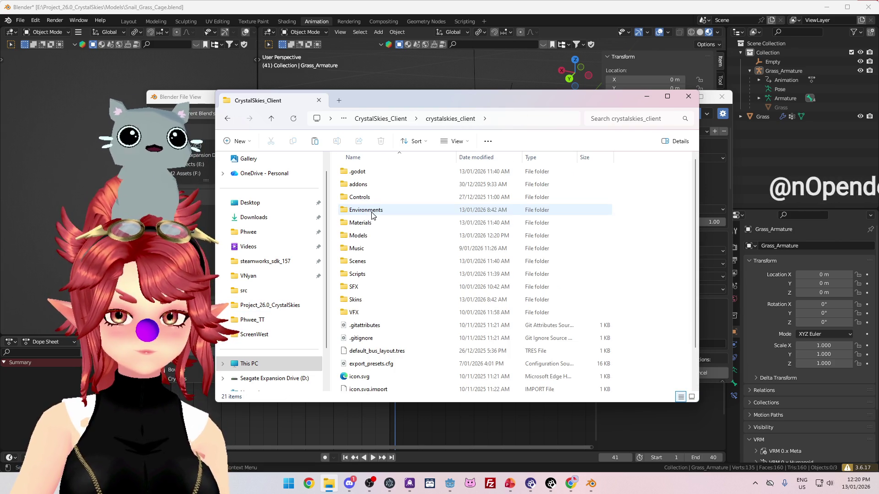
{"action": "double_click", "coordinate": [372, 235]}
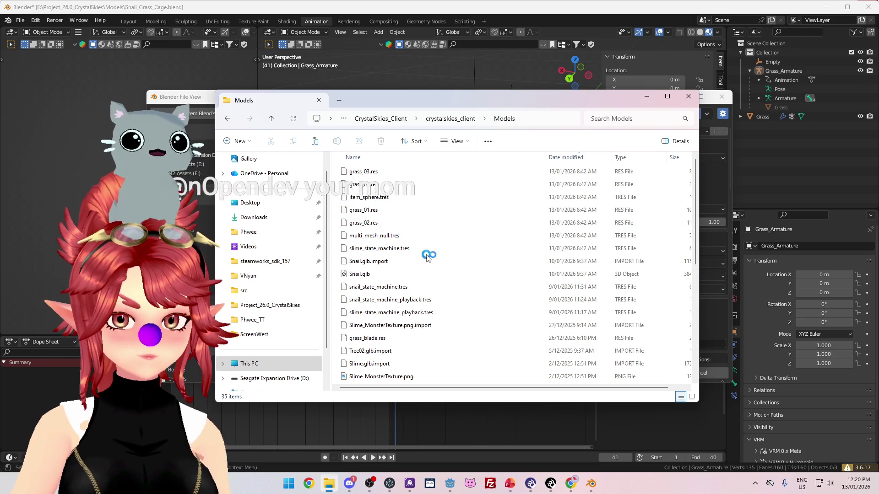
{"action": "scroll", "coordinate": [425, 253], "scroll_direction": "down", "scroll_amount": 5}
{"action": "left_click", "coordinate": [450, 483]}
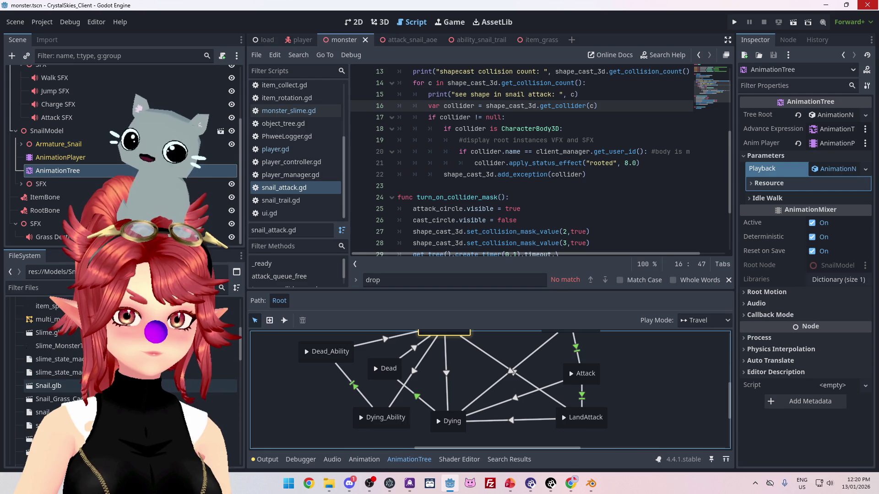
{"action": "double_click", "coordinate": [53, 398]}
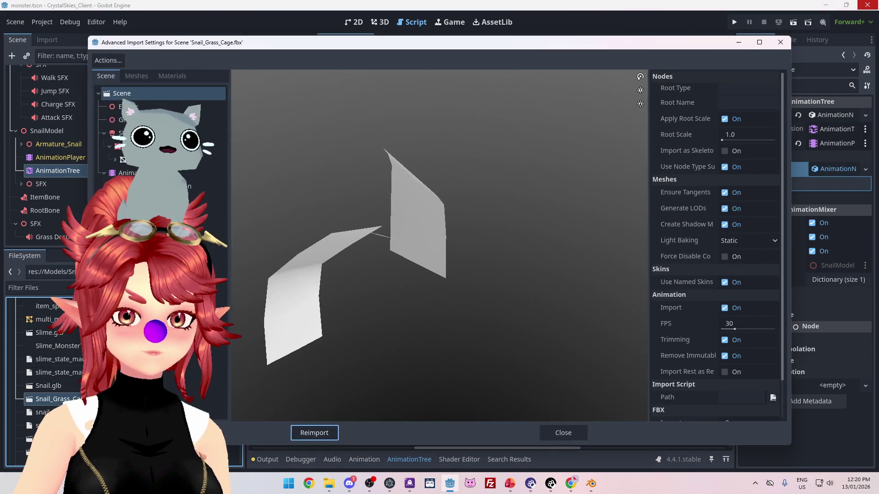
{"action": "left_click", "coordinate": [132, 77]}
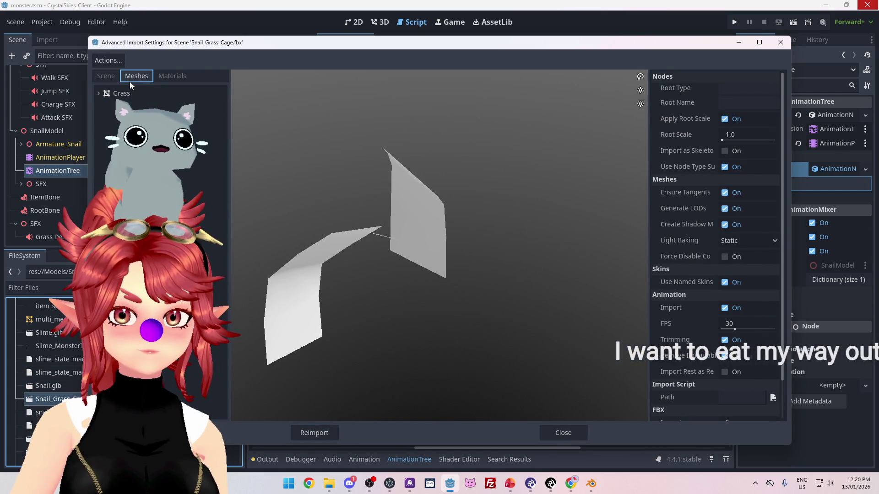
{"action": "left_click", "coordinate": [172, 77]}
{"action": "left_click", "coordinate": [105, 76]}
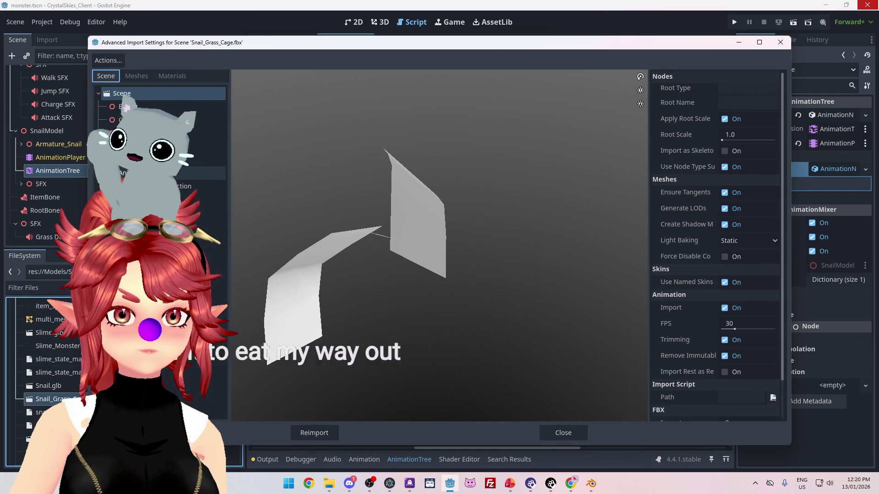
{"action": "left_click", "coordinate": [137, 172]}
{"action": "left_click", "coordinate": [182, 186]}
{"action": "mouse_move", "coordinate": [275, 413]}
{"action": "left_mouse_down"}
{"action": "mouse_move", "coordinate": [333, 426]}
{"action": "mouse_move", "coordinate": [457, 415]}
{"action": "mouse_move", "coordinate": [605, 428]}
{"action": "mouse_move", "coordinate": [265, 415]}
{"action": "left_mouse_up"}
{"action": "left_click", "coordinate": [568, 432]}
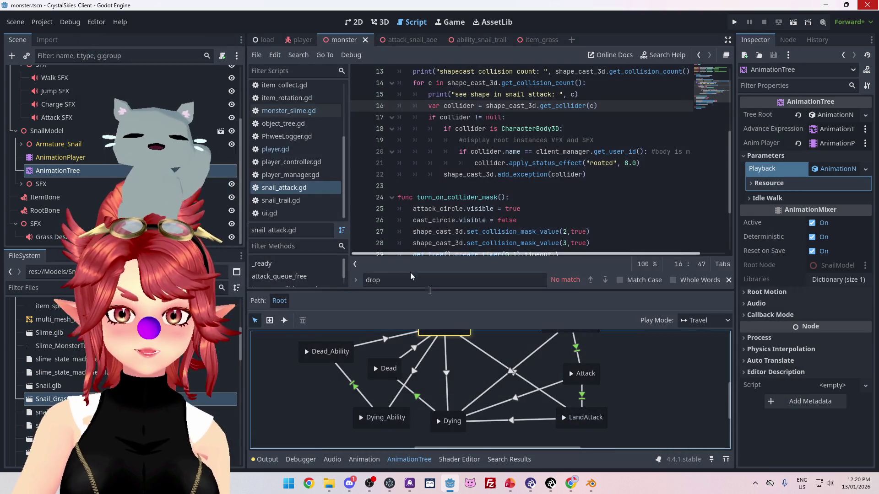
{"action": "mouse_move", "coordinate": [590, 484]}
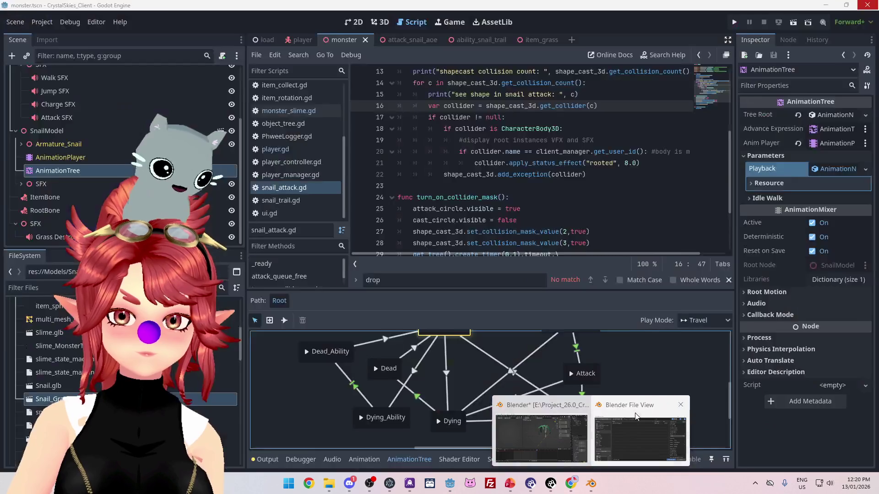
Step: Set the export target to Snail_Grass_Cage.fbx in crystalskies_client\Models
{"action": "left_click", "coordinate": [636, 415]}
{"action": "scroll", "coordinate": [664, 327], "scroll_direction": "down", "scroll_amount": 3}
{"action": "scroll", "coordinate": [672, 325], "scroll_direction": "down", "scroll_amount": 5}
{"action": "scroll", "coordinate": [672, 325], "scroll_direction": "up", "scroll_amount": 4}
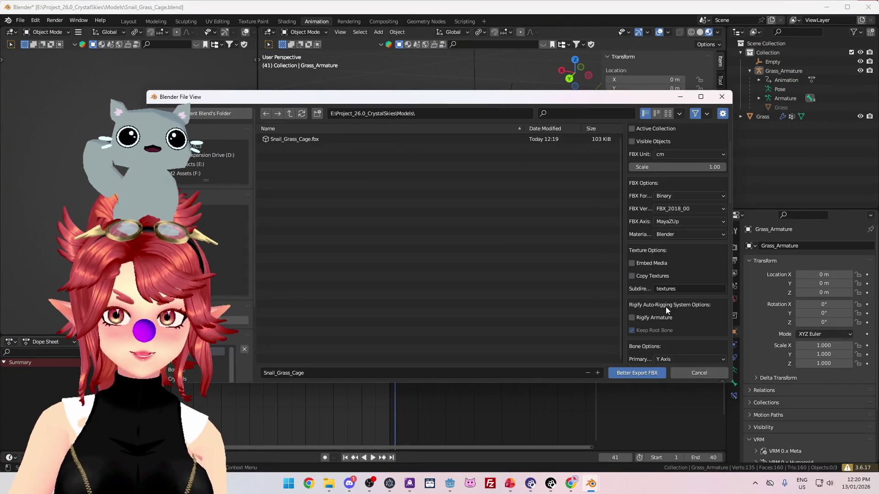
{"action": "scroll", "coordinate": [665, 306], "scroll_direction": "up", "scroll_amount": 3}
{"action": "left_click", "coordinate": [289, 114]}
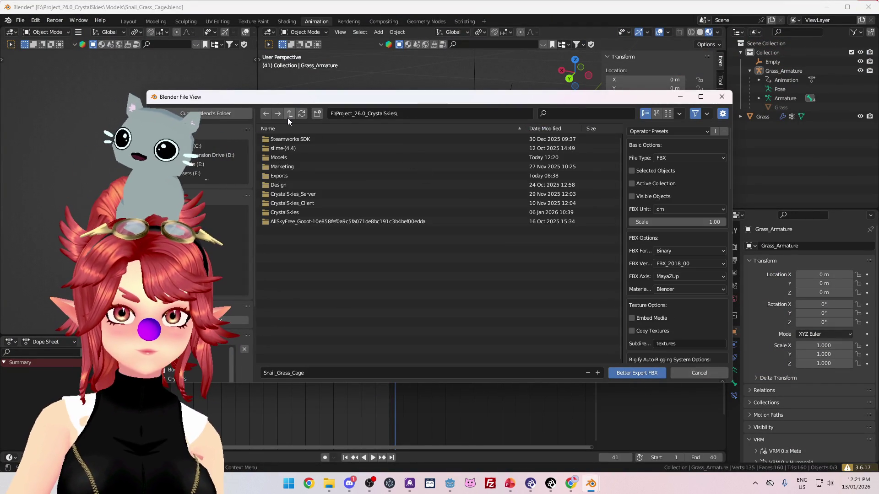
{"action": "left_click", "coordinate": [287, 194]}
{"action": "double_click", "coordinate": [288, 204]}
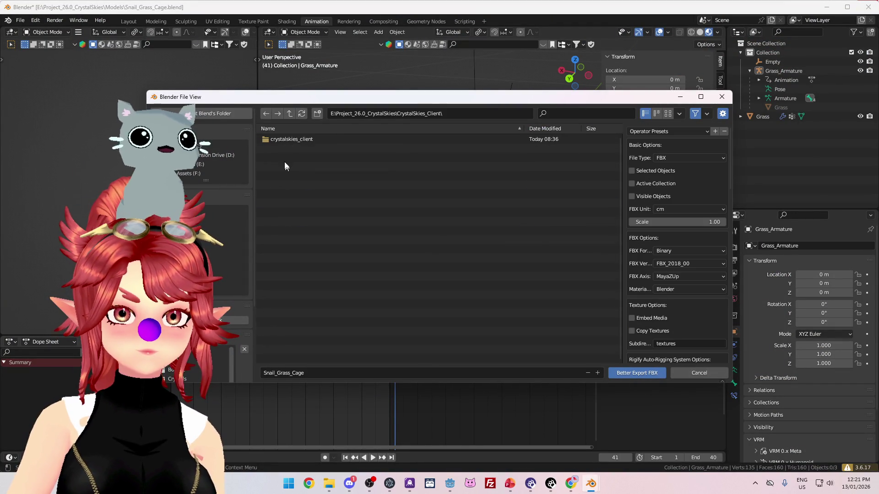
{"action": "double_click", "coordinate": [281, 140]}
{"action": "left_click", "coordinate": [287, 194]}
{"action": "double_click", "coordinate": [286, 194]}
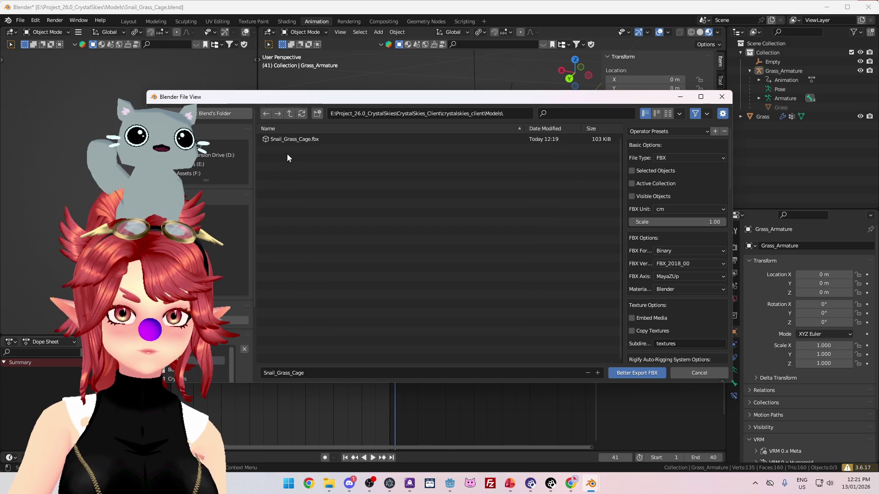
{"action": "left_click", "coordinate": [484, 139]}
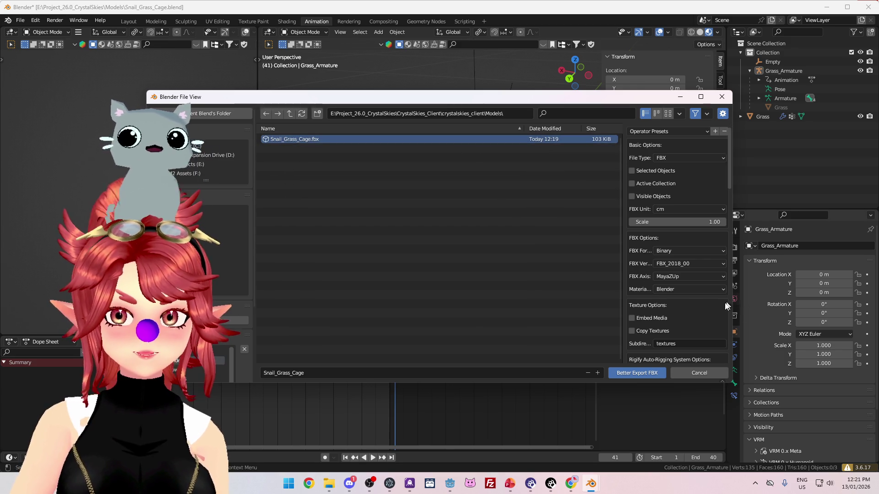
Step: Enable Vertex Animation in Maya (.mcx) format for frames 1–40 and run the FBX export
{"action": "scroll", "coordinate": [678, 315], "scroll_direction": "down", "scroll_amount": 4}
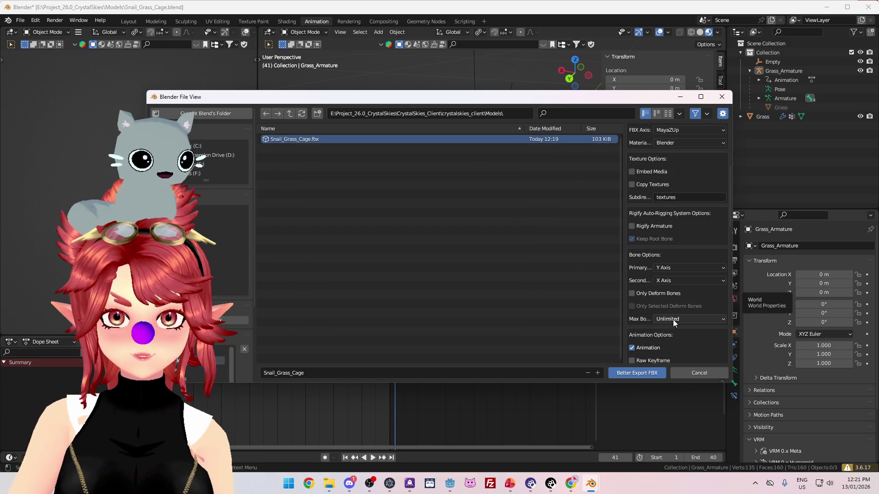
{"action": "scroll", "coordinate": [673, 319], "scroll_direction": "down", "scroll_amount": 8}
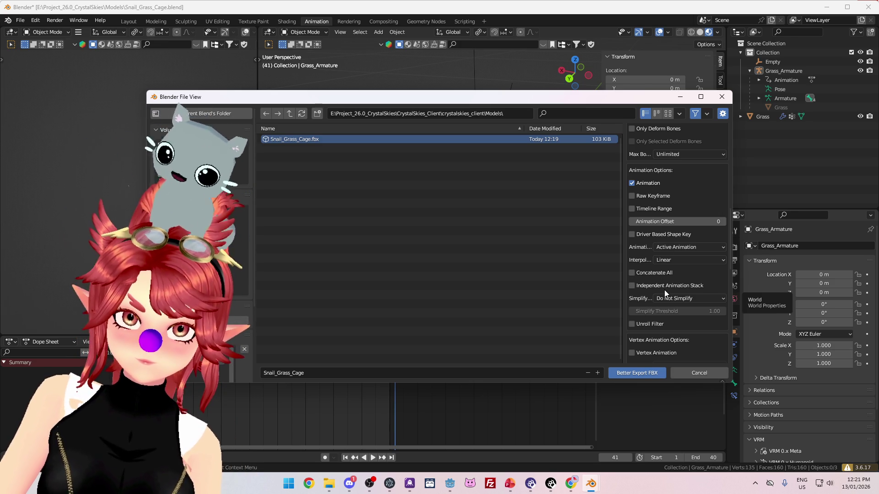
{"action": "scroll", "coordinate": [674, 329], "scroll_direction": "down", "scroll_amount": 3}
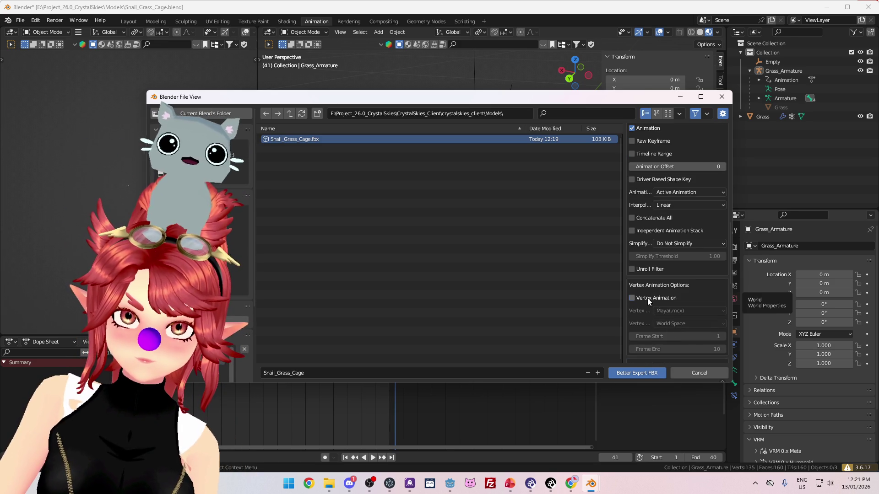
{"action": "left_click", "coordinate": [633, 298]}
{"action": "scroll", "coordinate": [648, 298], "scroll_direction": "down", "scroll_amount": 3}
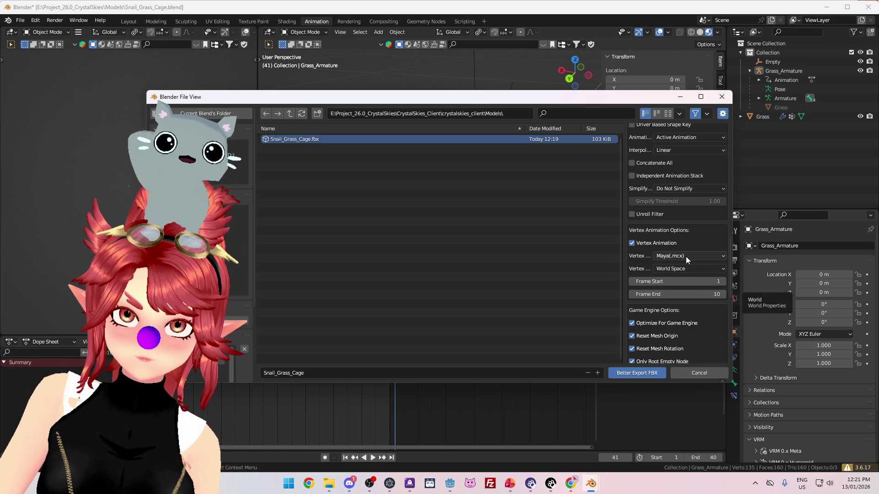
{"action": "scroll", "coordinate": [692, 233], "scroll_direction": "down", "scroll_amount": 1}
{"action": "left_click", "coordinate": [691, 238]}
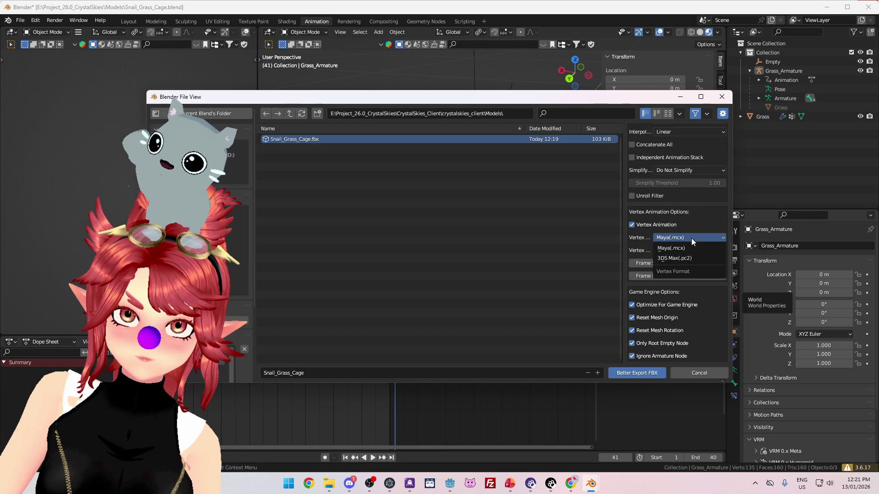
{"action": "left_click", "coordinate": [691, 238]}
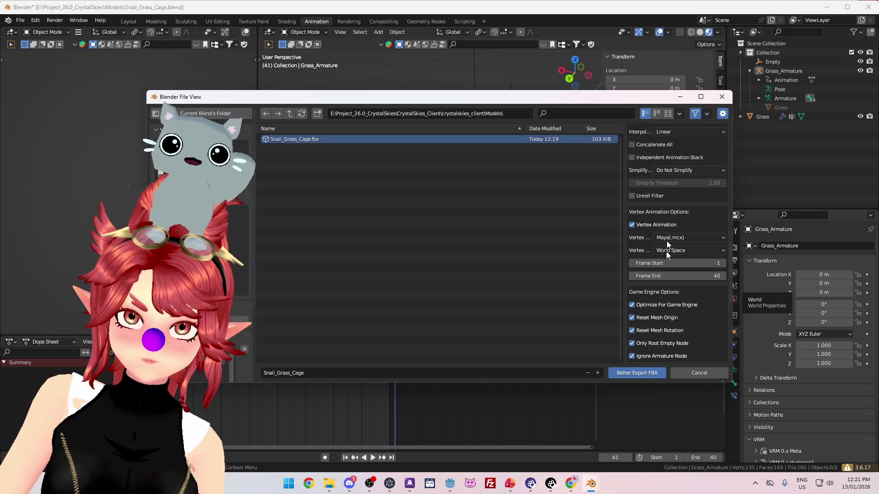
{"action": "scroll", "coordinate": [675, 344], "scroll_direction": "down", "scroll_amount": 1}
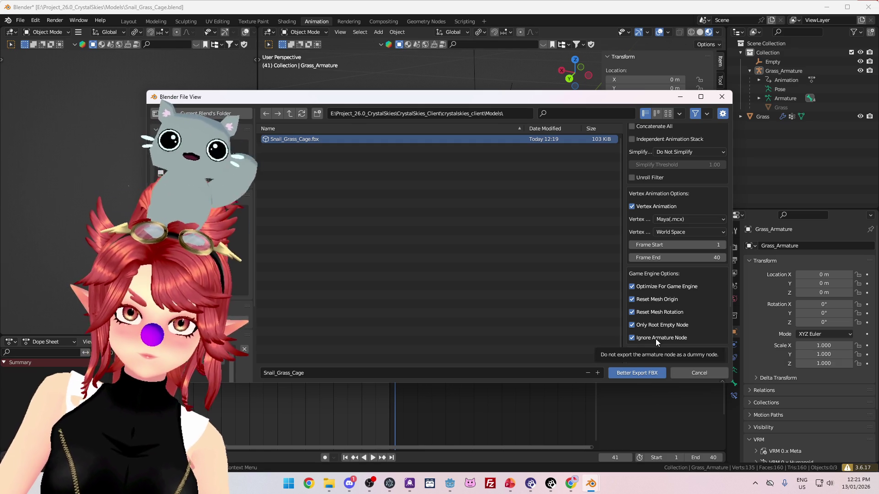
{"action": "left_click", "coordinate": [649, 375]}
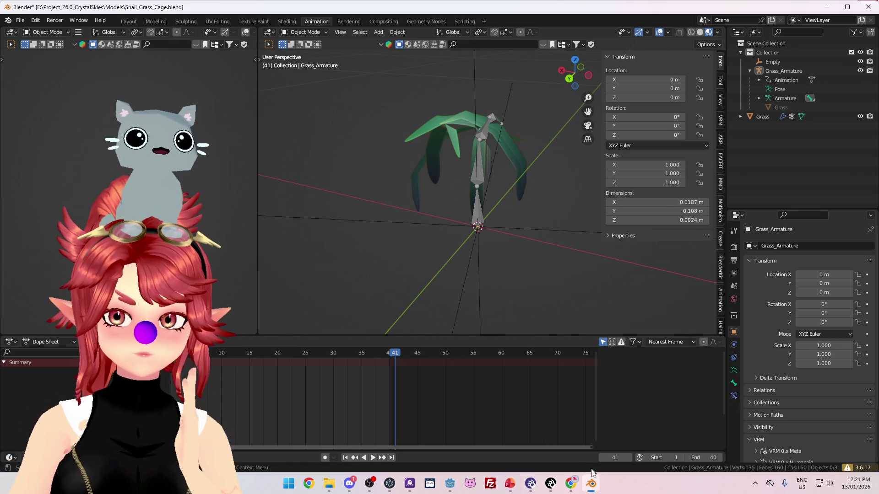
Step: Preview Snail_Grass_Cage.fbx in Godot's Advanced Import Settings, then close them
{"action": "left_click", "coordinate": [450, 483]}
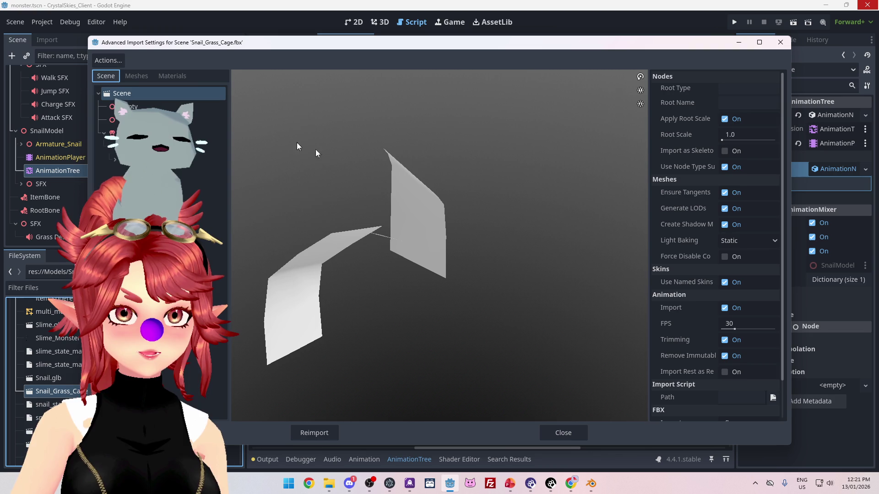
{"action": "left_click", "coordinate": [573, 430]}
Step: Delete Snail_Grass_Cage.fbx, its .import file and _fpc folder from Models, leaving 35 items
{"action": "left_click", "coordinate": [329, 483]}
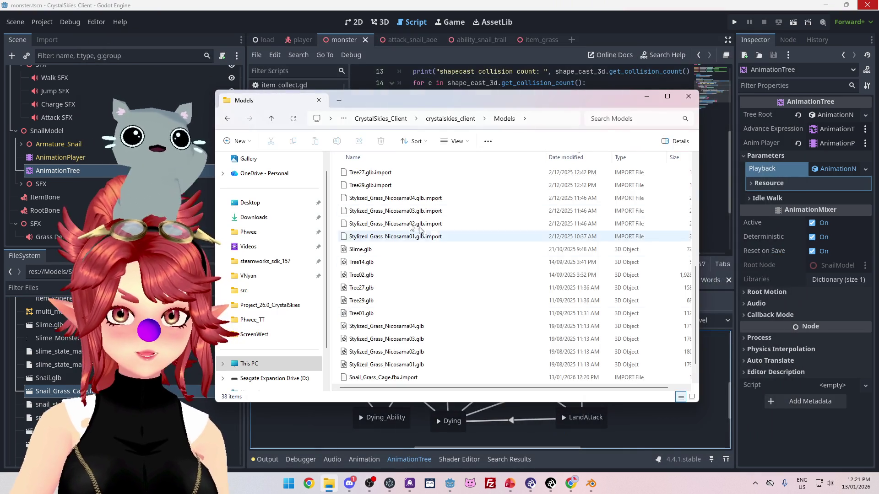
{"action": "scroll", "coordinate": [445, 280], "scroll_direction": "down", "scroll_amount": 2}
{"action": "left_click", "coordinate": [421, 378]}
{"action": "key", "text": "shift+Up"}
{"action": "key", "text": "shift+Up"}
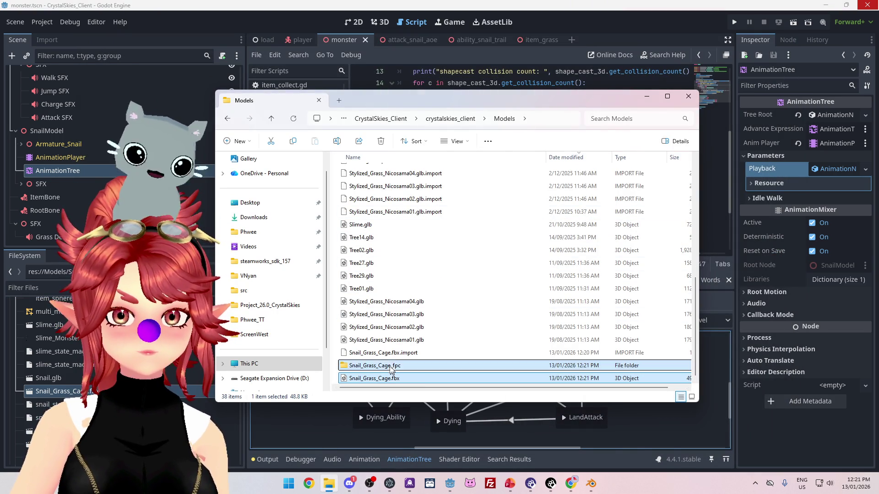
{"action": "key", "text": "Delete"}
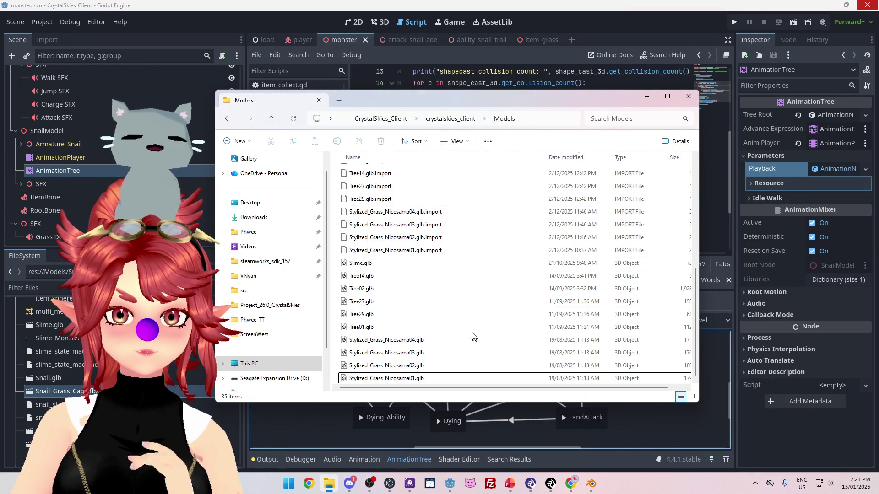
{"action": "scroll", "coordinate": [421, 310], "scroll_direction": "up", "scroll_amount": 4}
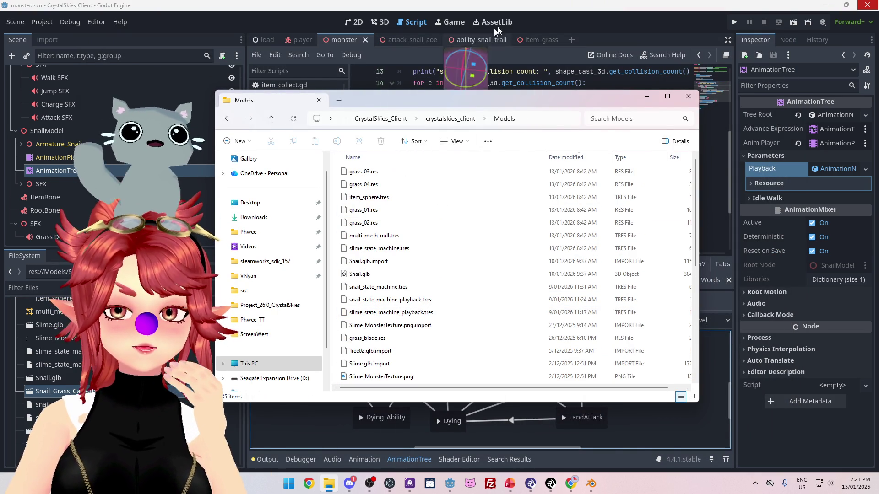
{"action": "left_click", "coordinate": [554, 19]}
{"action": "left_click", "coordinate": [591, 484]}
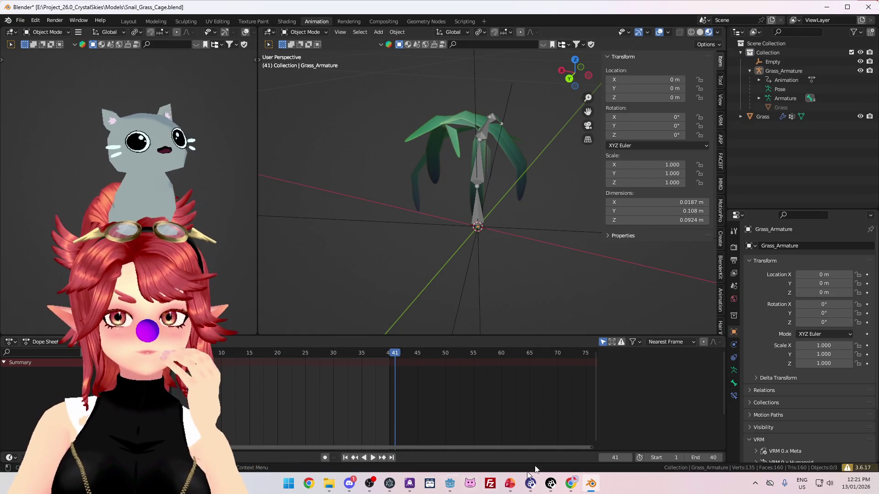
Step: Review the earlier Google results about exporting animated arrays
{"action": "left_click", "coordinate": [567, 487]}
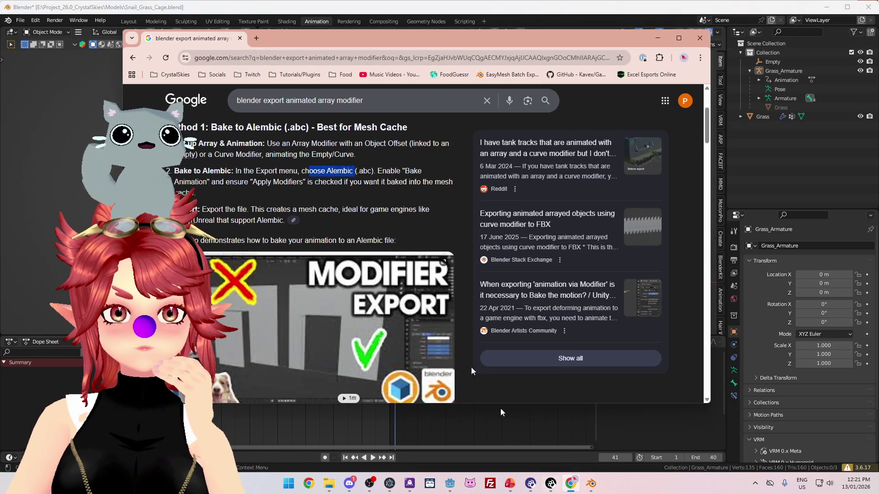
{"action": "scroll", "coordinate": [319, 261], "scroll_direction": "down", "scroll_amount": 15}
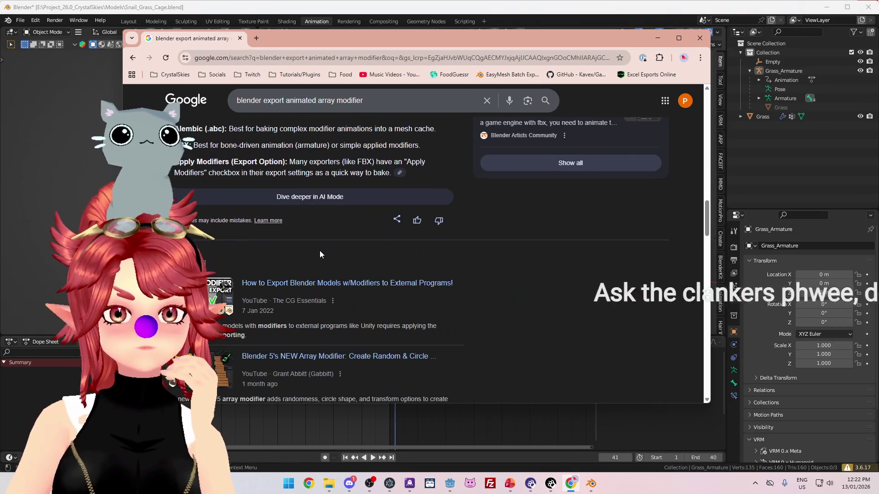
{"action": "scroll", "coordinate": [319, 251], "scroll_direction": "down", "scroll_amount": 10}
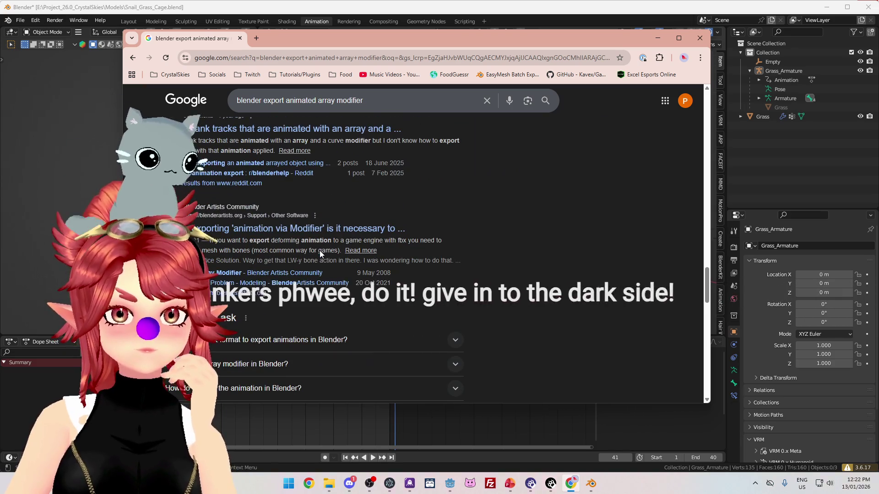
{"action": "scroll", "coordinate": [319, 251], "scroll_direction": "down", "scroll_amount": 4}
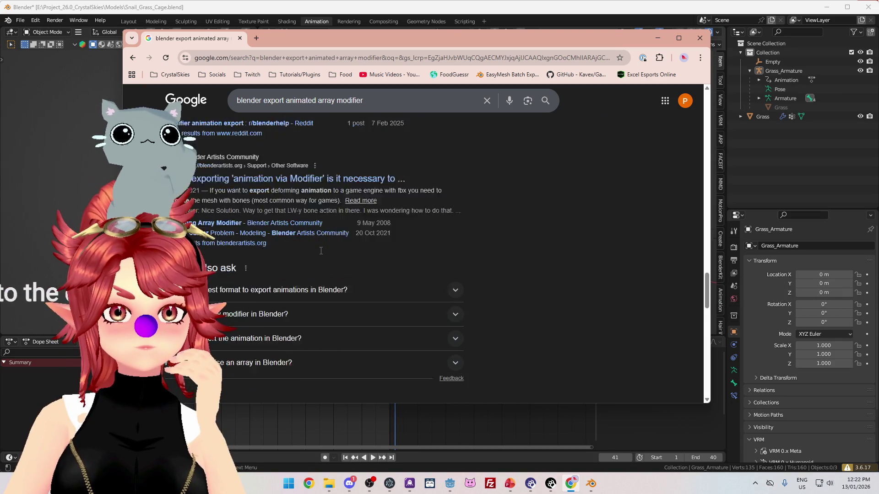
{"action": "scroll", "coordinate": [320, 251], "scroll_direction": "down", "scroll_amount": 4}
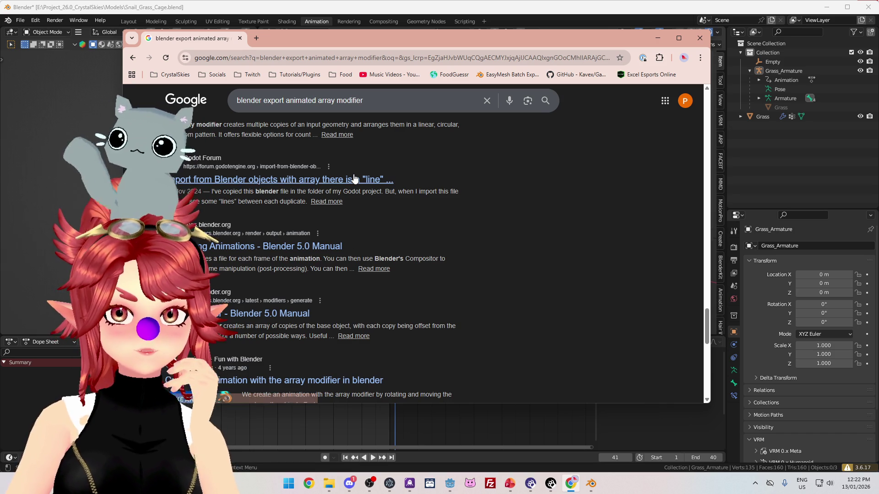
{"action": "scroll", "coordinate": [354, 177], "scroll_direction": "up", "scroll_amount": 1}
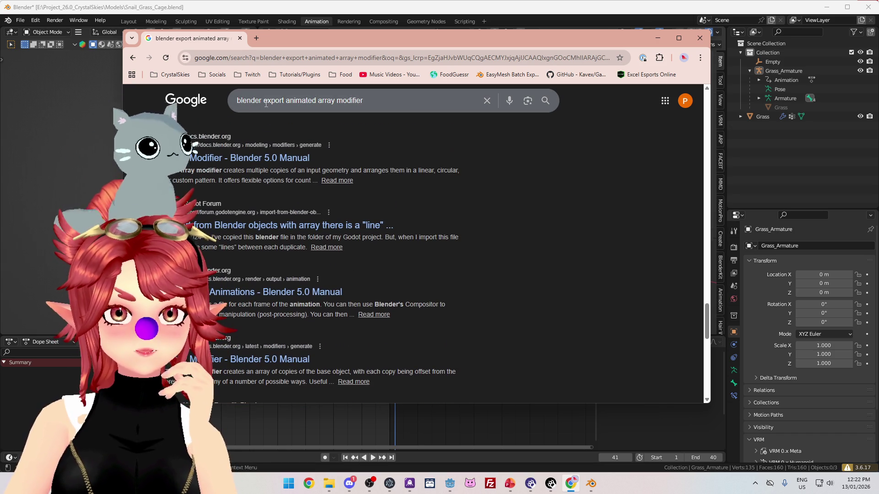
Step: Search 'blender export armature mesh array modifier', then select the Grass mesh in Blender
{"action": "left_click_drag", "start_coordinate": [393, 104], "coordinate": [396, 100]}
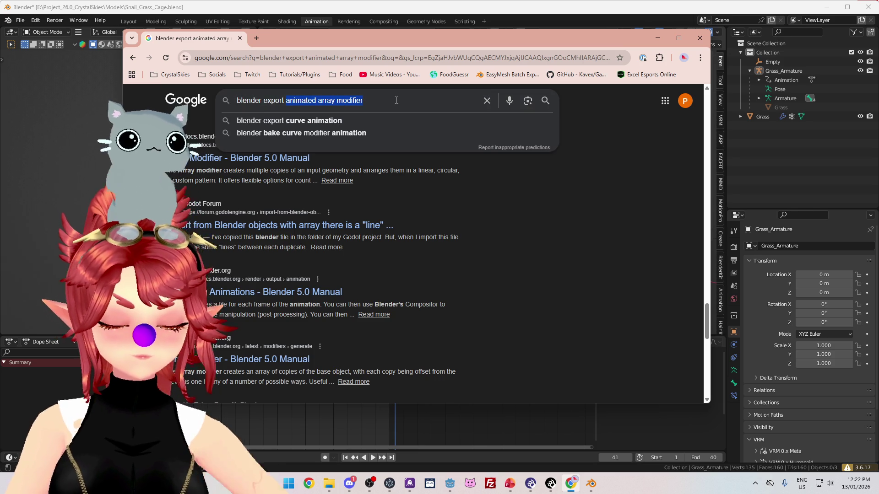
{"action": "type", "text": "mature mesh "}
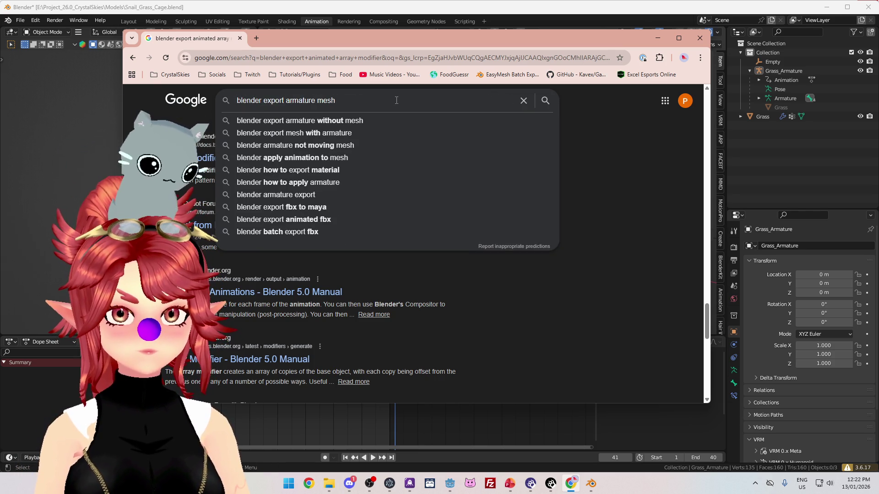
{"action": "type", "text": "aar"}
{"action": "key", "text": "BackSpace"}
{"action": "key", "text": "BackSpace"}
{"action": "key", "text": "BackSpace"}
{"action": "type", "text": "rray modi"}
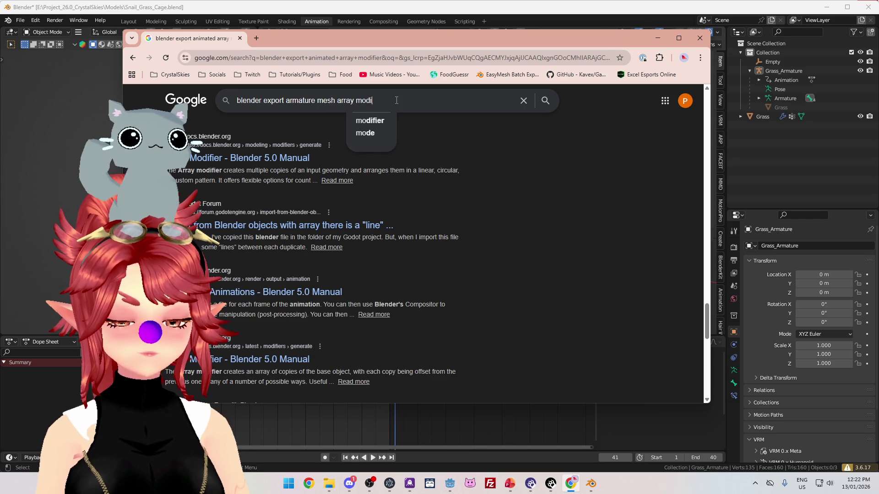
{"action": "type", "text": "fier"}
{"action": "key", "text": "Return"}
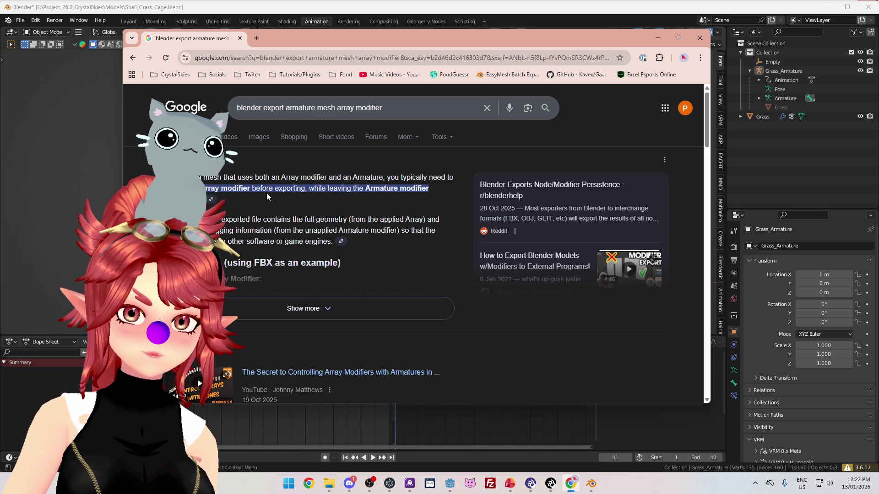
{"action": "left_click", "coordinate": [658, 38]}
{"action": "left_click", "coordinate": [778, 108]}
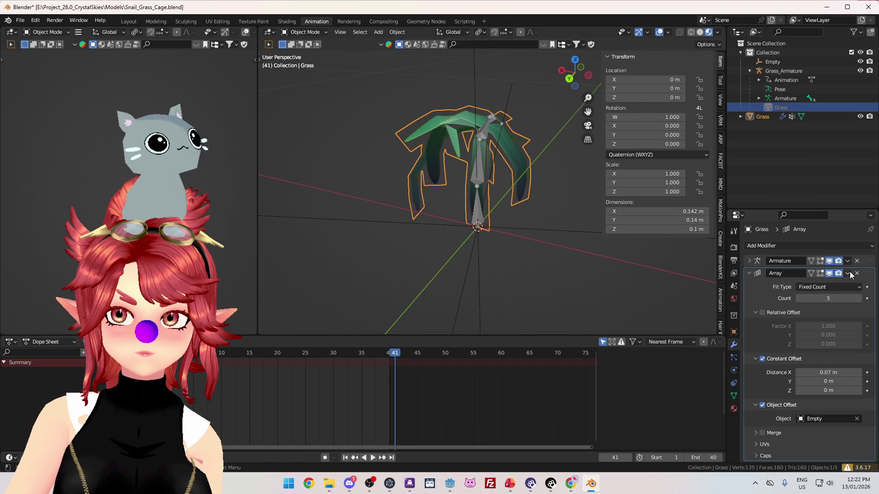
Step: Apply Grass's Array modifier at frame 1, check the animation at frame 20, then undo it
{"action": "left_click", "coordinate": [848, 273]}
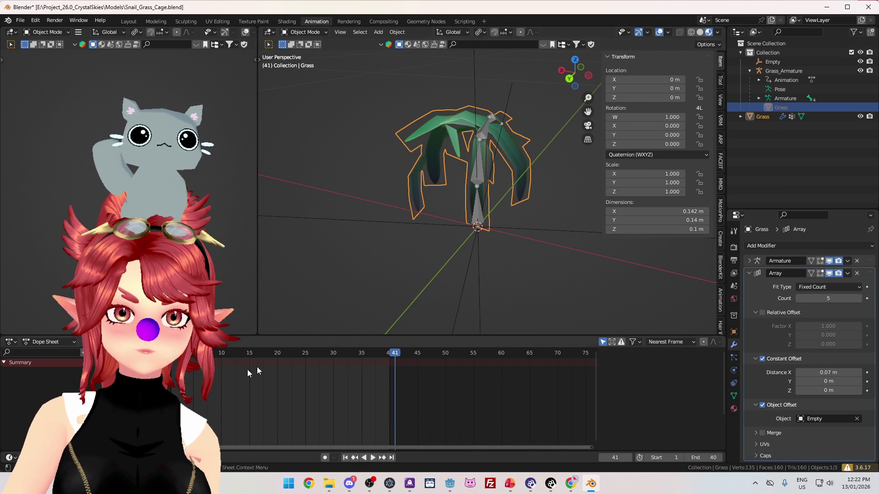
{"action": "key", "text": "shift+Left"}
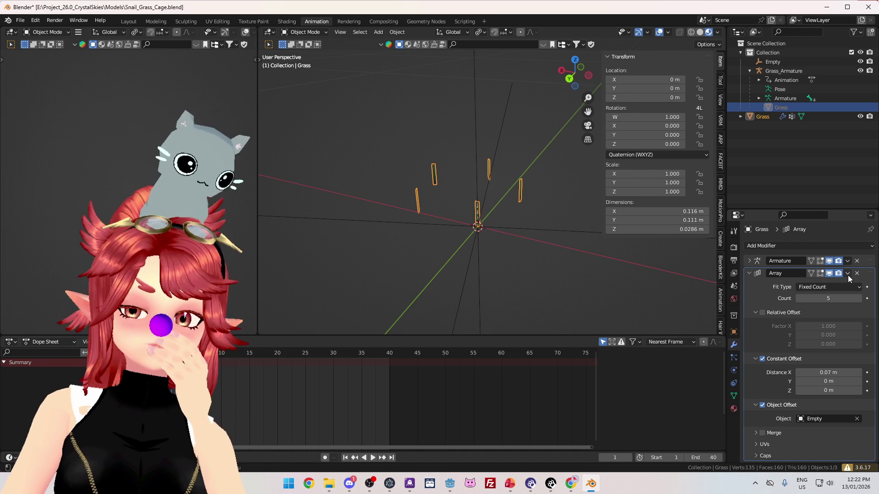
{"action": "left_click", "coordinate": [848, 276]}
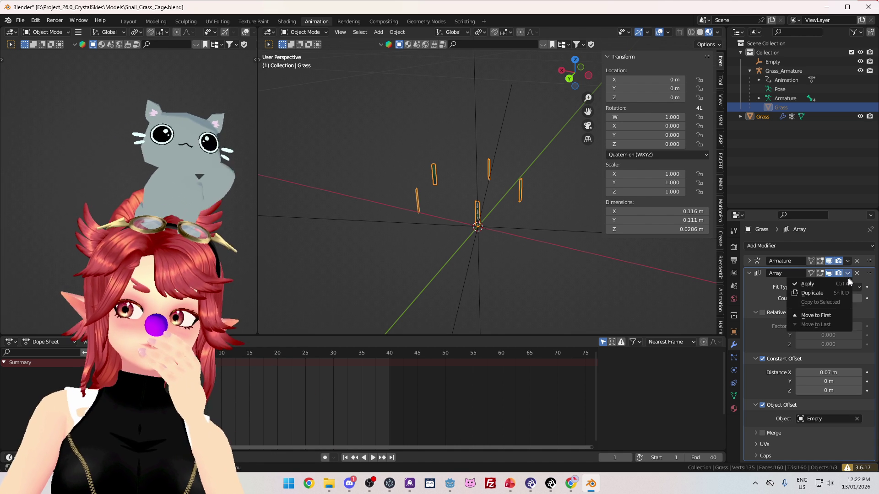
{"action": "left_click", "coordinate": [845, 281]}
{"action": "scroll", "coordinate": [455, 240], "scroll_direction": "up", "scroll_amount": 6}
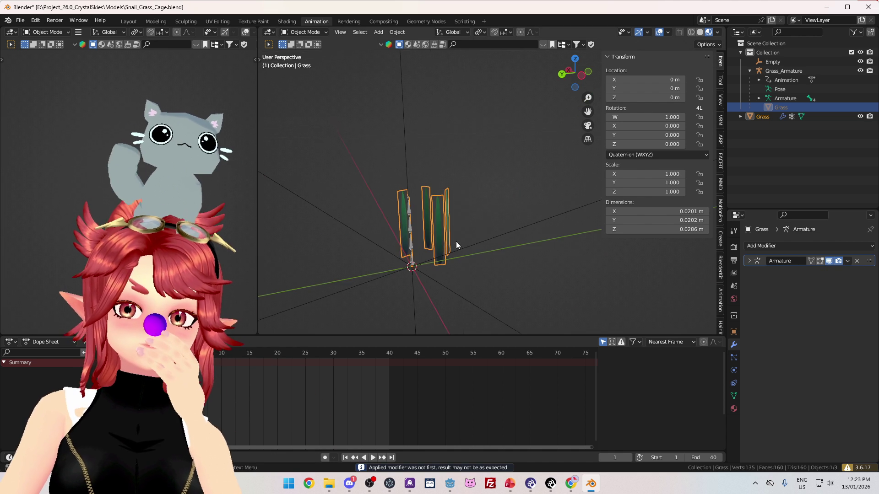
{"action": "mouse_move", "coordinate": [495, 254]}
{"action": "left_mouse_down"}
{"action": "mouse_move", "coordinate": [504, 281]}
{"action": "mouse_move", "coordinate": [520, 237]}
{"action": "mouse_move", "coordinate": [512, 221]}
{"action": "mouse_move", "coordinate": [510, 239]}
{"action": "left_mouse_up"}
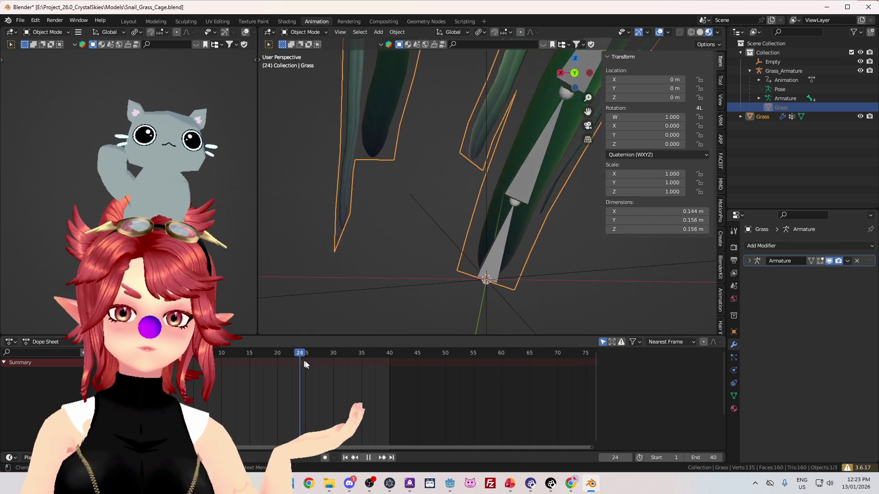
{"action": "left_click", "coordinate": [277, 355]}
{"action": "key", "text": "Escape"}
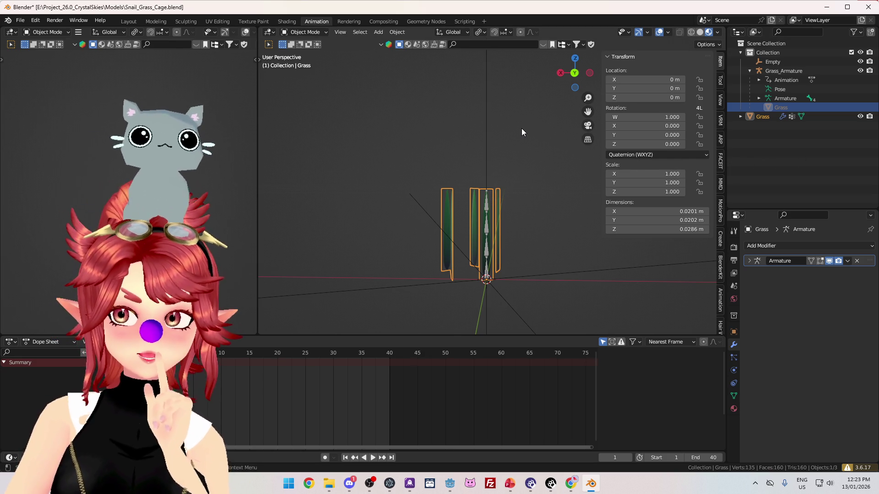
{"action": "key", "text": "ctrl+z"}
{"action": "key", "text": "ctrl+z"}
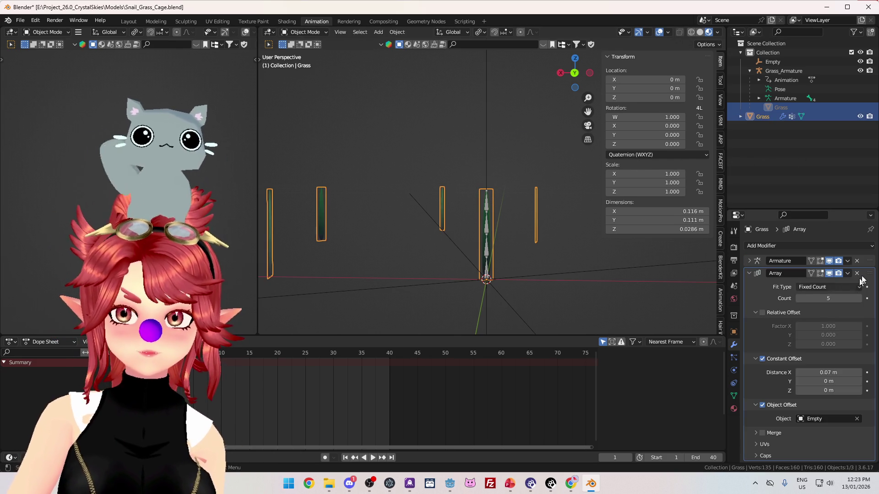
Step: Delete the Array modifier and replay the single blade's bend animation from a side view
{"action": "left_click", "coordinate": [856, 273]}
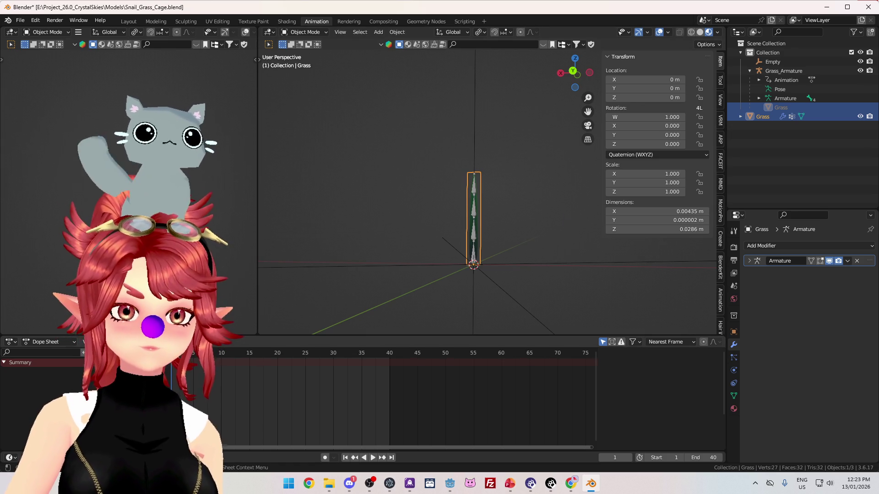
{"action": "key", "text": "space"}
{"action": "key", "text": "space"}
{"action": "key", "text": "space"}
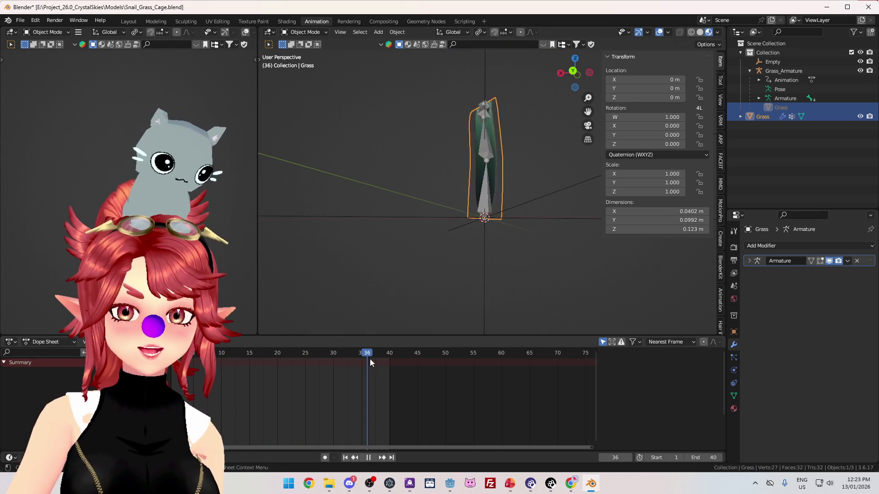
{"action": "key", "text": "space"}
{"action": "mouse_move", "coordinate": [348, 312]}
{"action": "left_mouse_down"}
{"action": "mouse_move", "coordinate": [448, 290]}
{"action": "mouse_move", "coordinate": [516, 196]}
{"action": "left_mouse_up"}
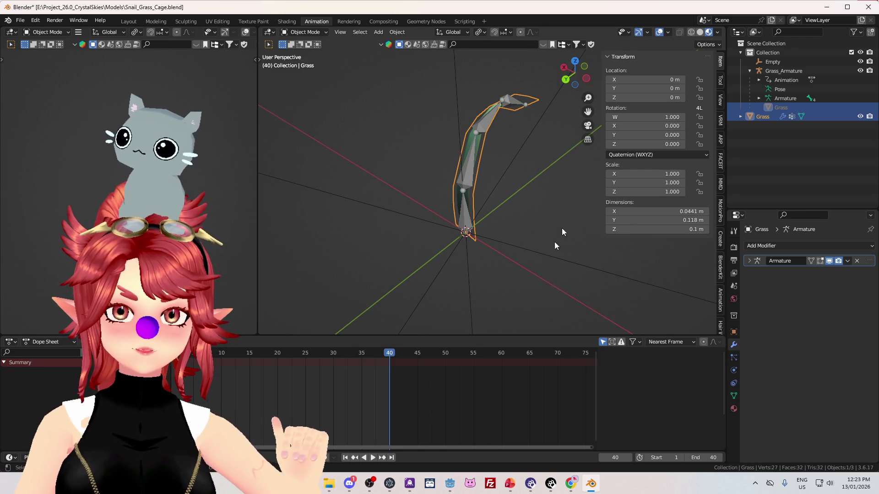
{"action": "mouse_move", "coordinate": [504, 224]}
{"action": "left_mouse_down"}
{"action": "mouse_move", "coordinate": [486, 212]}
{"action": "mouse_move", "coordinate": [425, 207]}
{"action": "left_mouse_up"}
{"action": "key", "text": "space"}
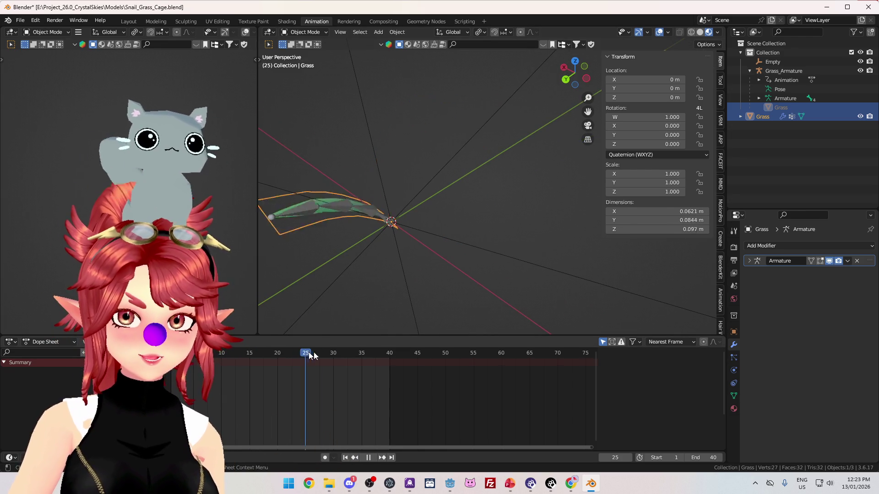
{"action": "key", "text": "space"}
{"action": "mouse_move", "coordinate": [435, 273]}
{"action": "left_mouse_down"}
{"action": "mouse_move", "coordinate": [549, 209]}
{"action": "mouse_move", "coordinate": [441, 56]}
{"action": "left_mouse_up"}
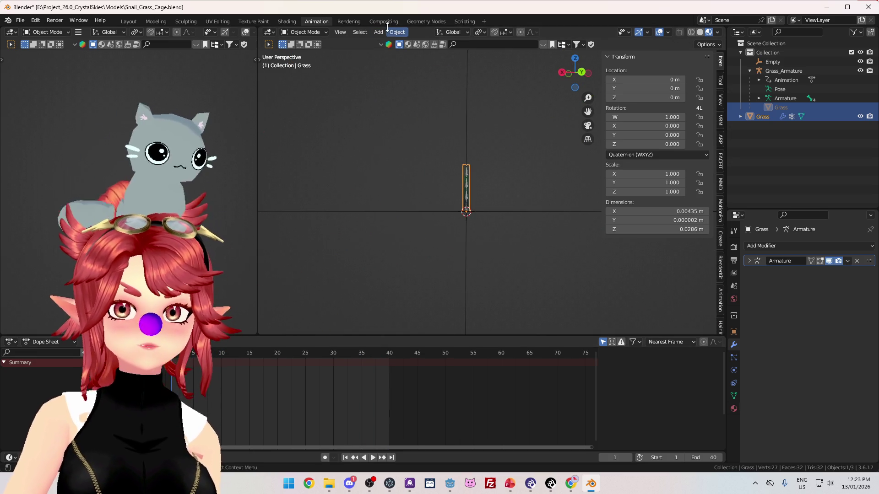
{"action": "left_click", "coordinate": [393, 31]}
Step: Inspect the Object > Animation > Bake Action settings for frames 1–40, cancel, and return to Chrome
{"action": "mouse_move", "coordinate": [435, 302]}
{"action": "mouse_move", "coordinate": [438, 263]}
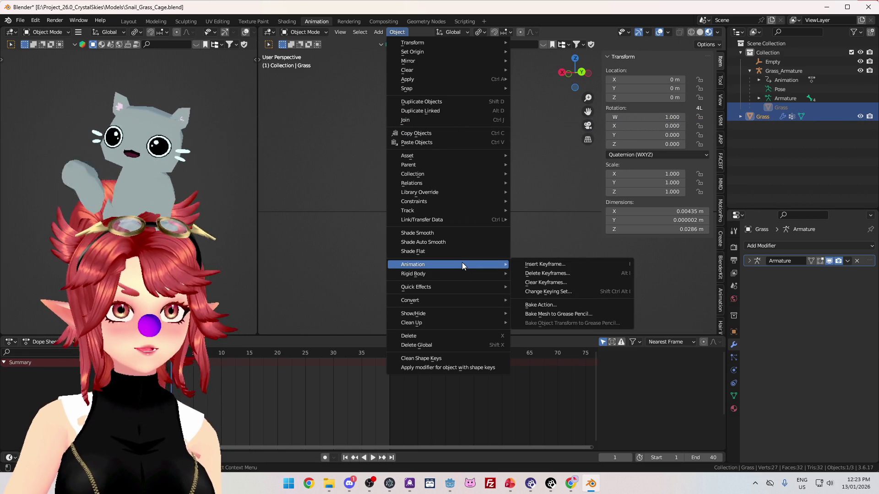
{"action": "left_click", "coordinate": [551, 306]}
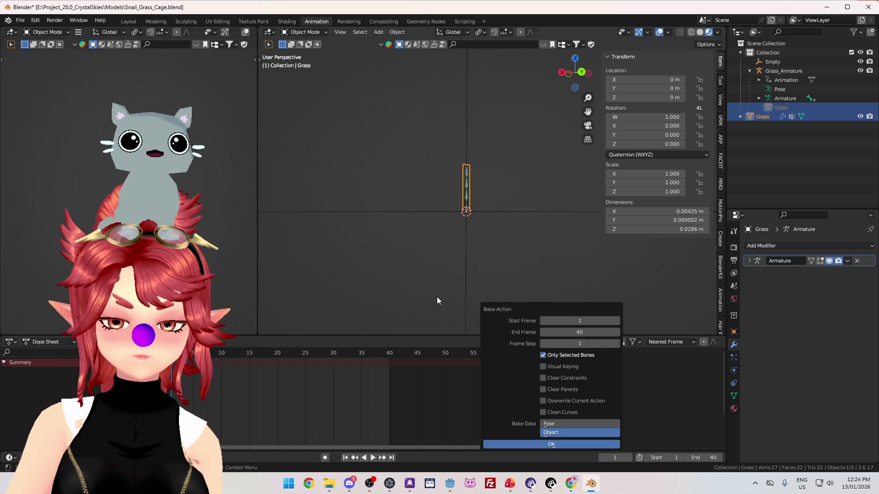
{"action": "key", "text": "Escape"}
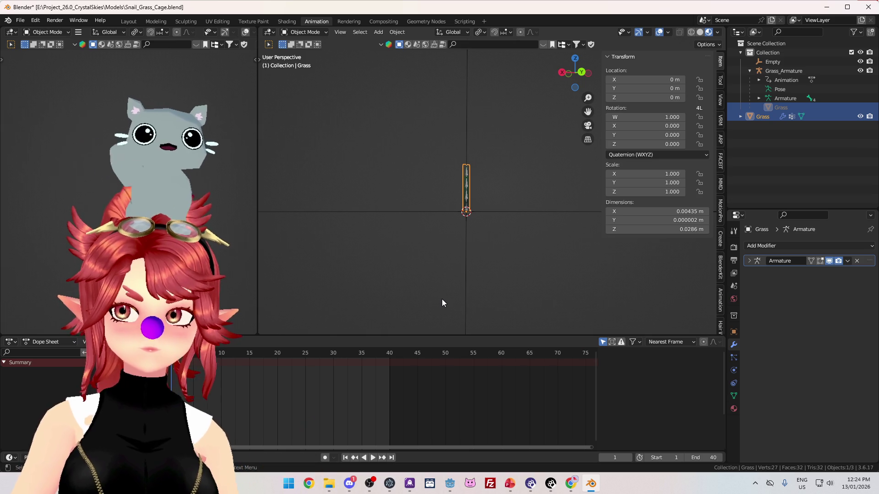
{"action": "key", "text": "alt+Tab"}
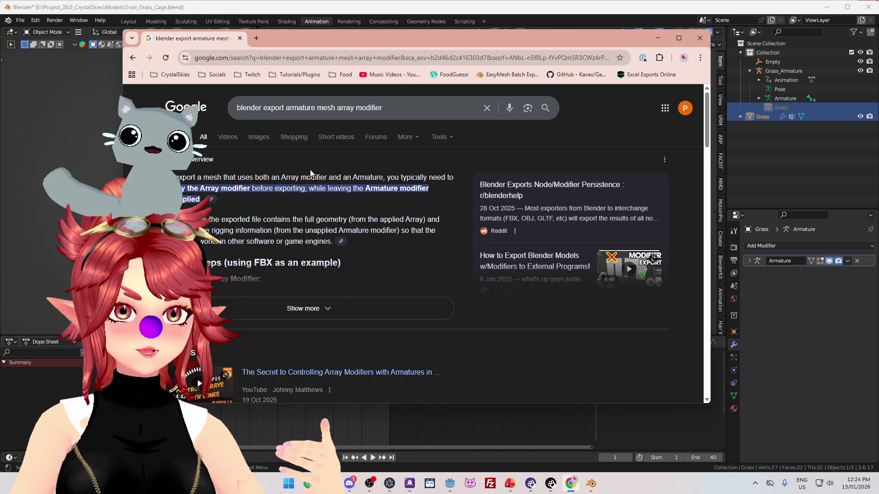
Step: Search what baking a Blender animation to vertices is called, finding Vertex Animation Textures (VAT)
{"action": "triple_click", "coordinate": [397, 113]}
{"action": "type", "text": "whats it c"}
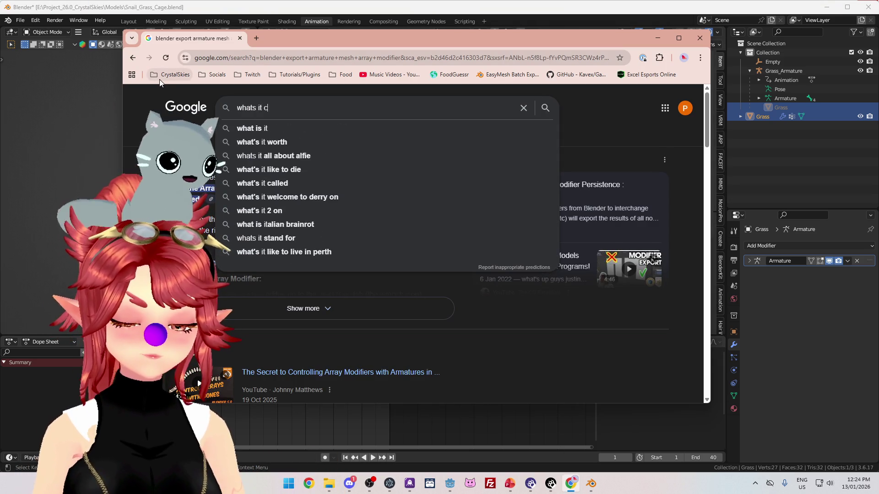
{"action": "type", "text": "alled when you ba"}
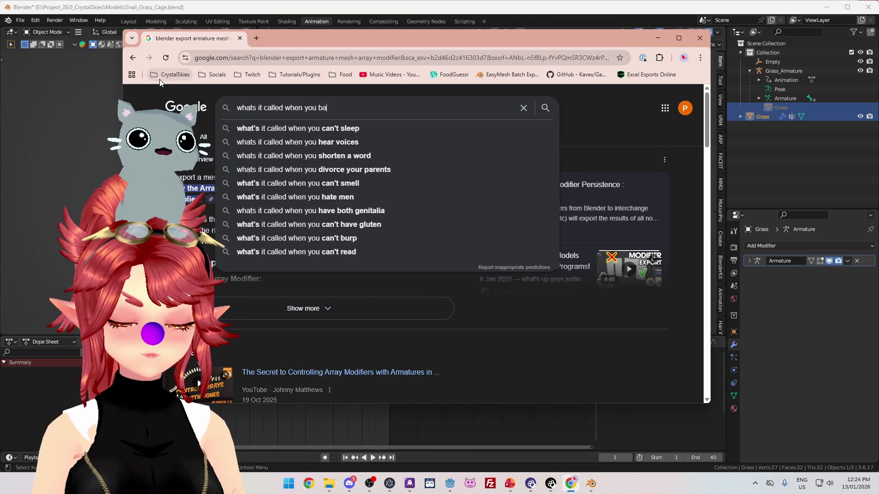
{"action": "type", "text": "ke an aniamtion"}
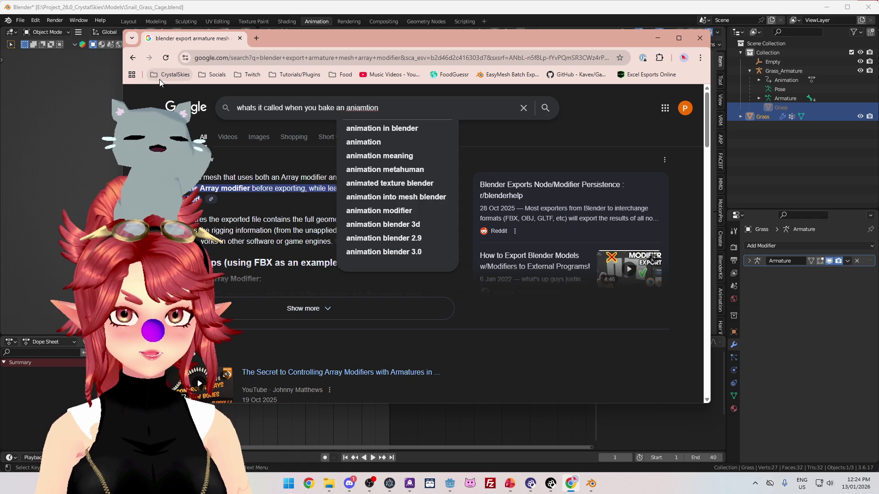
{"action": "type", "text": " in blender to"}
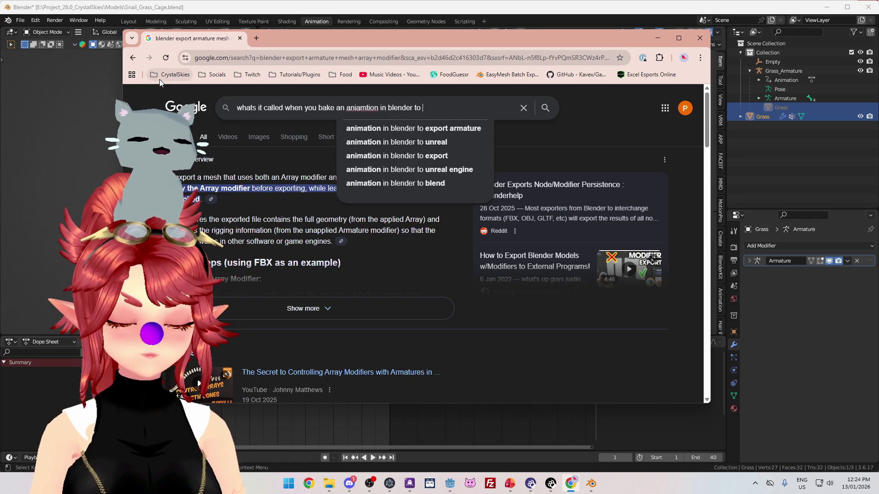
{"action": "type", "text": " vertex"}
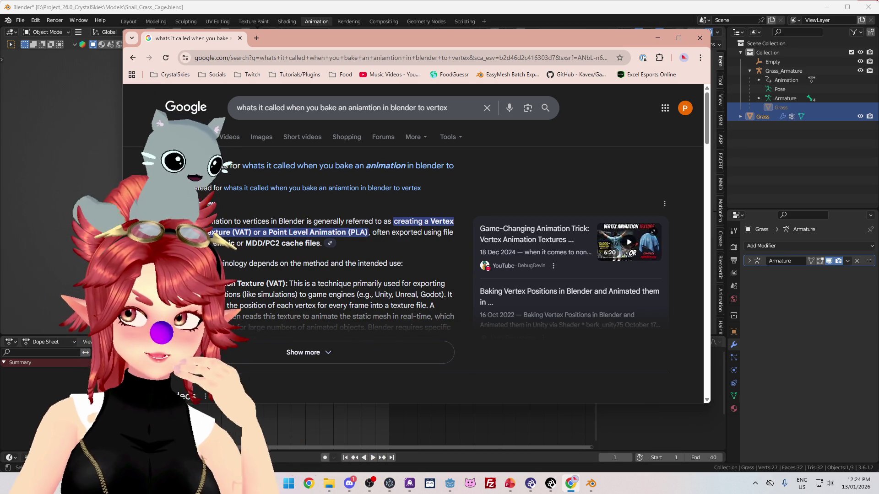
{"action": "left_click", "coordinate": [74, 133]}
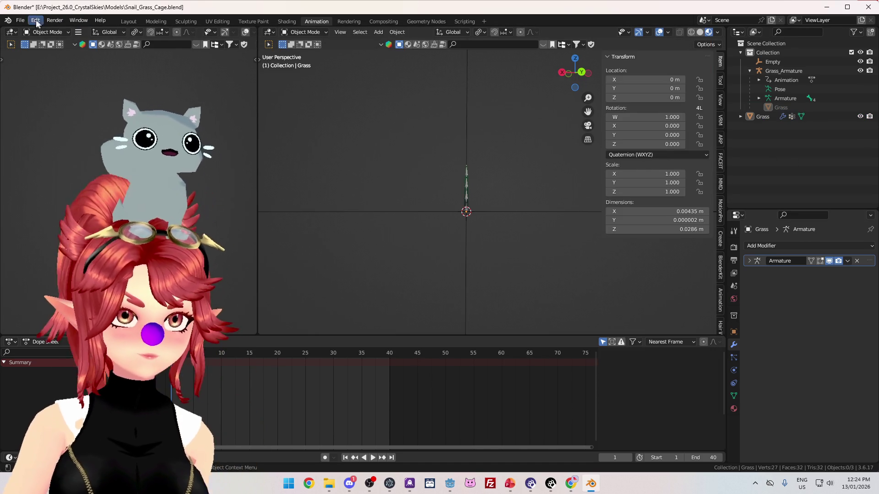
{"action": "left_click", "coordinate": [20, 20]}
{"action": "mouse_move", "coordinate": [55, 155]}
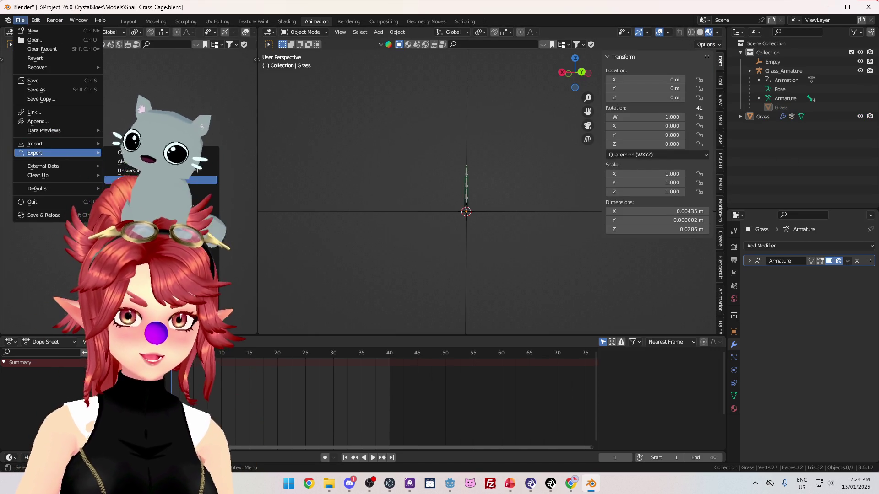
{"action": "left_click", "coordinate": [138, 162]}
{"action": "left_click_drag", "start_coordinate": [572, 94], "coordinate": [492, 35]}
{"action": "scroll", "coordinate": [576, 215], "scroll_direction": "down", "scroll_amount": 3}
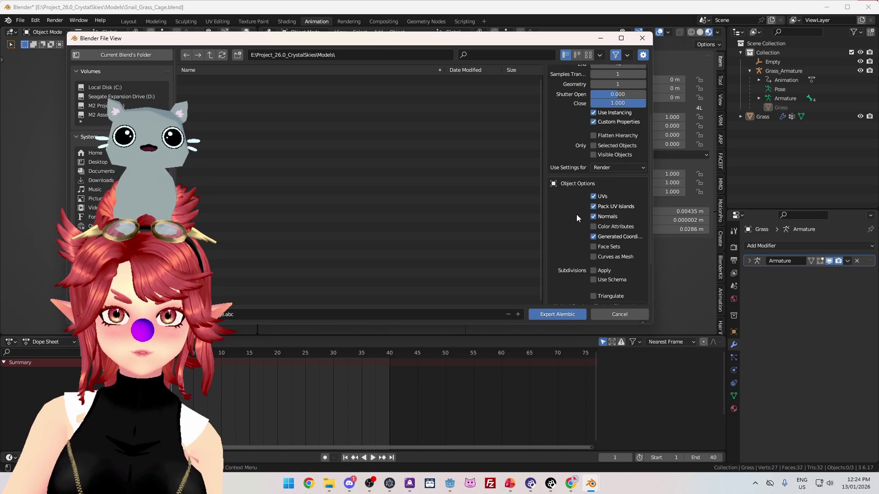
{"action": "scroll", "coordinate": [576, 214], "scroll_direction": "up", "scroll_amount": 4}
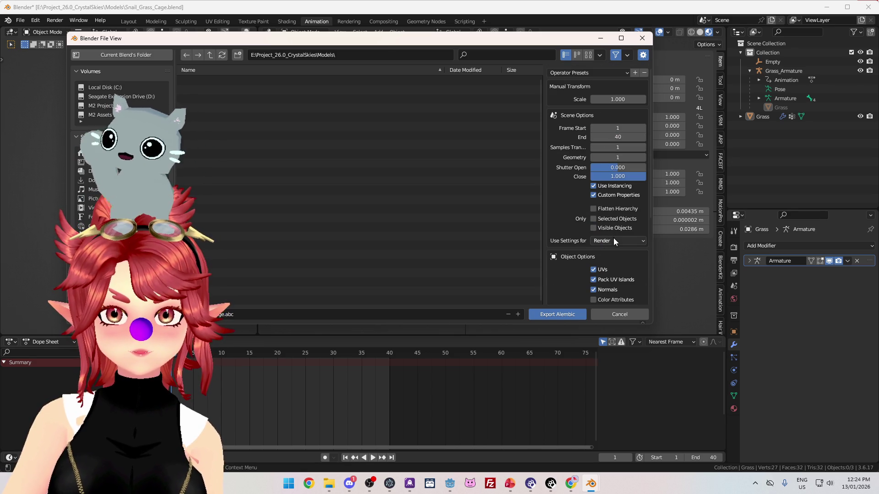
{"action": "scroll", "coordinate": [617, 230], "scroll_direction": "down", "scroll_amount": 3}
{"action": "scroll", "coordinate": [617, 228], "scroll_direction": "down", "scroll_amount": 4}
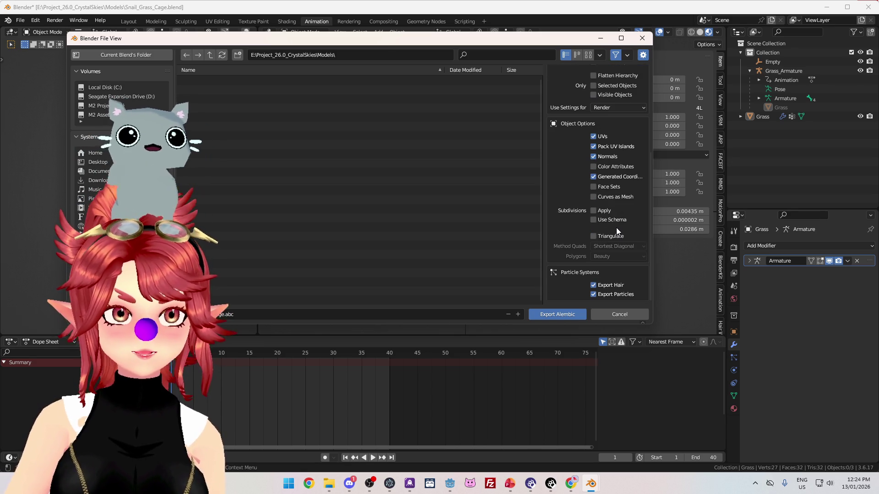
{"action": "scroll", "coordinate": [614, 221], "scroll_direction": "up", "scroll_amount": 7}
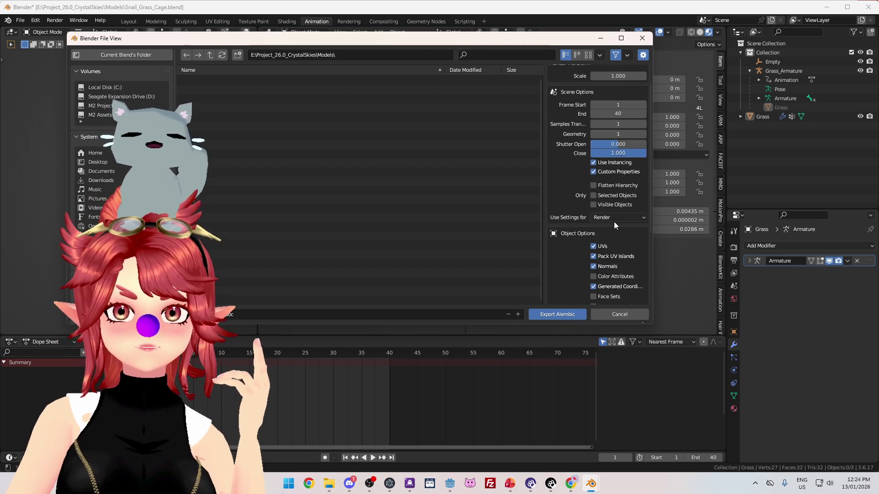
{"action": "left_click", "coordinate": [619, 314]}
{"action": "left_click", "coordinate": [396, 32]}
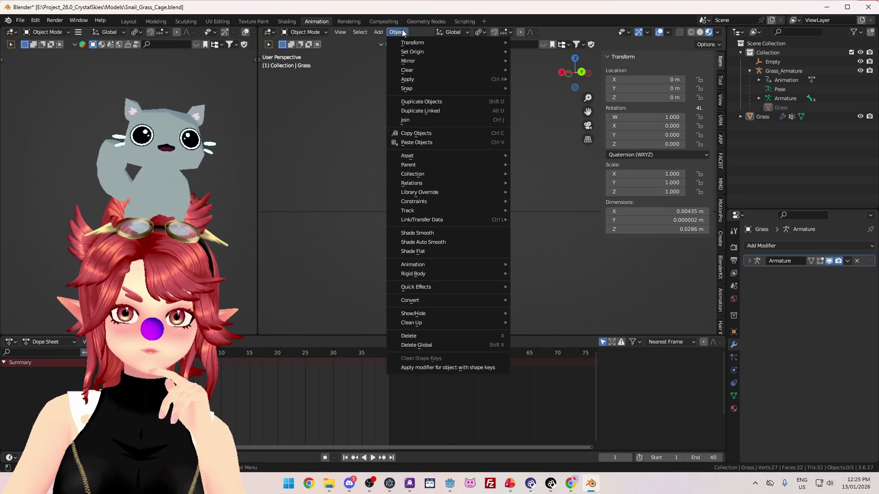
{"action": "left_click", "coordinate": [403, 33]}
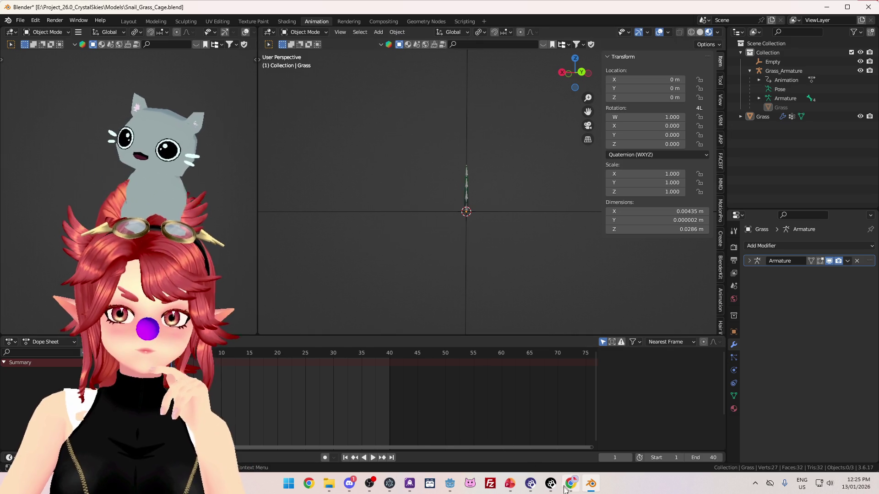
Step: Search Google for 'blender bake to vertex animation'
{"action": "key", "text": "alt+Tab"}
{"action": "scroll", "coordinate": [262, 291], "scroll_direction": "down", "scroll_amount": 5}
{"action": "scroll", "coordinate": [270, 294], "scroll_direction": "down", "scroll_amount": 10}
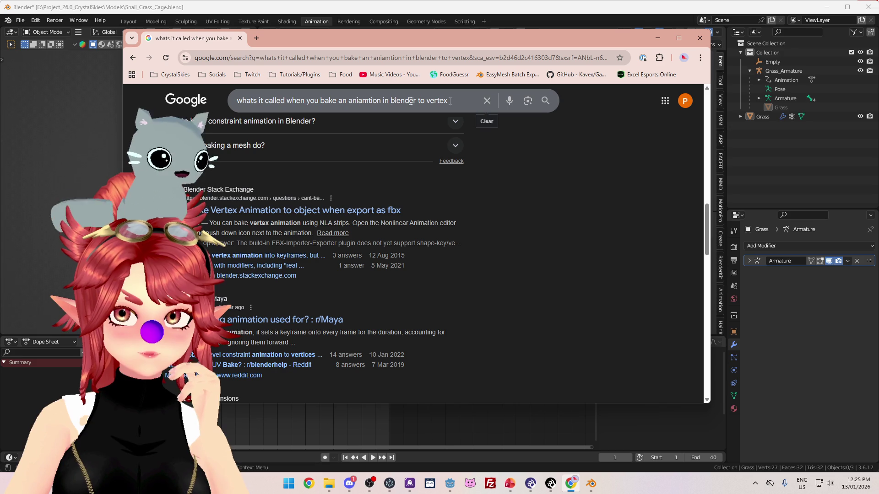
{"action": "triple_click", "coordinate": [259, 100]}
{"action": "type", "text": "blende"}
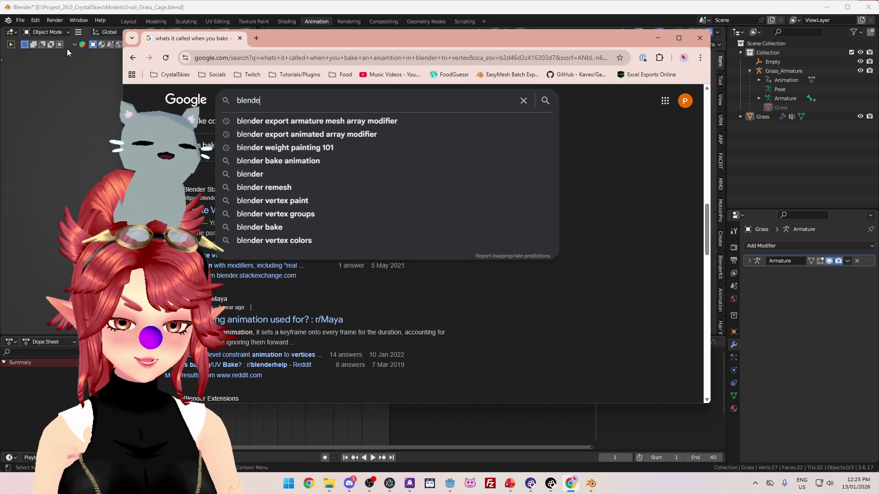
{"action": "type", "text": "r bake to vertex animation"}
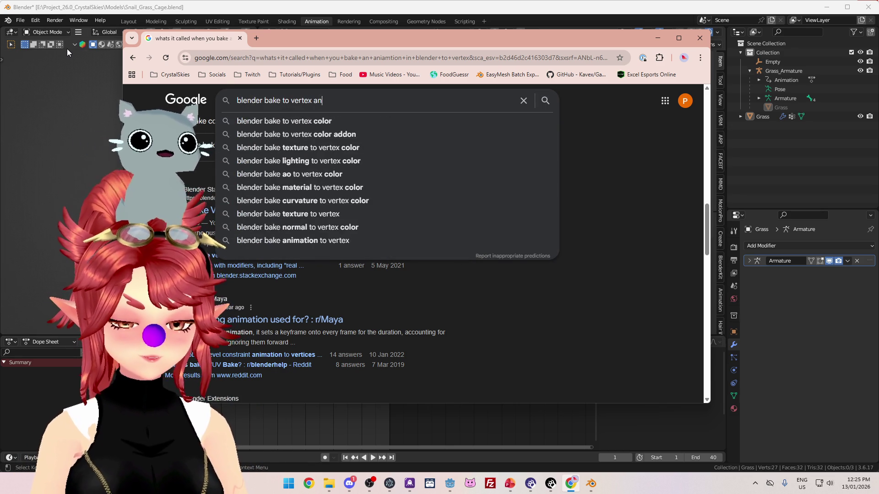
{"action": "key", "text": "Return"}
Step: Expand the AI overview and scroll through the vertex-animation search results
{"action": "scroll", "coordinate": [444, 284], "scroll_direction": "down", "scroll_amount": 5}
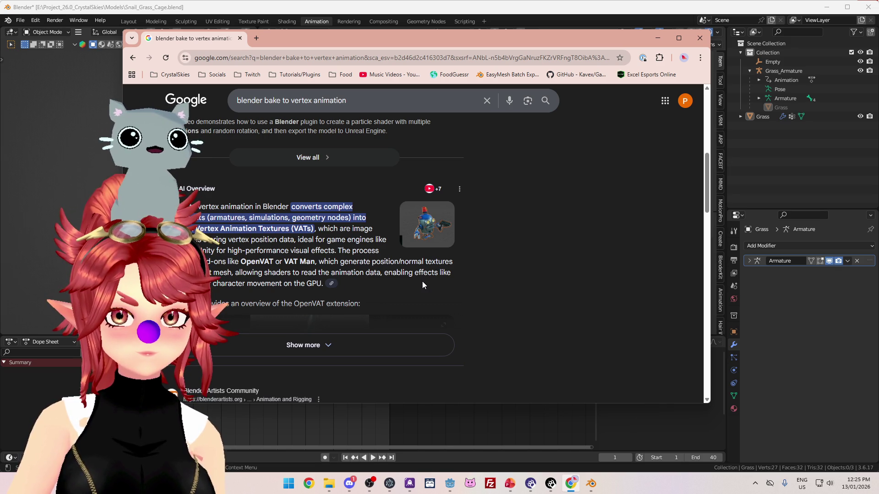
{"action": "scroll", "coordinate": [422, 285], "scroll_direction": "down", "scroll_amount": 1}
{"action": "left_click", "coordinate": [398, 300]}
{"action": "scroll", "coordinate": [396, 291], "scroll_direction": "down", "scroll_amount": 3}
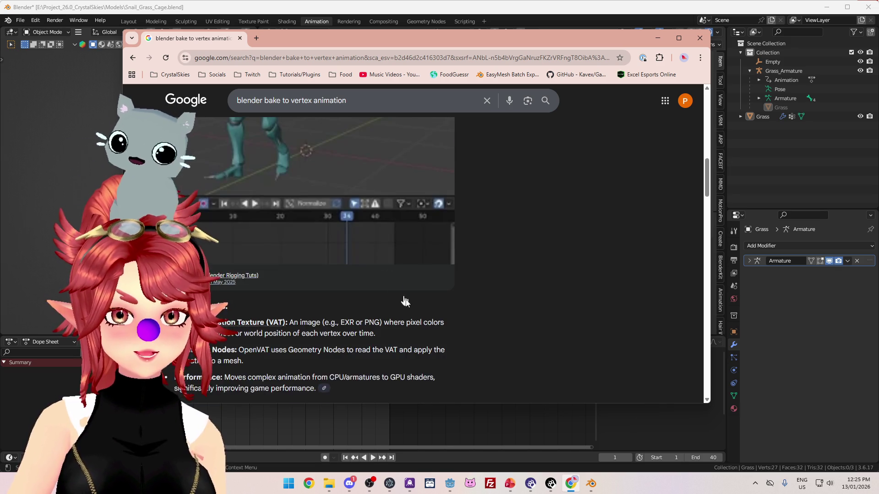
{"action": "scroll", "coordinate": [412, 312], "scroll_direction": "down", "scroll_amount": 6}
{"action": "scroll", "coordinate": [411, 315], "scroll_direction": "down", "scroll_amount": 6}
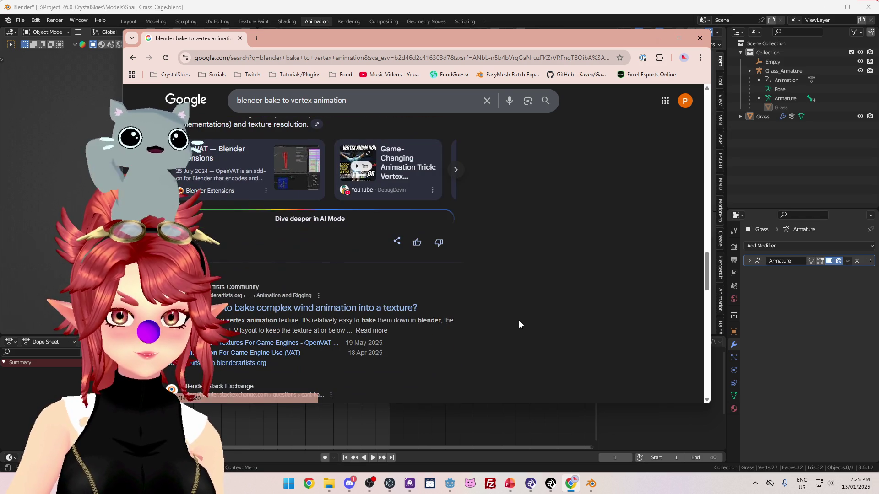
{"action": "scroll", "coordinate": [520, 324], "scroll_direction": "down", "scroll_amount": 1}
{"action": "scroll", "coordinate": [519, 324], "scroll_direction": "down", "scroll_amount": 2}
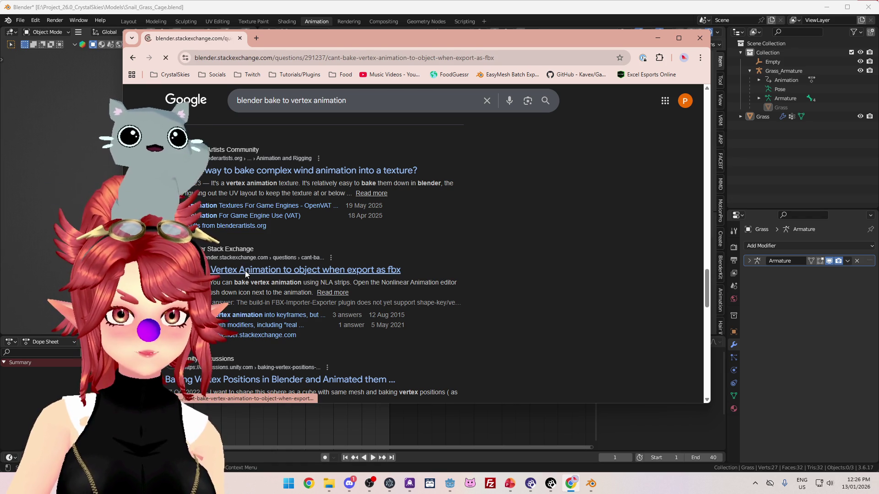
Step: Close the Google sign-in popup covering the Stack Exchange thread
{"action": "scroll", "coordinate": [363, 279], "scroll_direction": "down", "scroll_amount": 3}
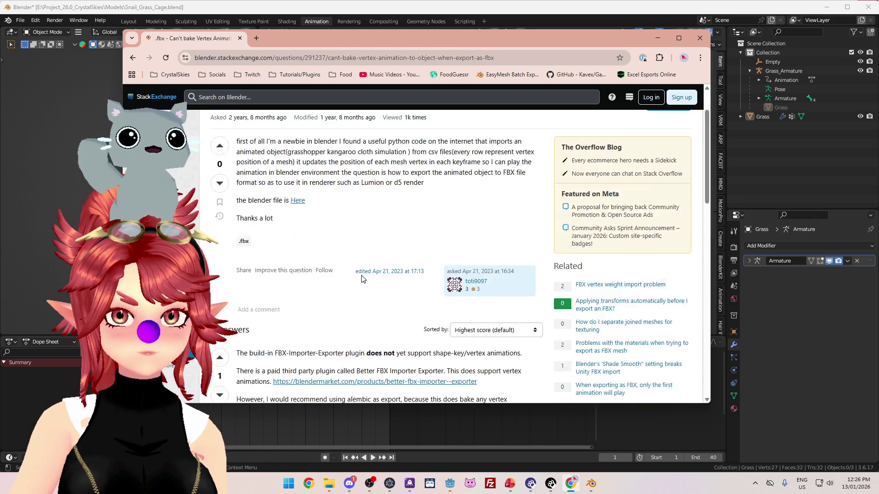
{"action": "scroll", "coordinate": [389, 256], "scroll_direction": "down", "scroll_amount": 4}
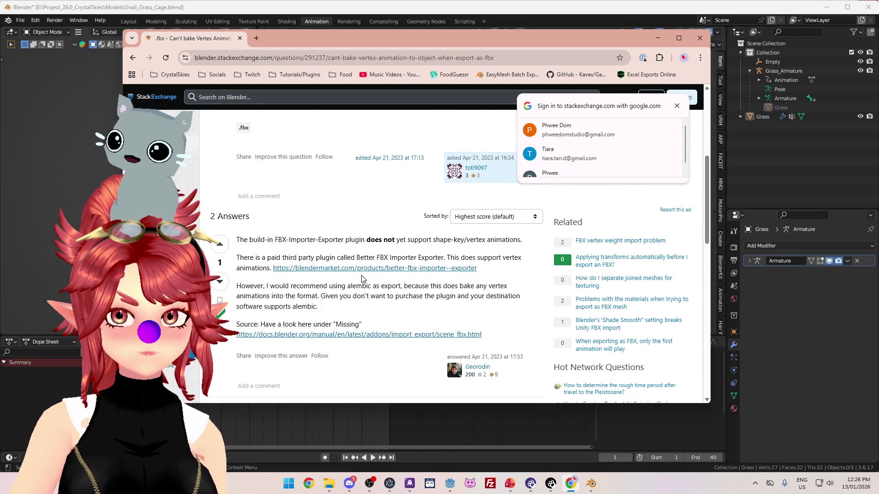
{"action": "left_click", "coordinate": [677, 106]}
{"action": "scroll", "coordinate": [429, 185], "scroll_direction": "up", "scroll_amount": 1}
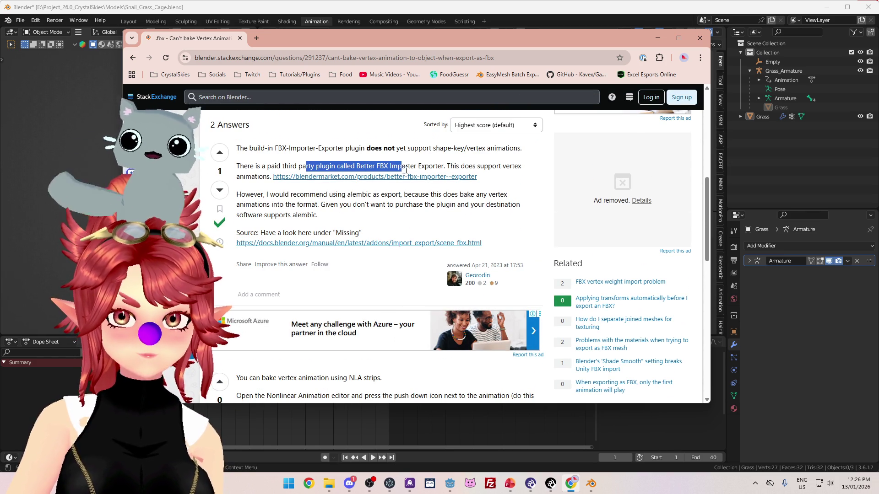
Step: Read the answers and highlight the question's sentence about exporting baked vertex animation to FBX
{"action": "left_click_drag", "start_coordinate": [246, 177], "coordinate": [255, 177]}
{"action": "scroll", "coordinate": [255, 177], "scroll_direction": "up", "scroll_amount": 4}
{"action": "scroll", "coordinate": [255, 177], "scroll_direction": "up", "scroll_amount": 3}
{"action": "scroll", "coordinate": [255, 177], "scroll_direction": "down", "scroll_amount": 1}
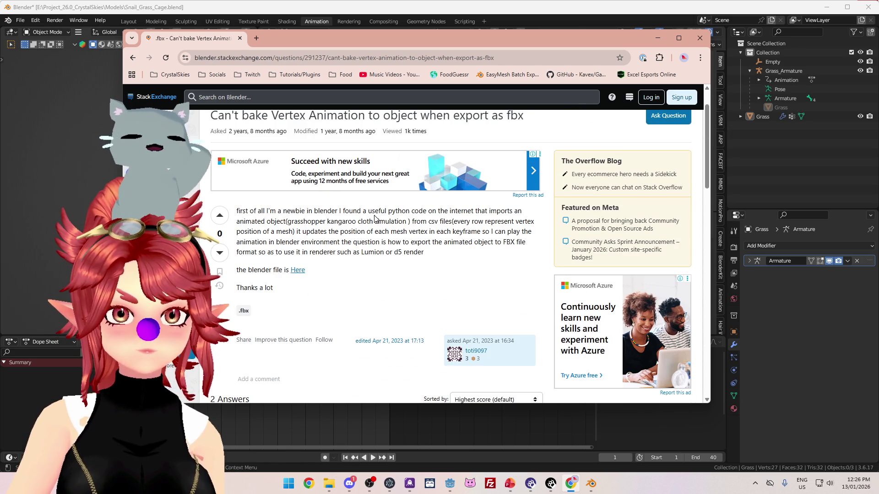
{"action": "scroll", "coordinate": [374, 219], "scroll_direction": "down", "scroll_amount": 2}
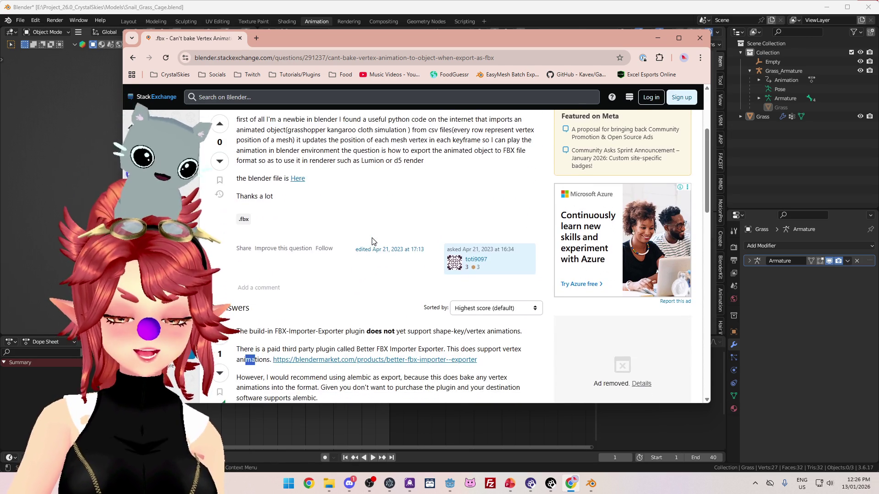
{"action": "scroll", "coordinate": [373, 238], "scroll_direction": "up", "scroll_amount": 1}
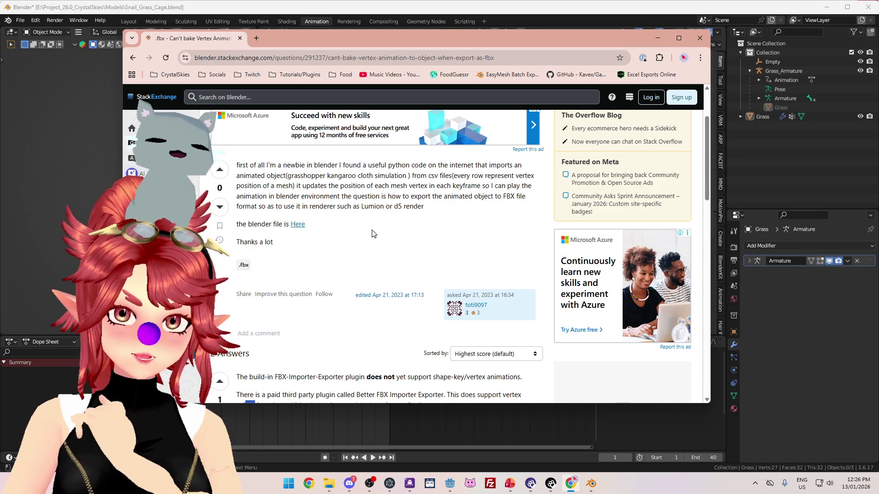
{"action": "scroll", "coordinate": [373, 234], "scroll_direction": "down", "scroll_amount": 3}
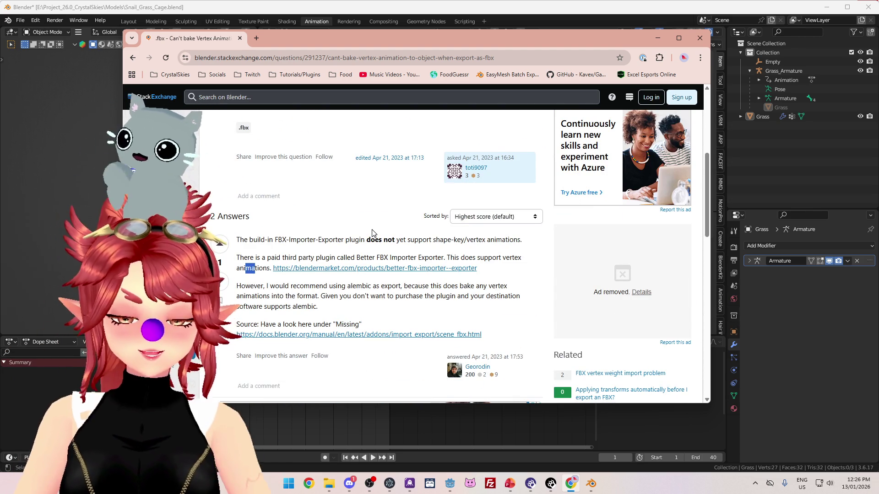
{"action": "scroll", "coordinate": [373, 233], "scroll_direction": "up", "scroll_amount": 4}
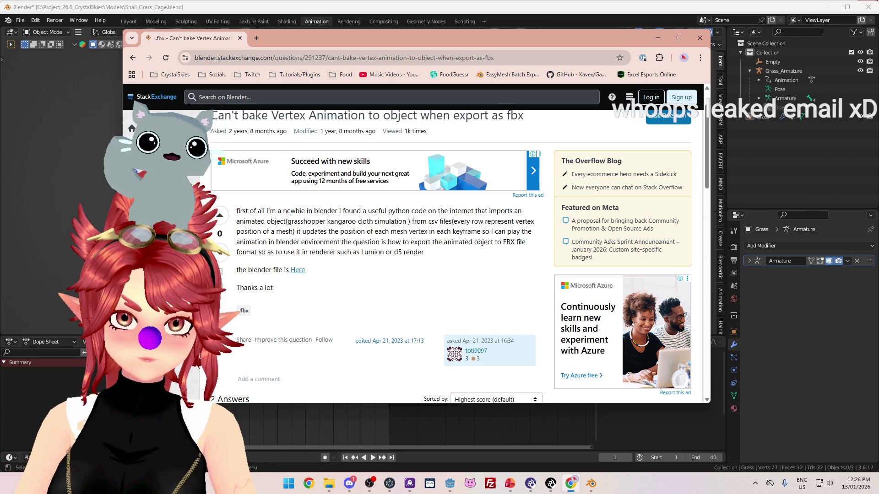
{"action": "mouse_move", "coordinate": [281, 242]}
{"action": "left_mouse_down"}
{"action": "mouse_move", "coordinate": [488, 242]}
{"action": "mouse_move", "coordinate": [491, 253]}
{"action": "left_mouse_up"}
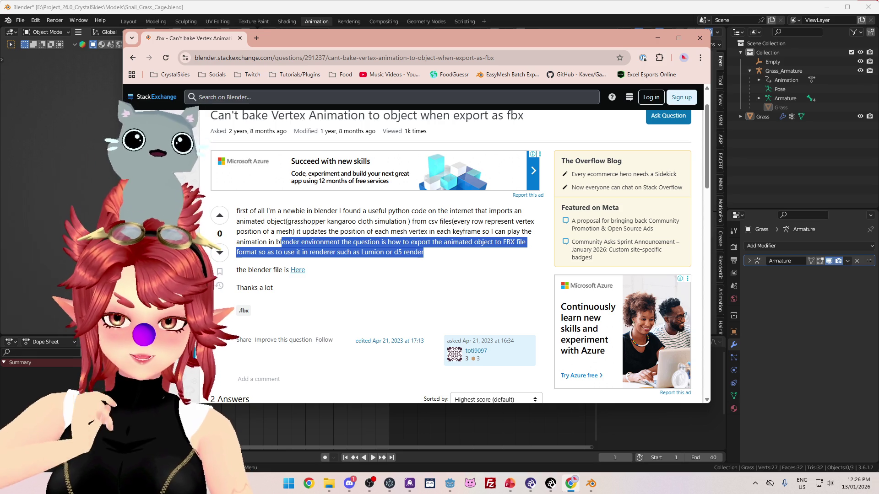
{"action": "scroll", "coordinate": [417, 235], "scroll_direction": "down", "scroll_amount": 4}
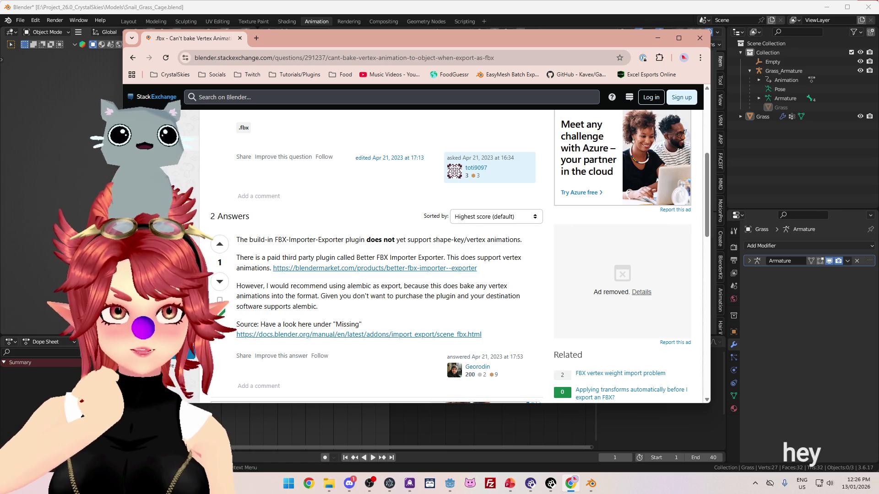
Step: Search 'convert armature animation to vertex animation' in a new tab
{"action": "left_click", "coordinate": [259, 38]}
{"action": "type", "text": "convert armature animation "}
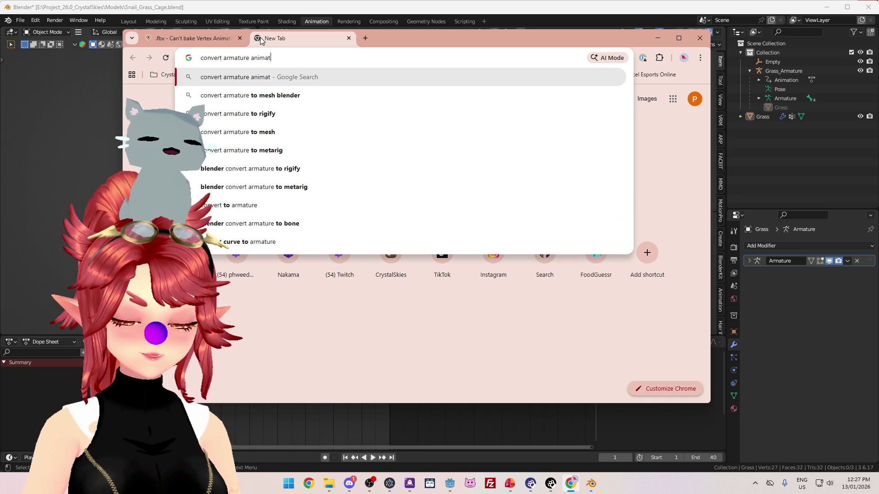
{"action": "type", "text": "to vertex aniamtion"}
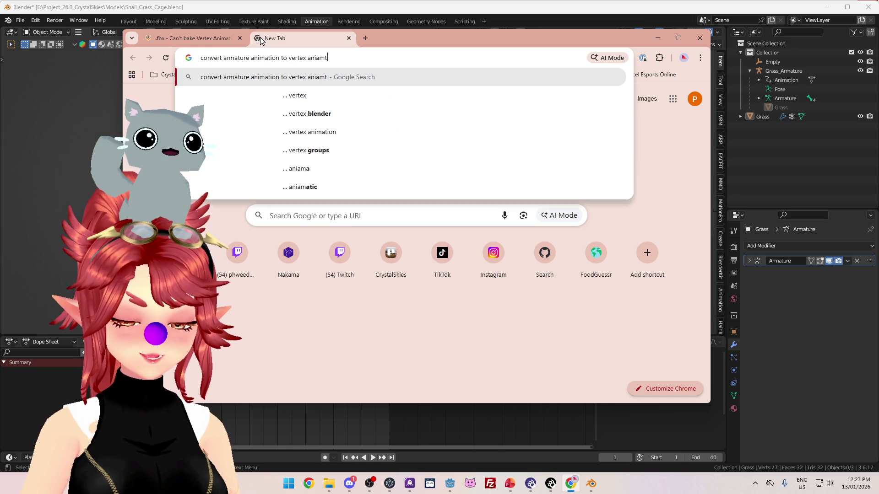
{"action": "key", "text": "Return"}
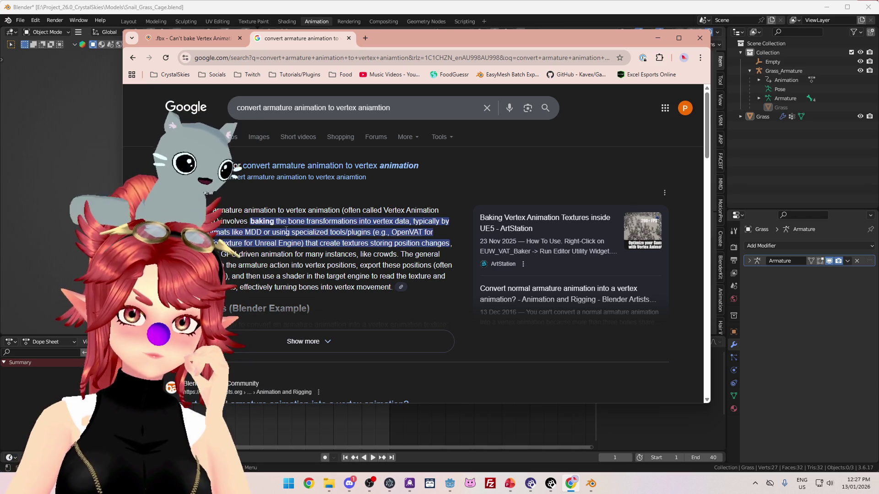
Step: Search 'openVAT' in another new tab
{"action": "left_click", "coordinate": [365, 38]}
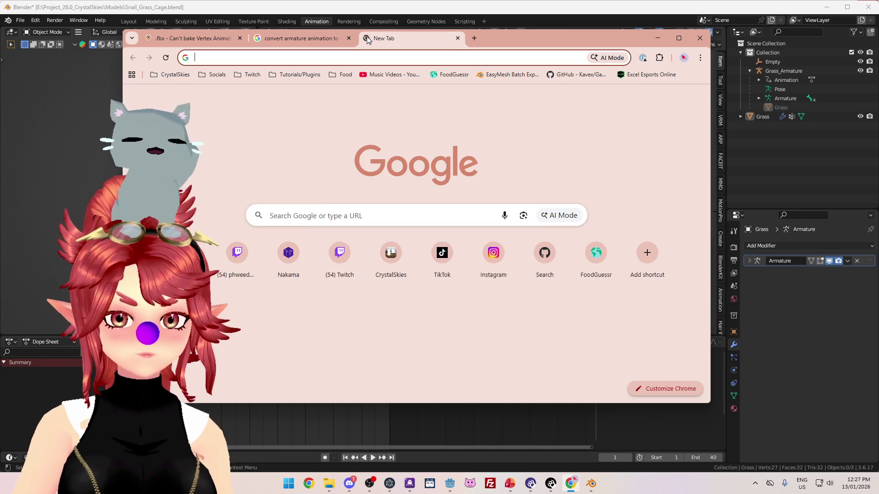
{"action": "type", "text": "openVAT"}
{"action": "key", "text": "Return"}
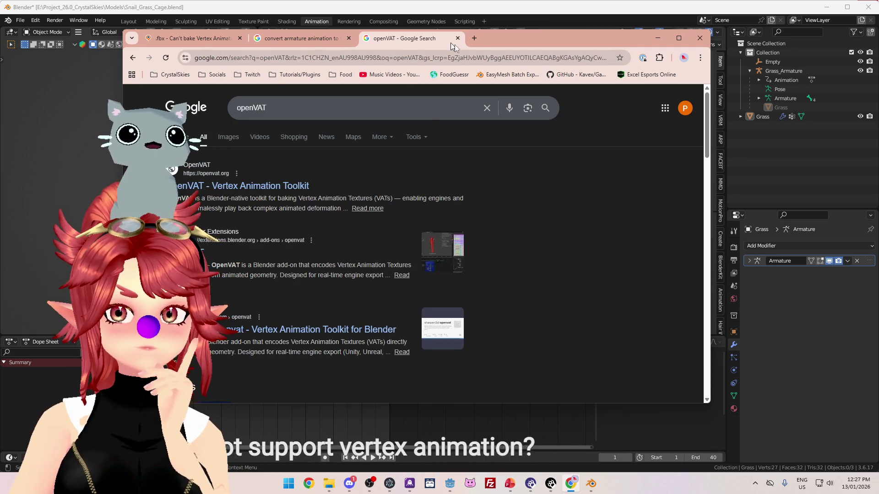
Step: Search whether Godot supports vertex animation in a new tab and read the overview
{"action": "left_click", "coordinate": [475, 38]}
{"action": "type", "text": "goes godot support vertex"}
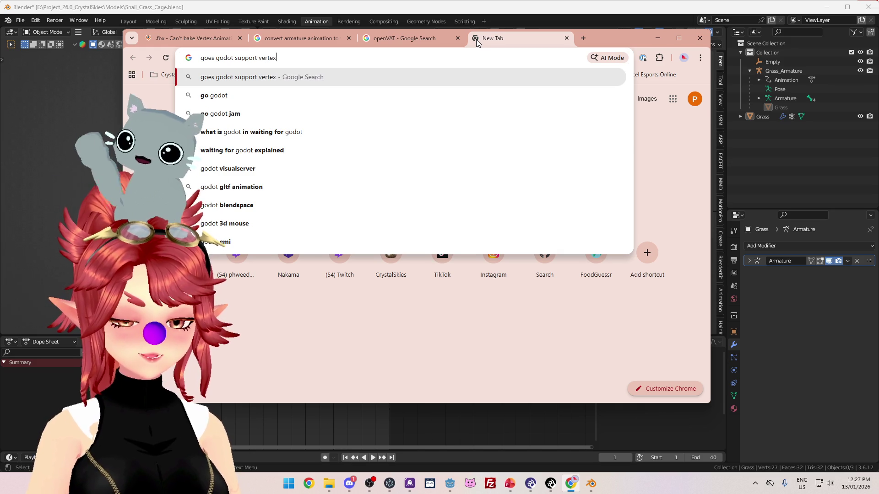
{"action": "type", "text": "on"}
{"action": "key", "text": "Return"}
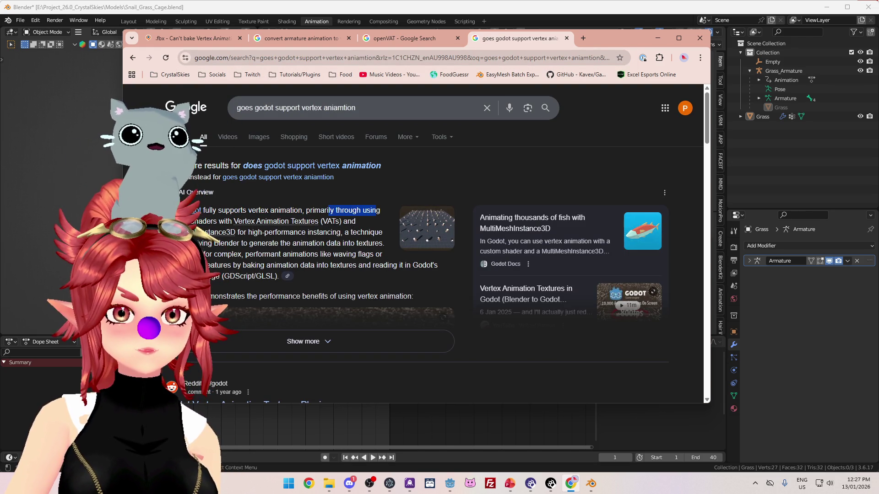
{"action": "double_click", "coordinate": [345, 224]}
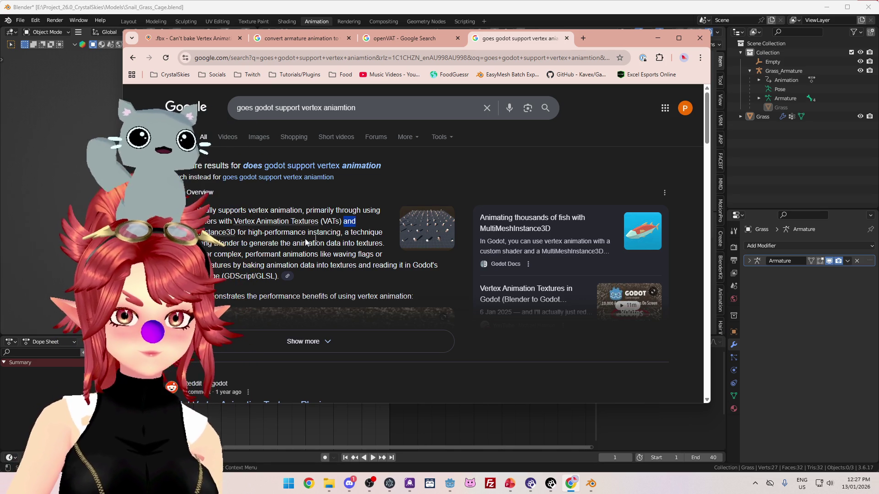